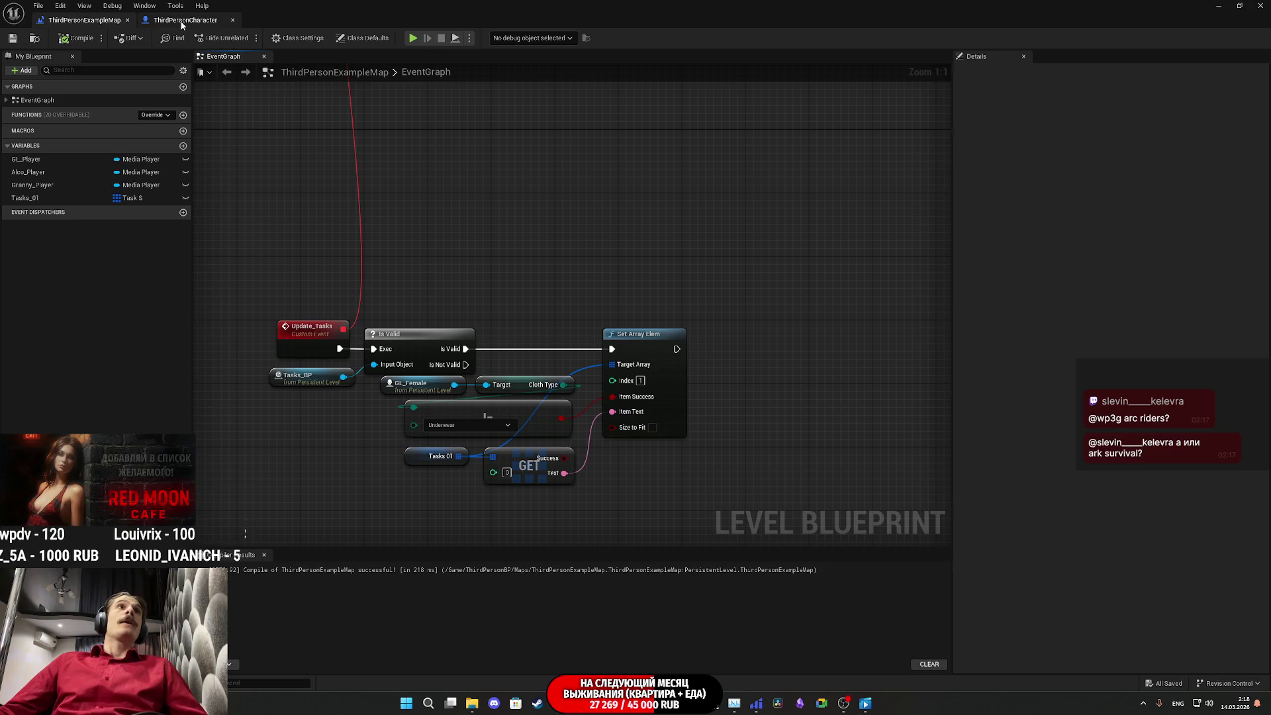
Step: Set the Level Blueprint aside and return the level editor to the Content root folders
left_click(1218, 6)
left_click(1216, 5)
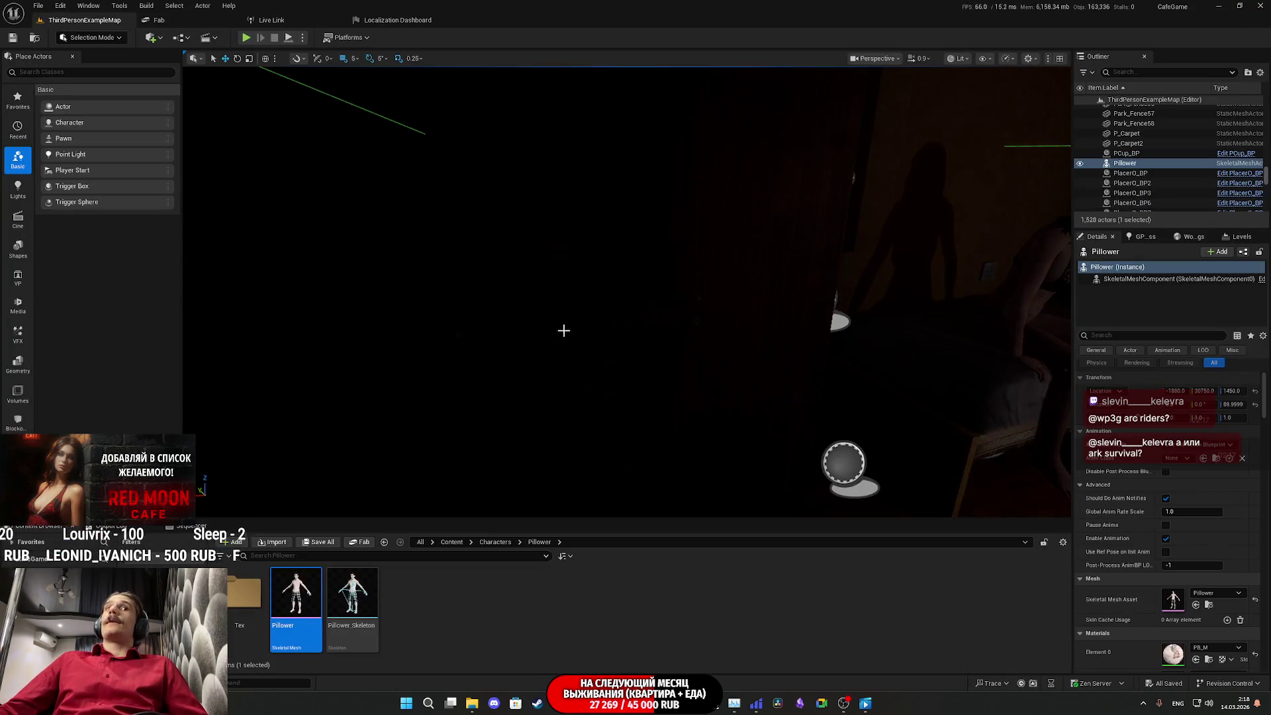
left_click(451, 541)
scroll(396, 594, "down", 5)
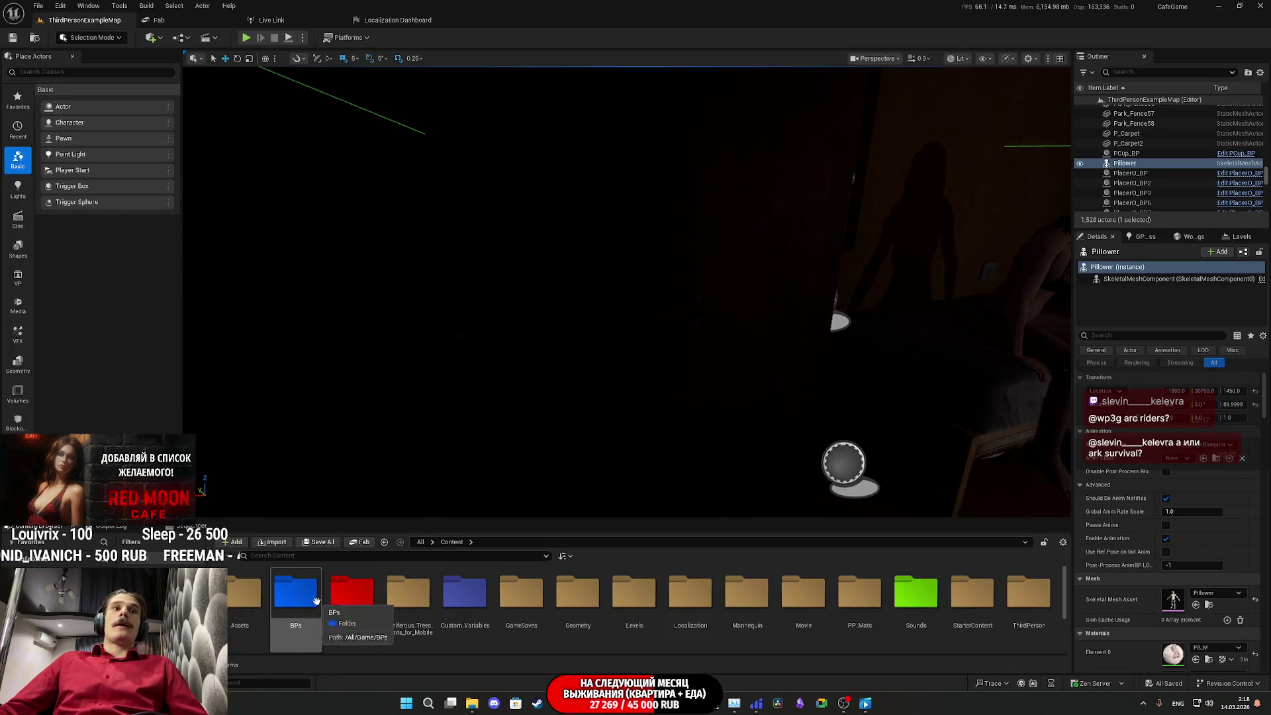
Step: Open the UI folder and then the Main_Player_UI widget blueprint
left_click(358, 608)
double_click(358, 607)
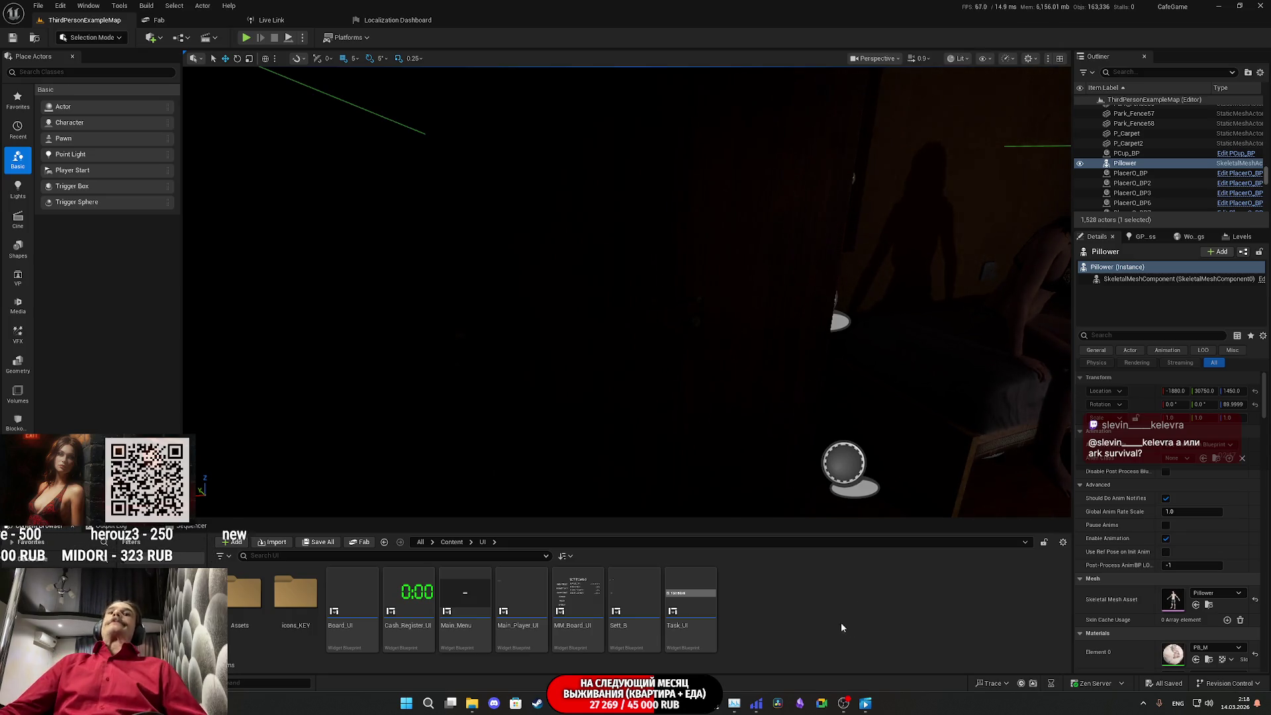
mouse_move(606, 598)
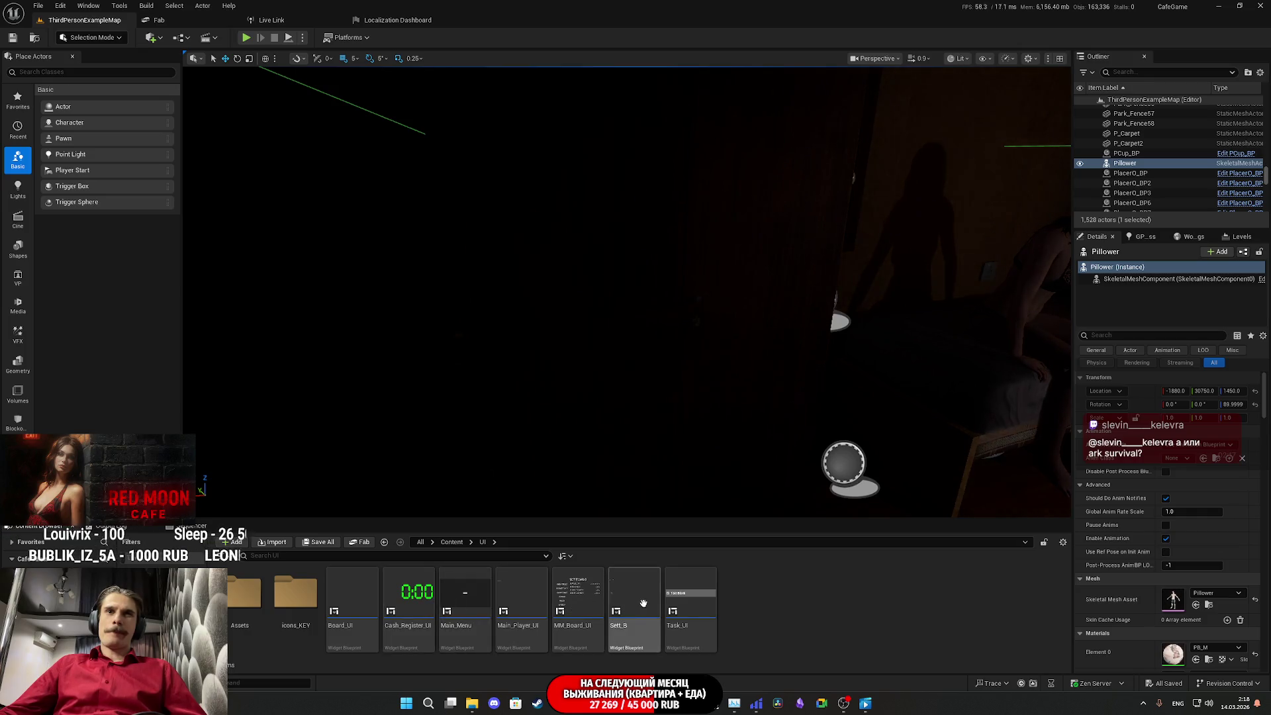
double_click(527, 609)
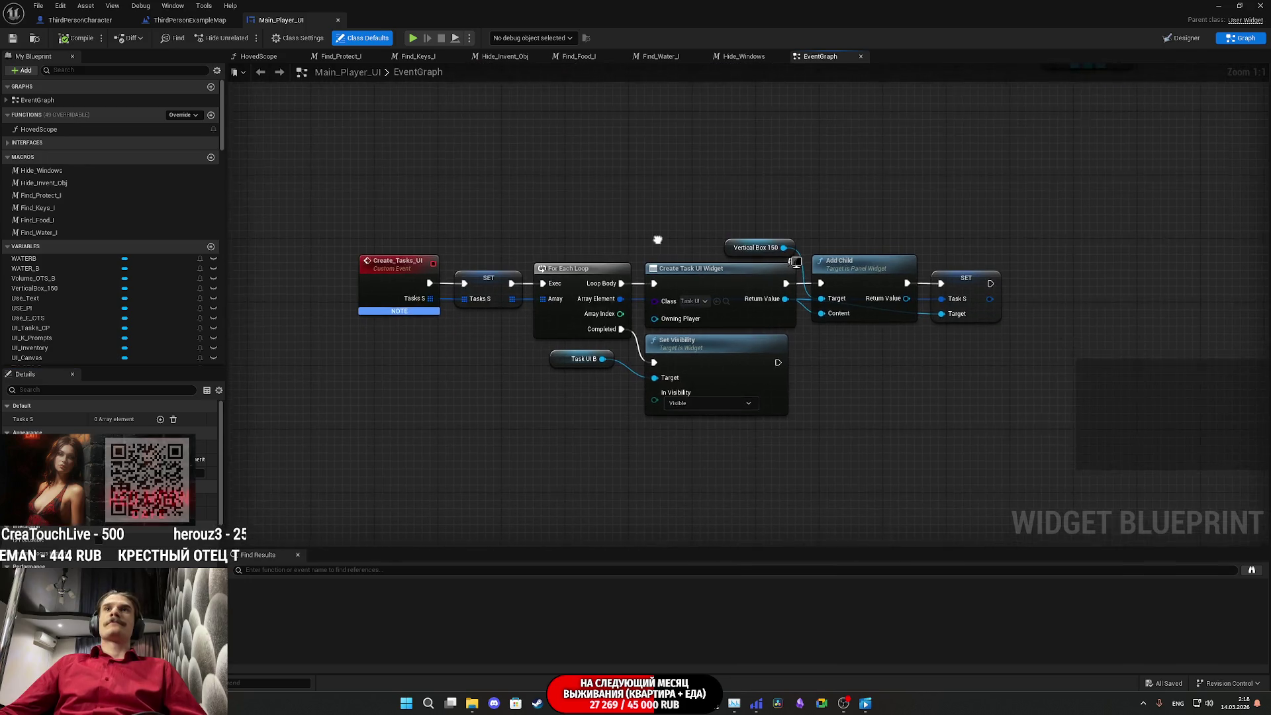
Step: Add a Custom Event node below Create_Tasks_UI in the Main_Player_UI event graph
left_click_drag(876, 345, 945, 308)
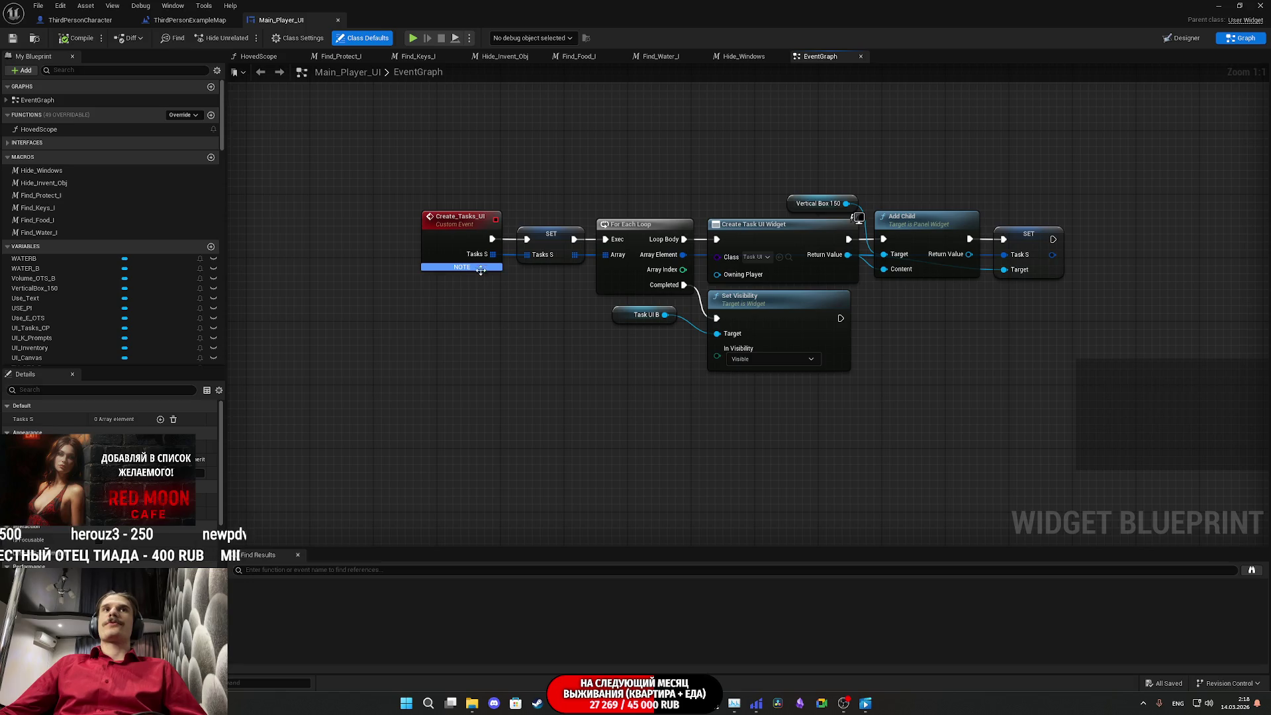
left_click_drag(517, 288, 537, 246)
right_click(456, 327)
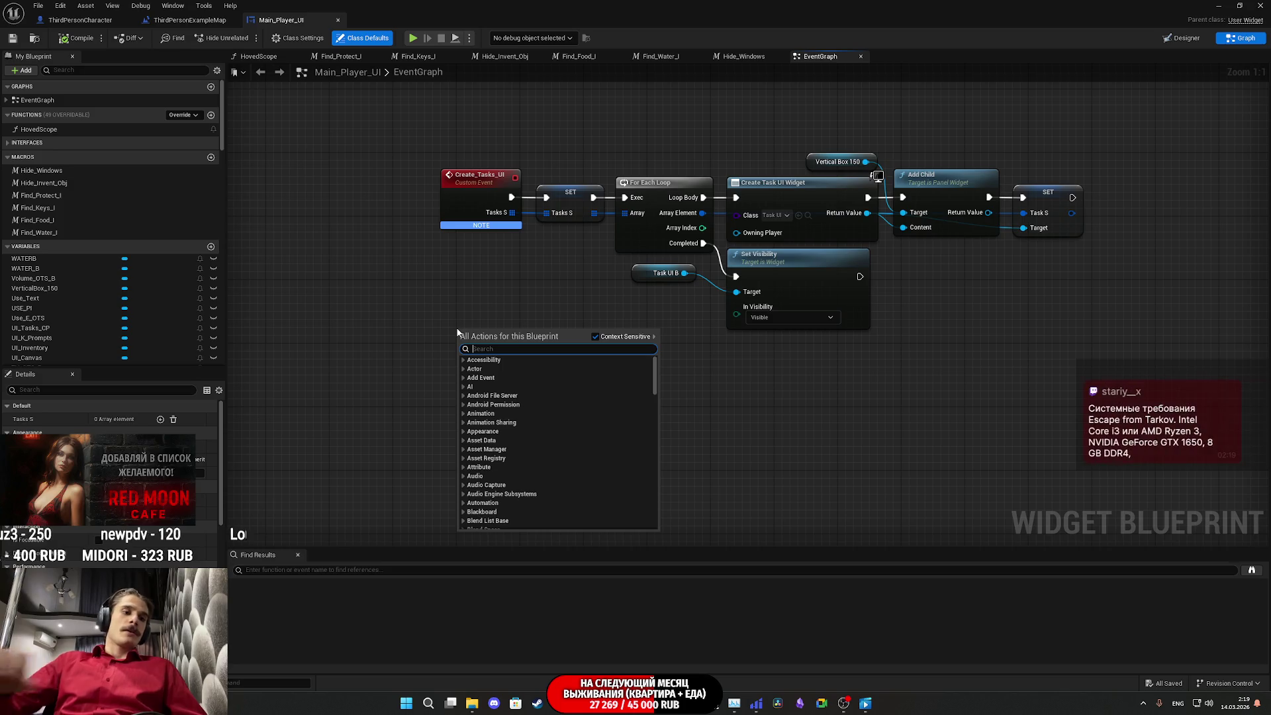
type("Upda")
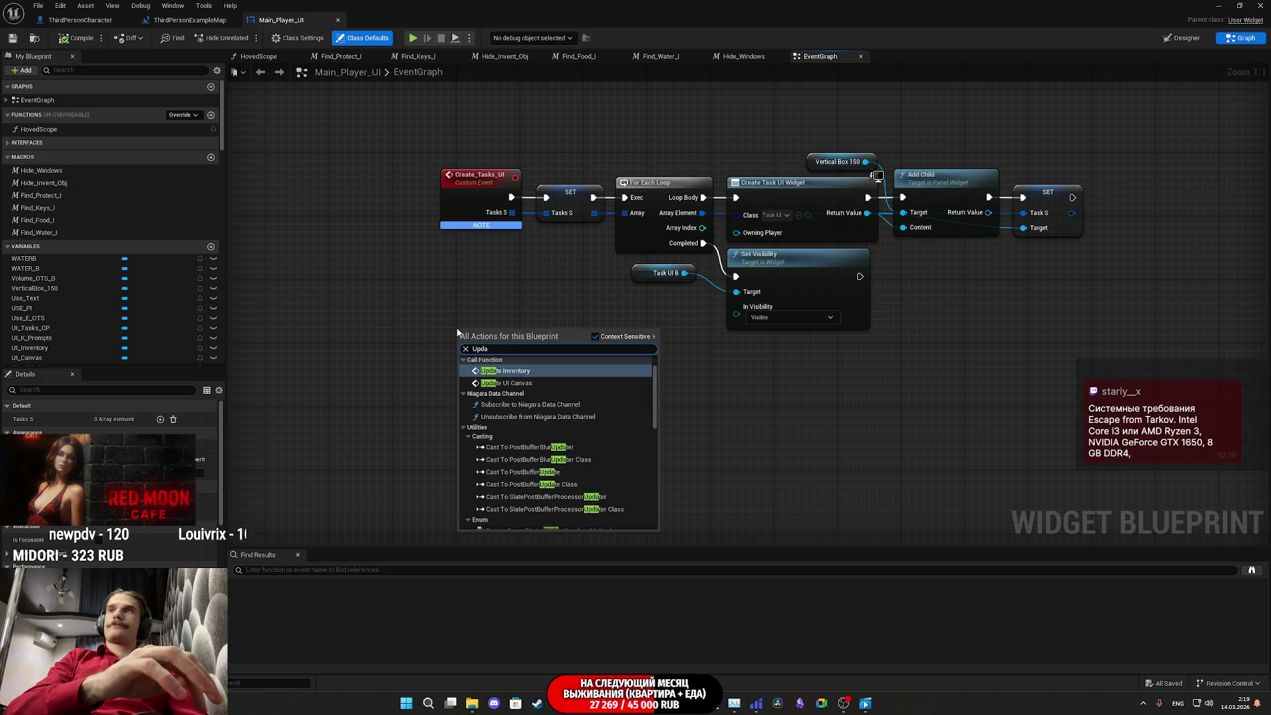
type("te")
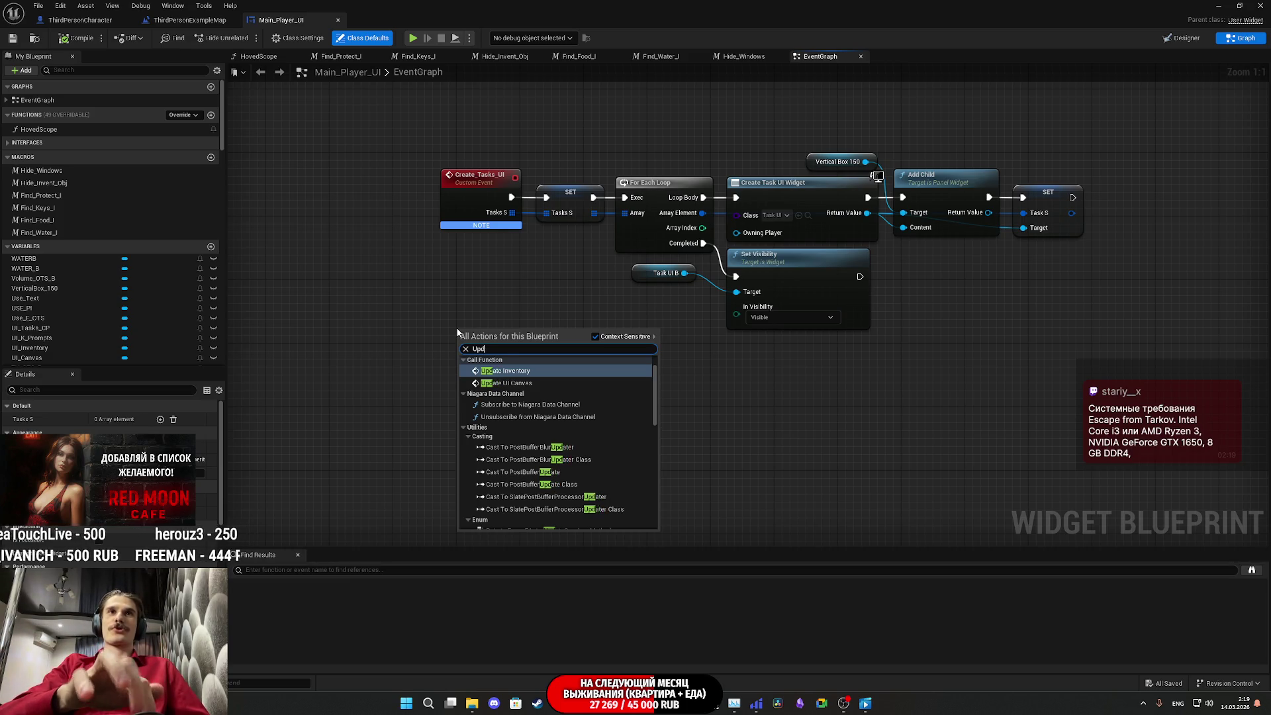
key("BackSpace")
key("BackSpace")
key("BackSpace")
type("cus")
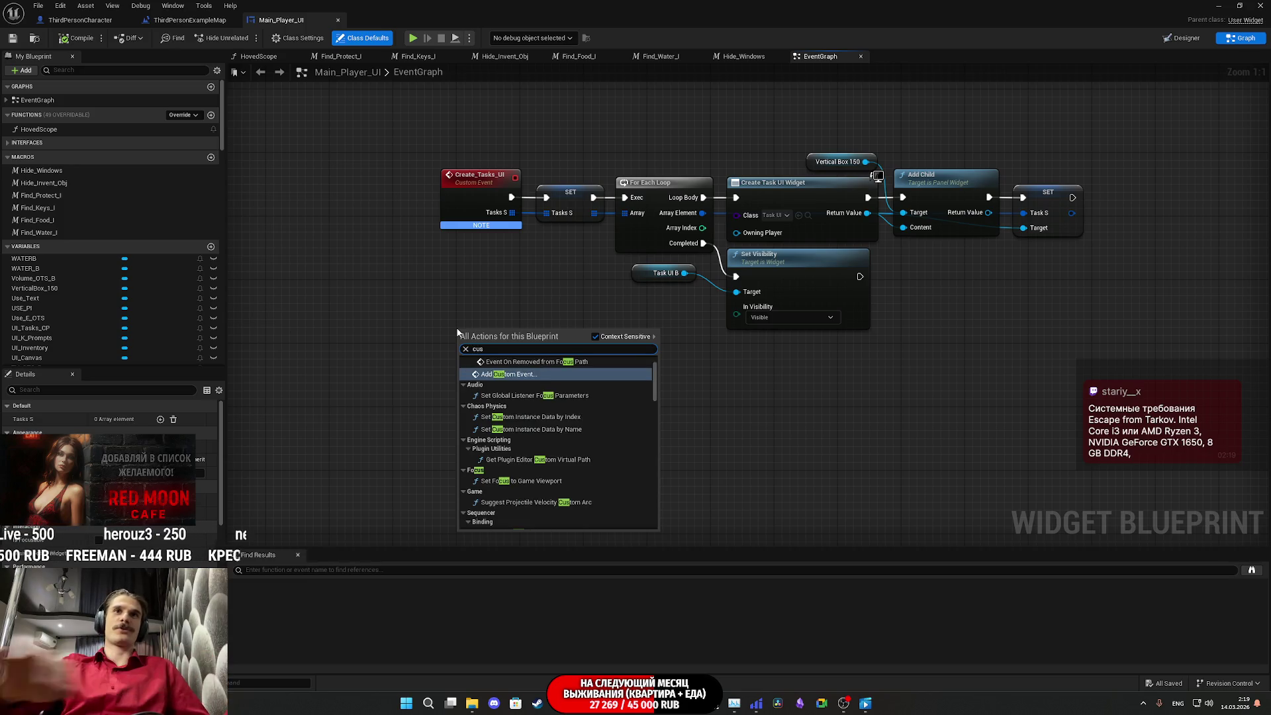
left_click(528, 375)
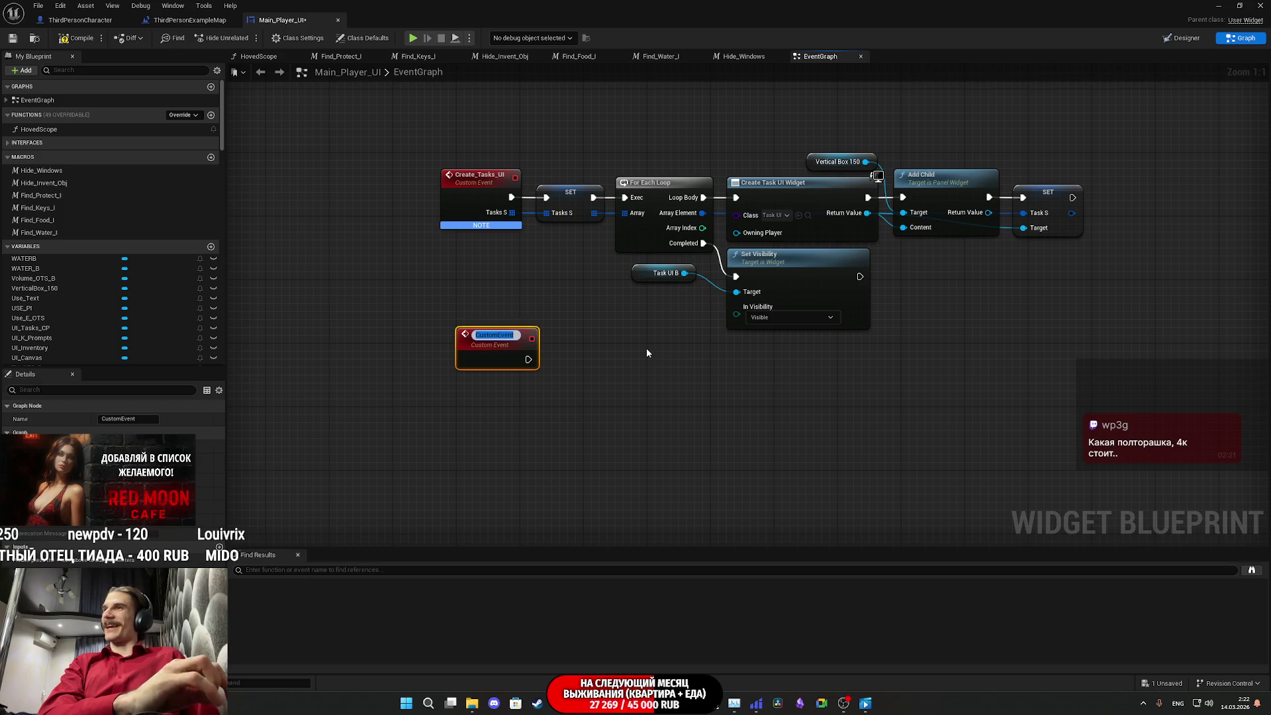
Step: Name the event Update_Tasks and give it a Tasks S input wired to the SET node
type("U")
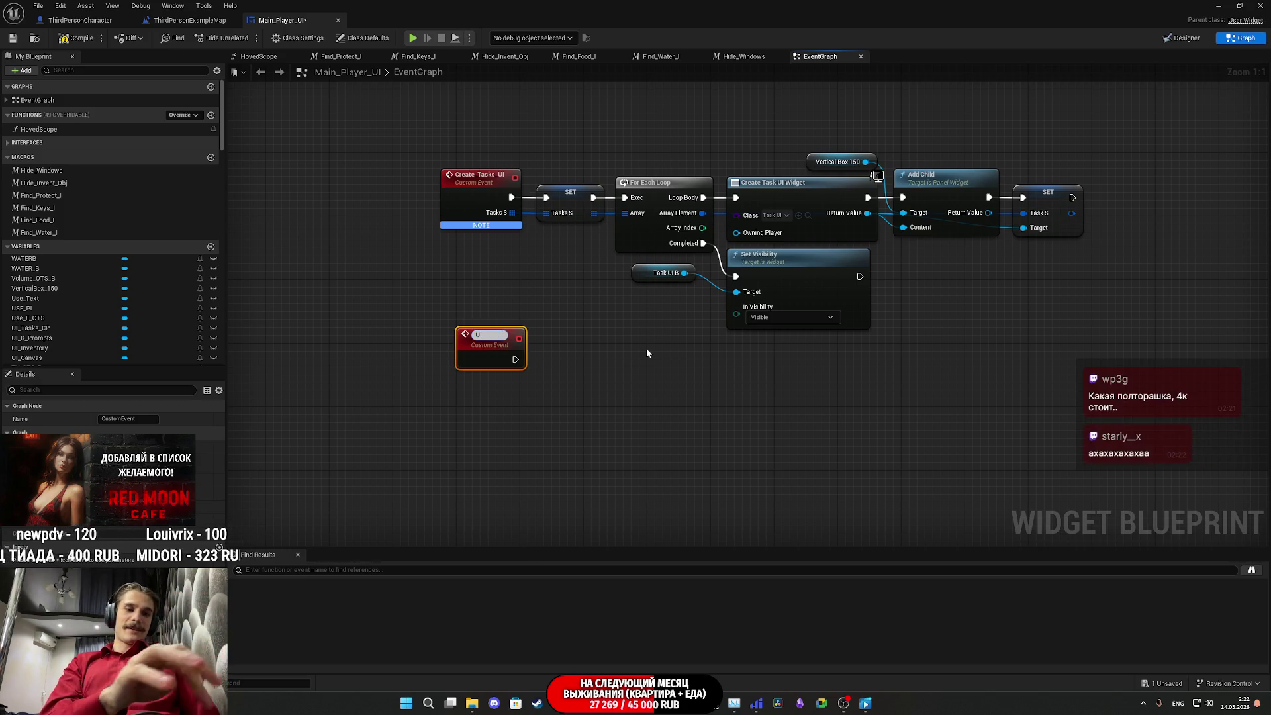
type("pdate")
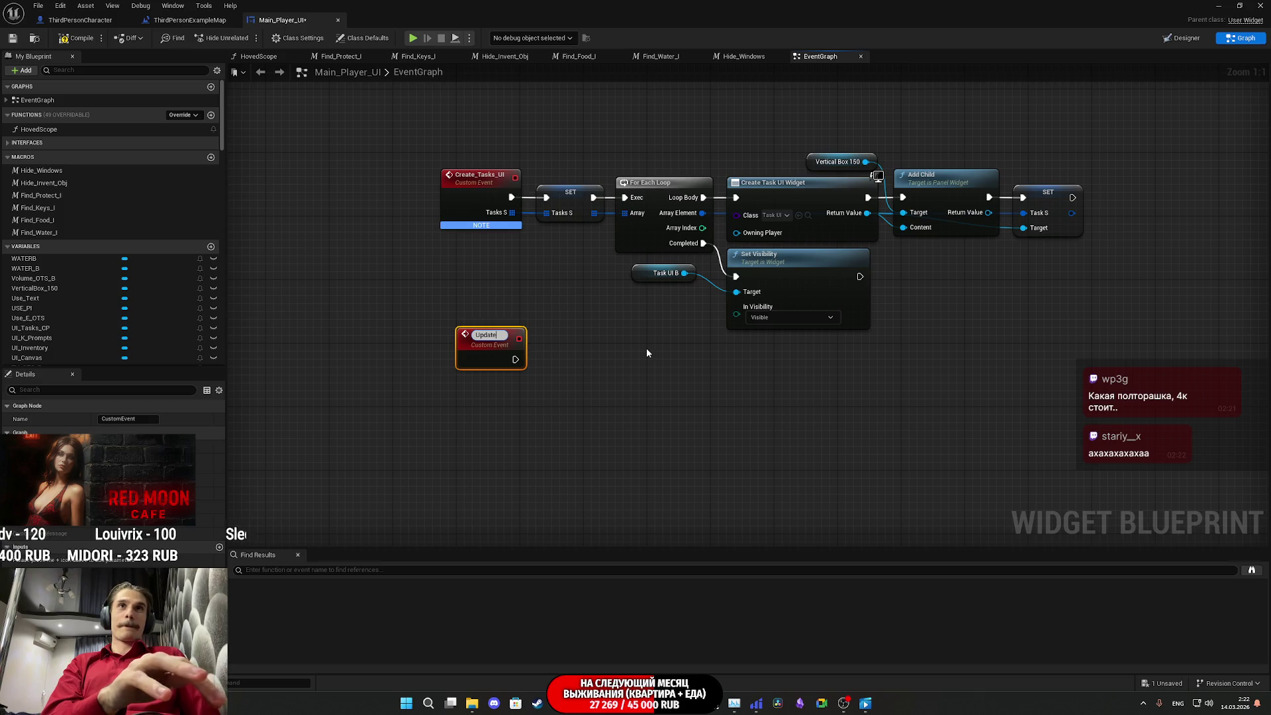
type("_T")
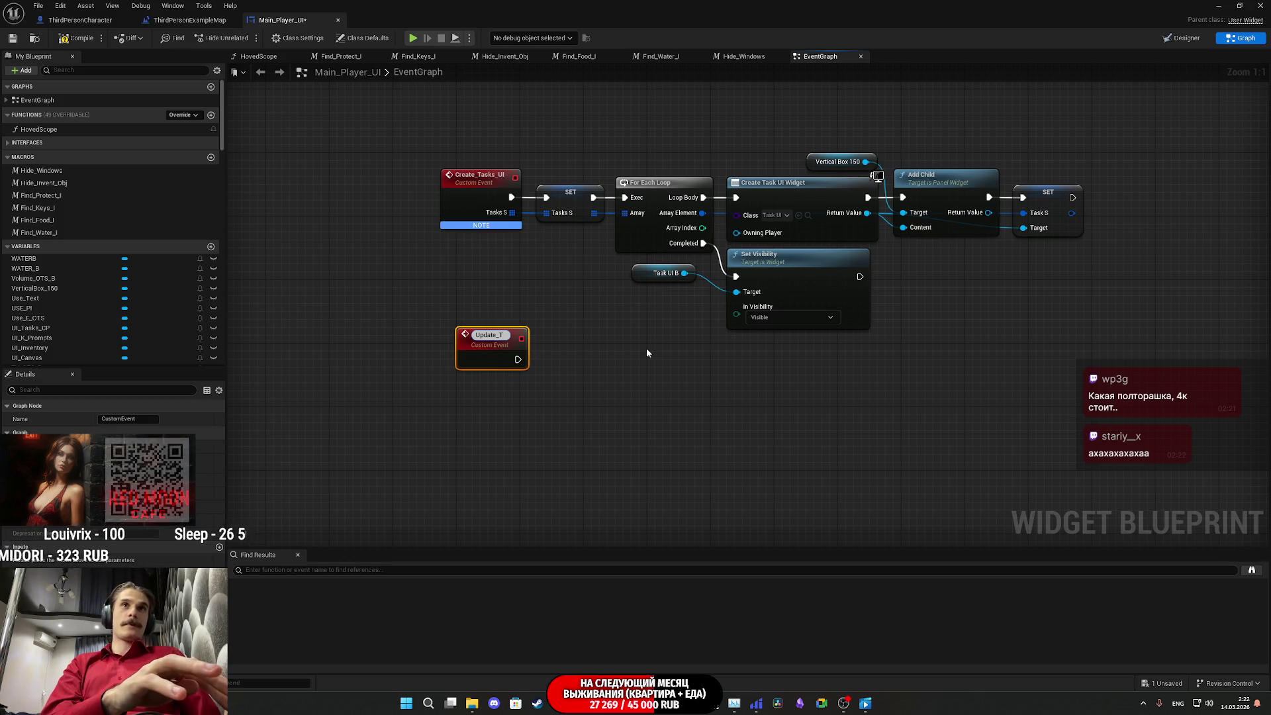
type("asks")
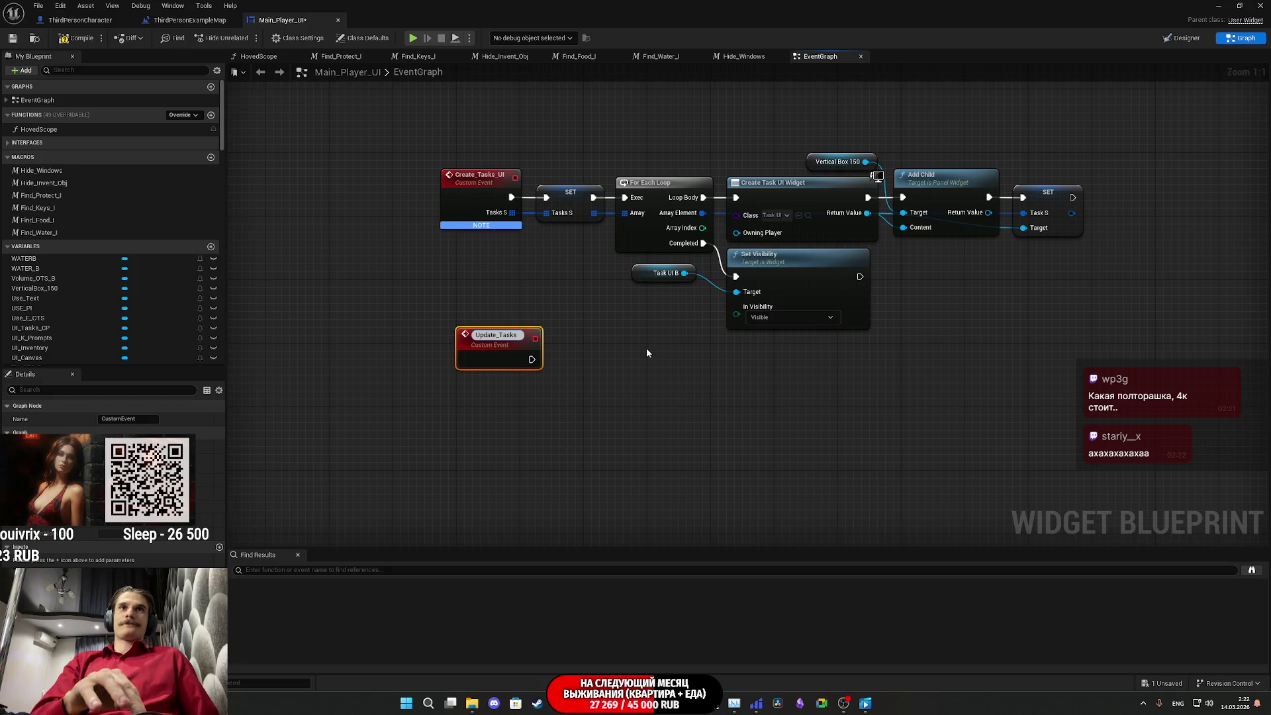
key("Return")
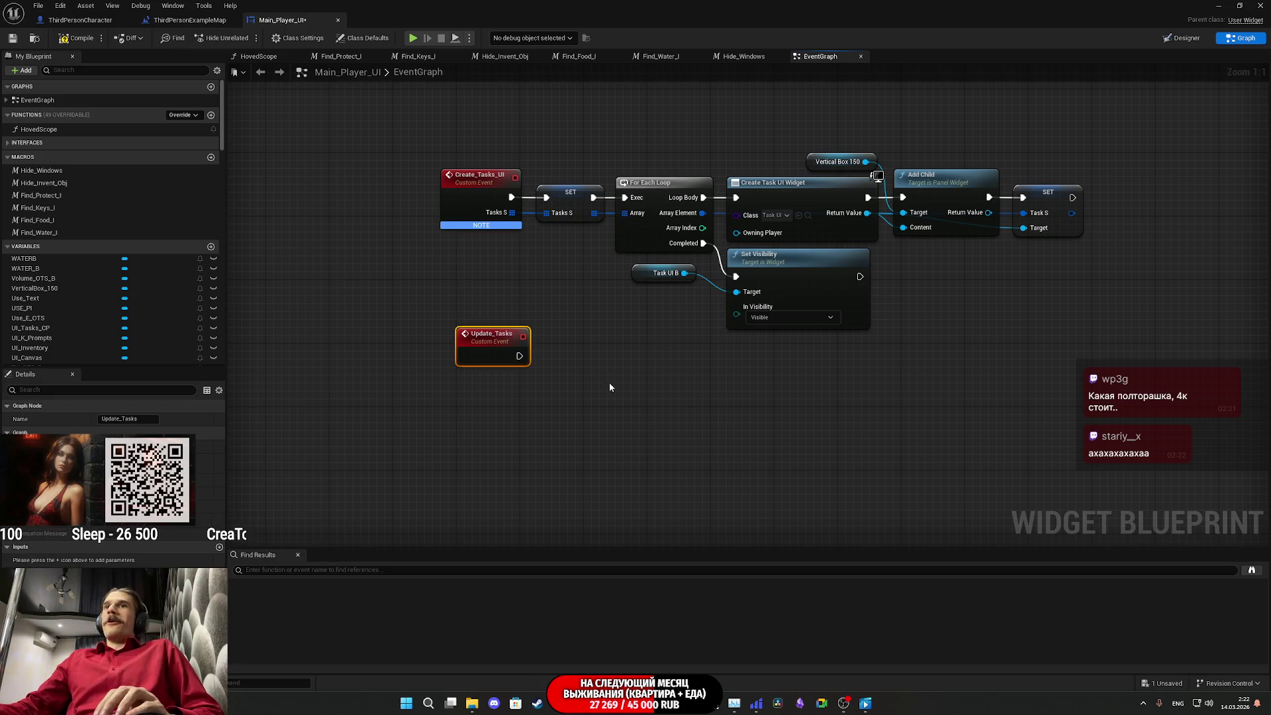
left_click(566, 376)
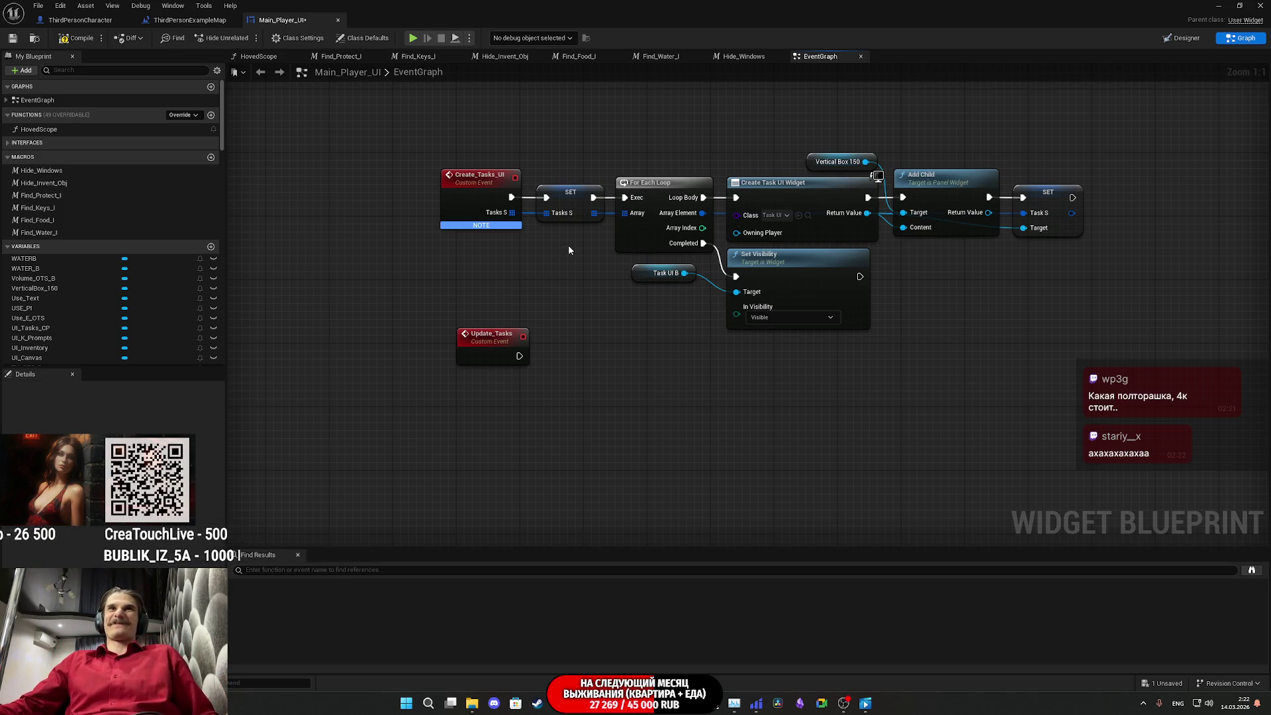
left_click(562, 212)
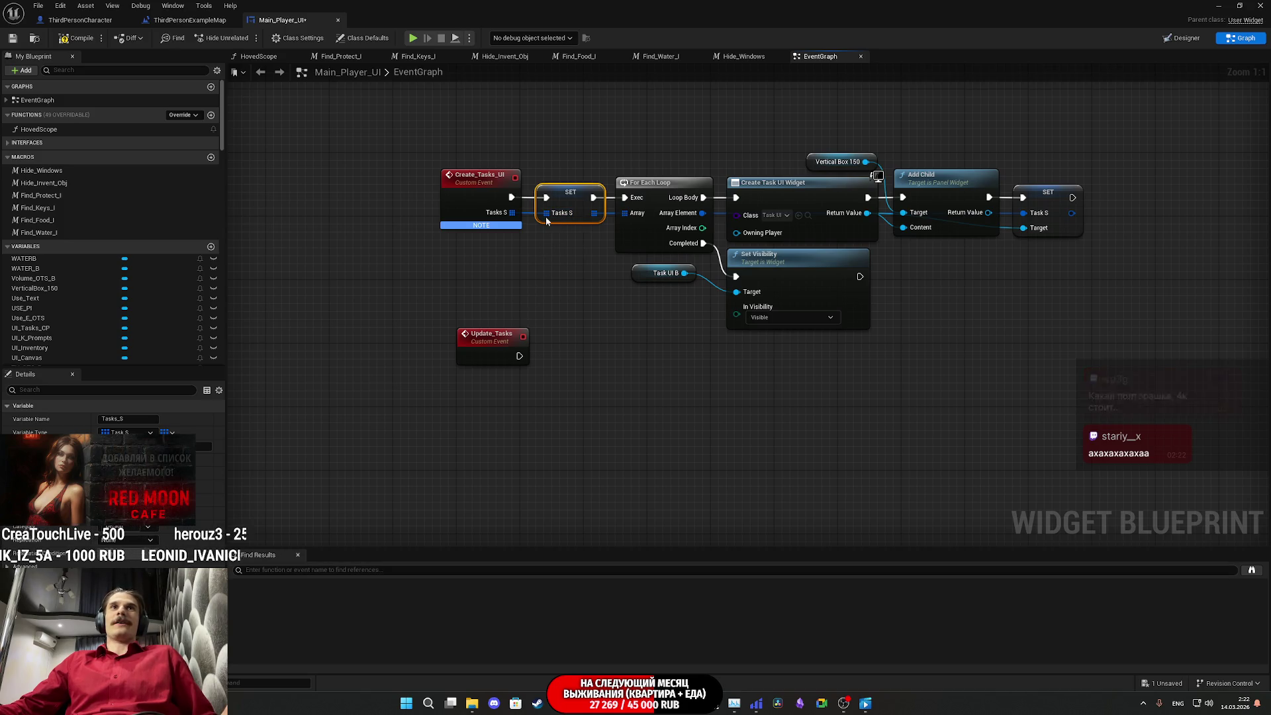
mouse_move(545, 212)
left_mouse_down()
mouse_move(538, 357)
mouse_move(501, 356)
left_mouse_up()
left_click_drag(546, 299, 510, 351)
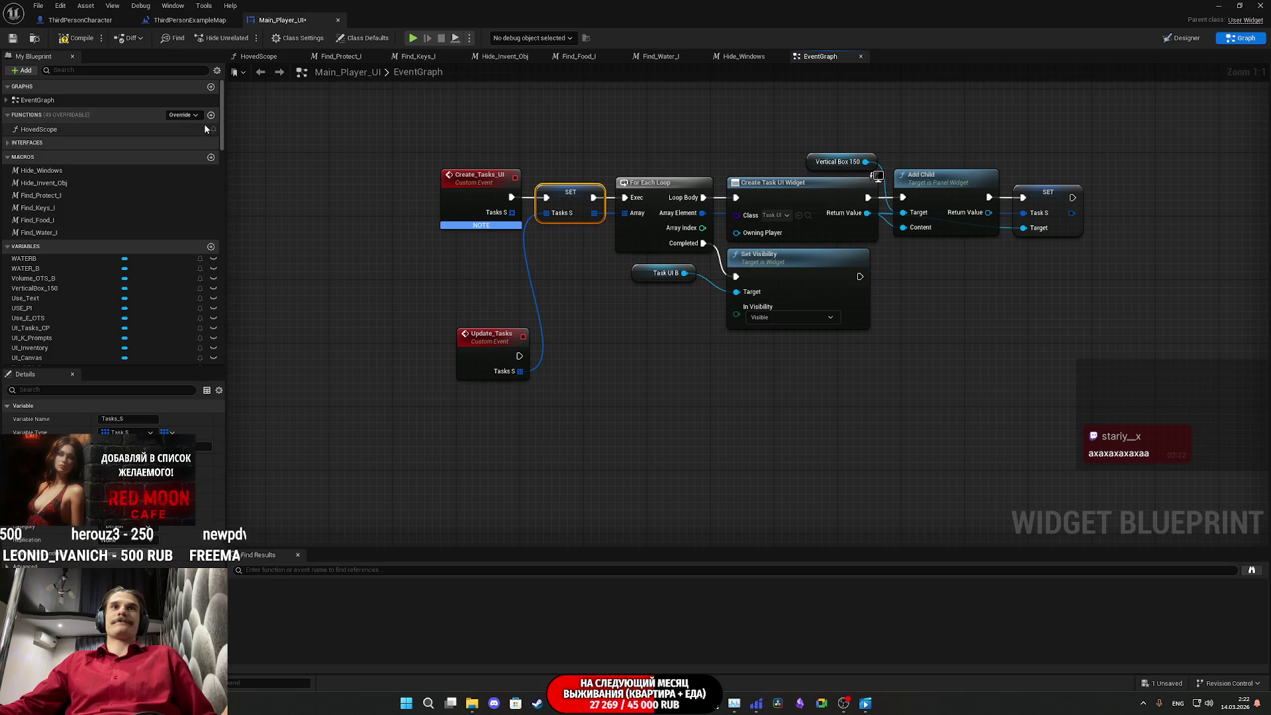
Step: Compile and save the Main_Player_UI widget blueprint
left_click(17, 41)
left_click(625, 304)
mouse_move(620, 301)
left_mouse_down()
mouse_move(567, 310)
mouse_move(562, 270)
left_mouse_up()
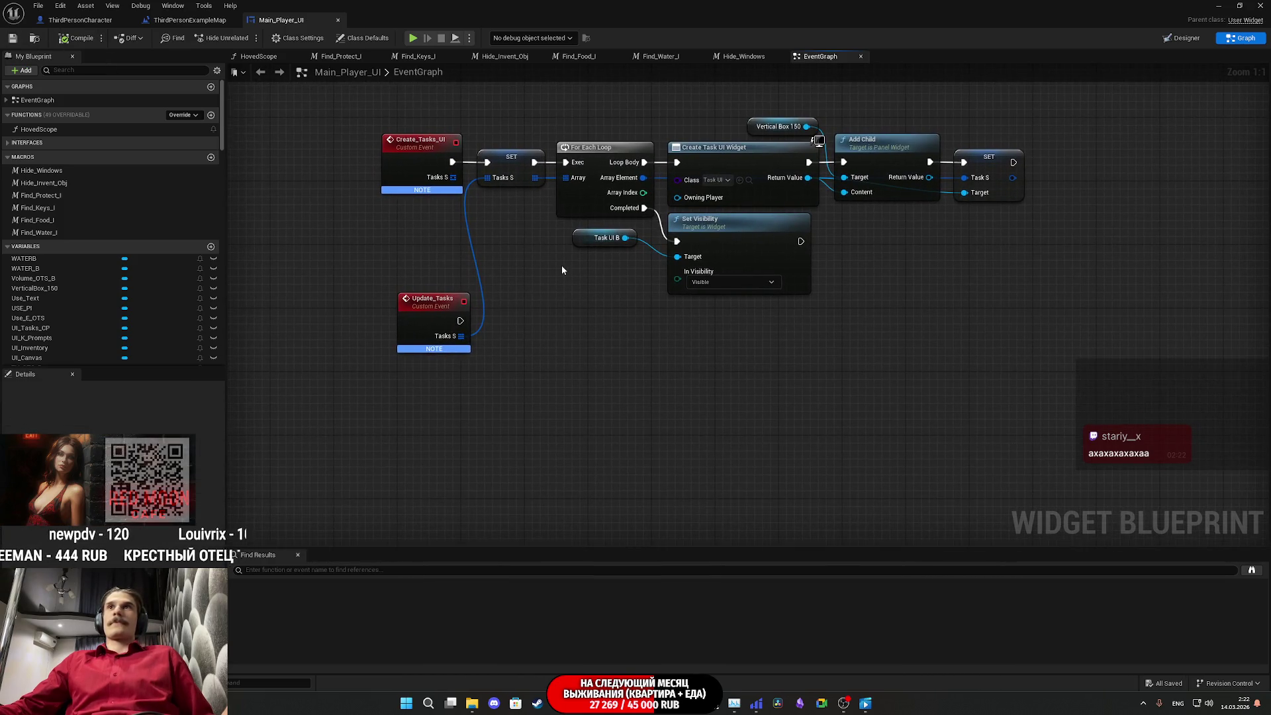
left_click_drag(593, 266, 649, 299)
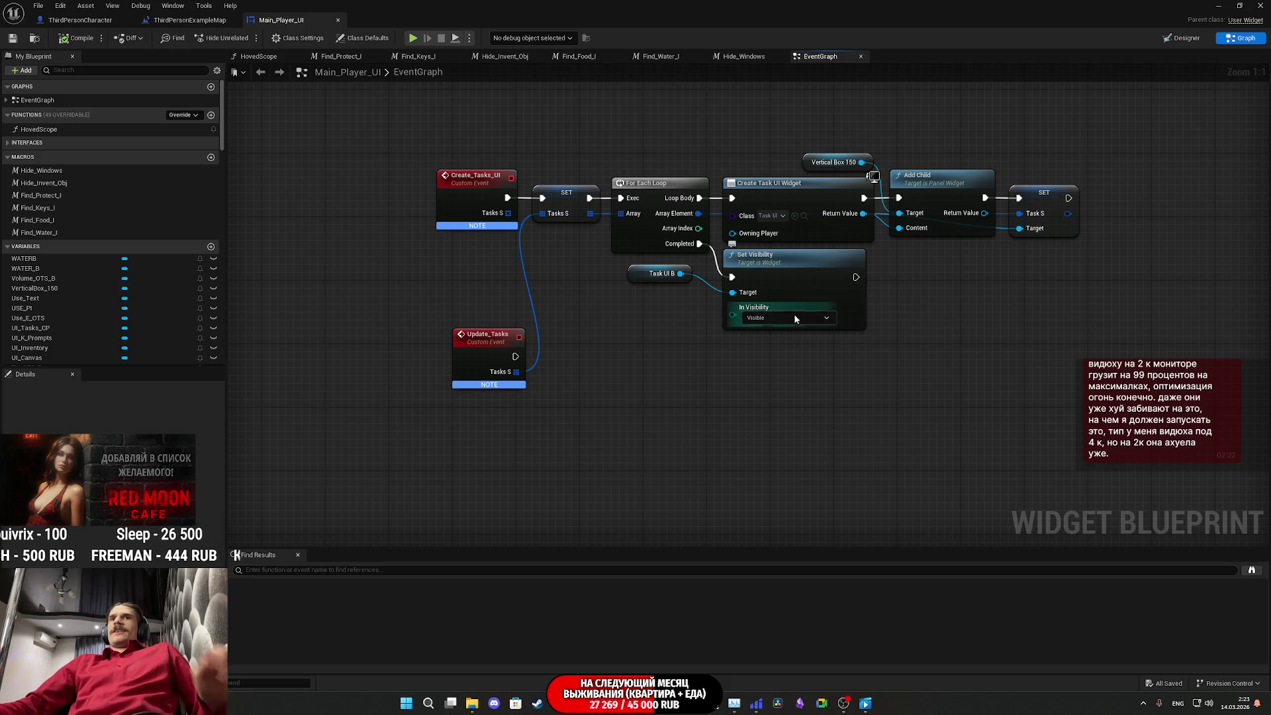
Step: Move the Update_Tasks event node lower, beneath the Create_Tasks_UI chain
mouse_move(749, 403)
left_mouse_down()
mouse_move(796, 394)
mouse_move(854, 410)
left_mouse_up()
left_click(581, 364)
left_click_drag(578, 369, 570, 377)
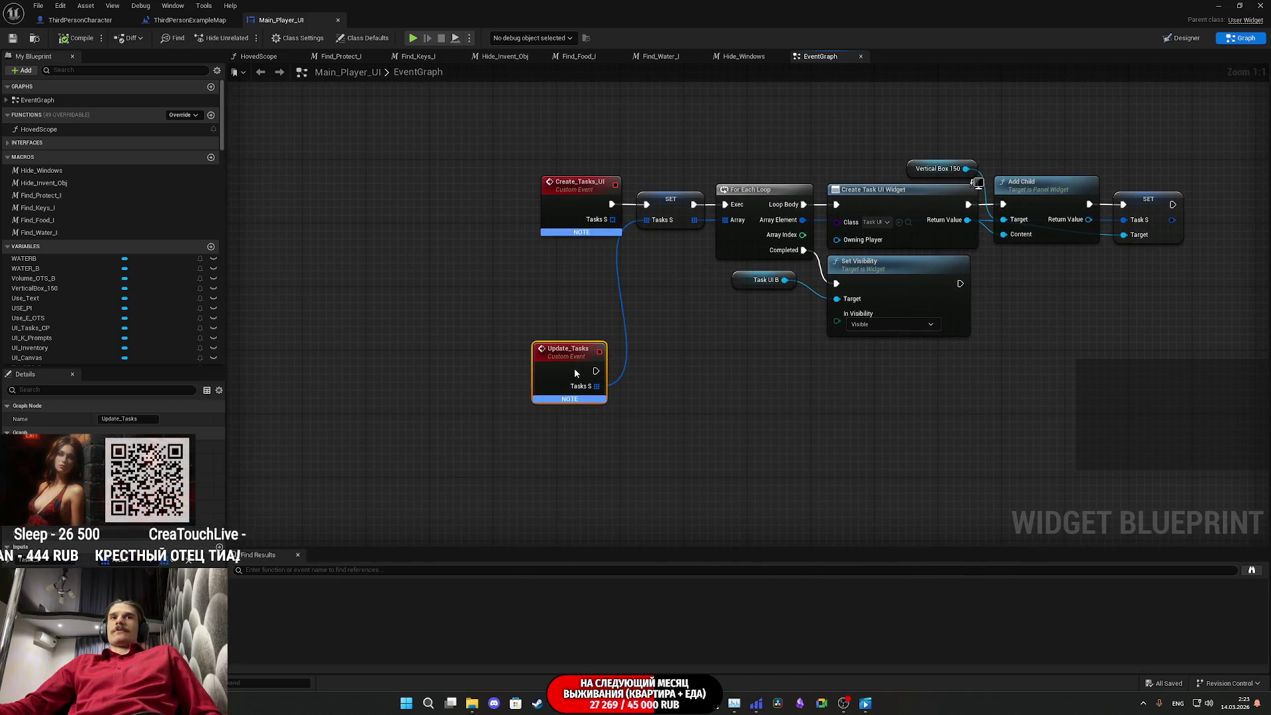
left_click(676, 376)
mouse_move(716, 360)
left_mouse_down()
mouse_move(681, 378)
mouse_move(693, 366)
left_mouse_up()
left_click_drag(548, 386, 548, 425)
left_click(680, 412)
mouse_move(680, 412)
left_mouse_down()
mouse_move(678, 392)
mouse_move(695, 382)
left_mouse_up()
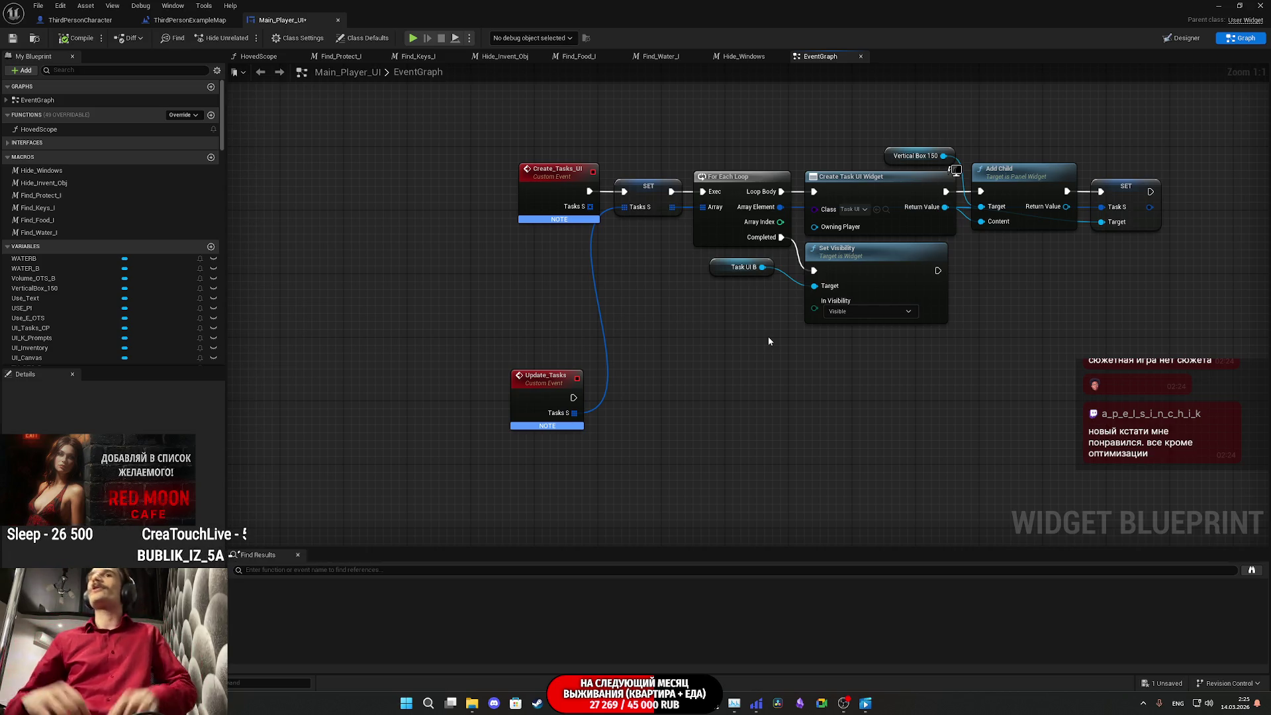
left_click_drag(747, 392, 809, 359)
left_click_drag(618, 361, 619, 376)
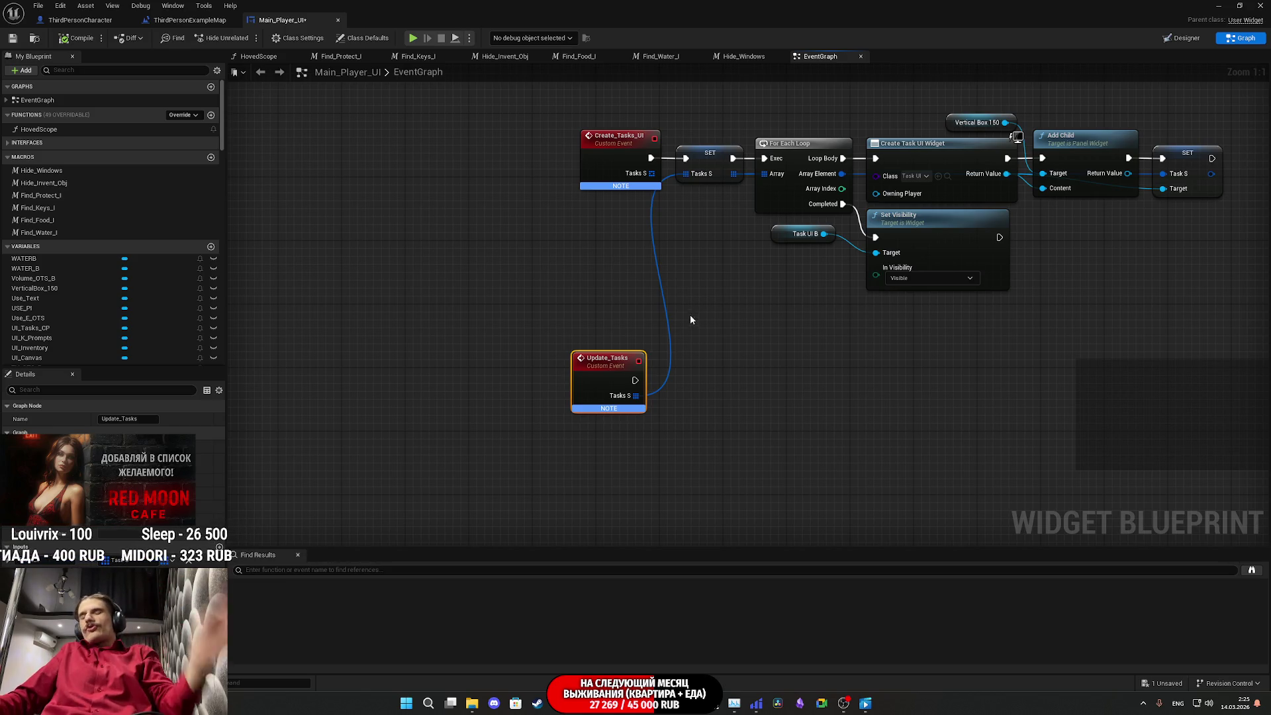
Step: Place a SET Tasks S node beside Update_Tasks, then select the existing loop and widget-creation nodes
left_click(757, 367)
mouse_move(757, 366)
left_mouse_down()
mouse_move(730, 372)
mouse_move(750, 390)
mouse_move(770, 357)
left_mouse_up()
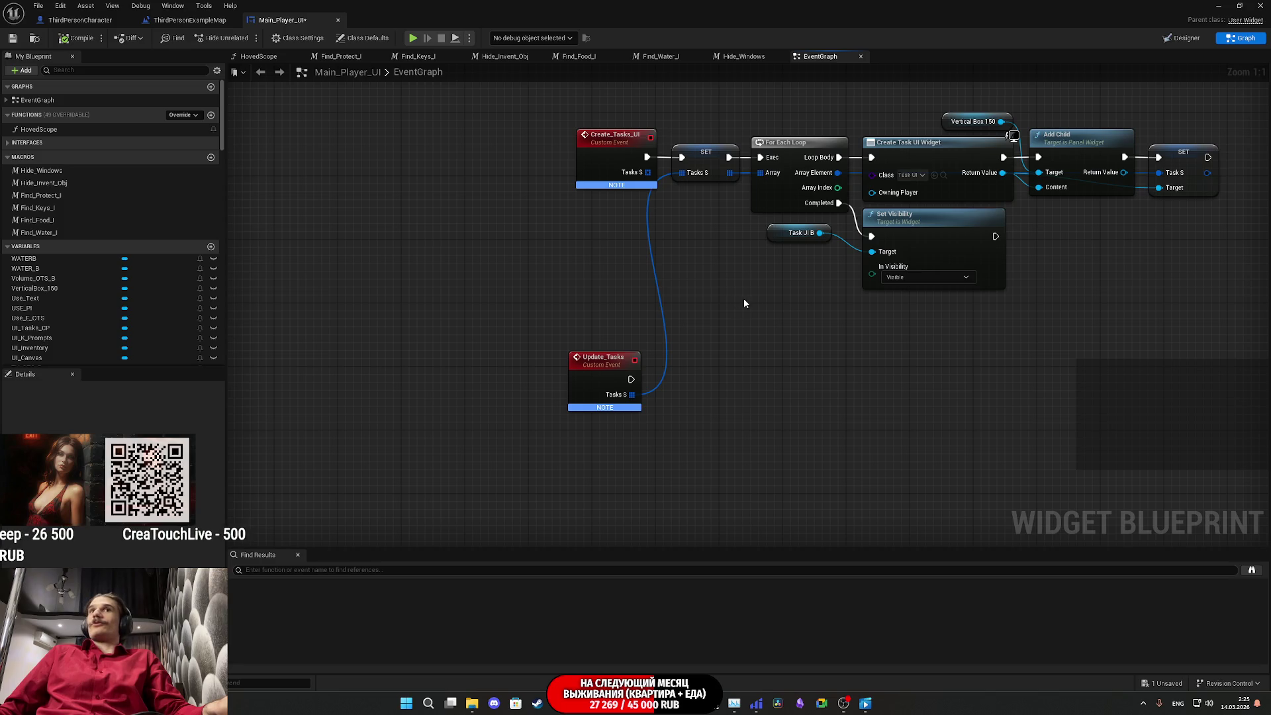
left_click_drag(744, 299, 751, 298)
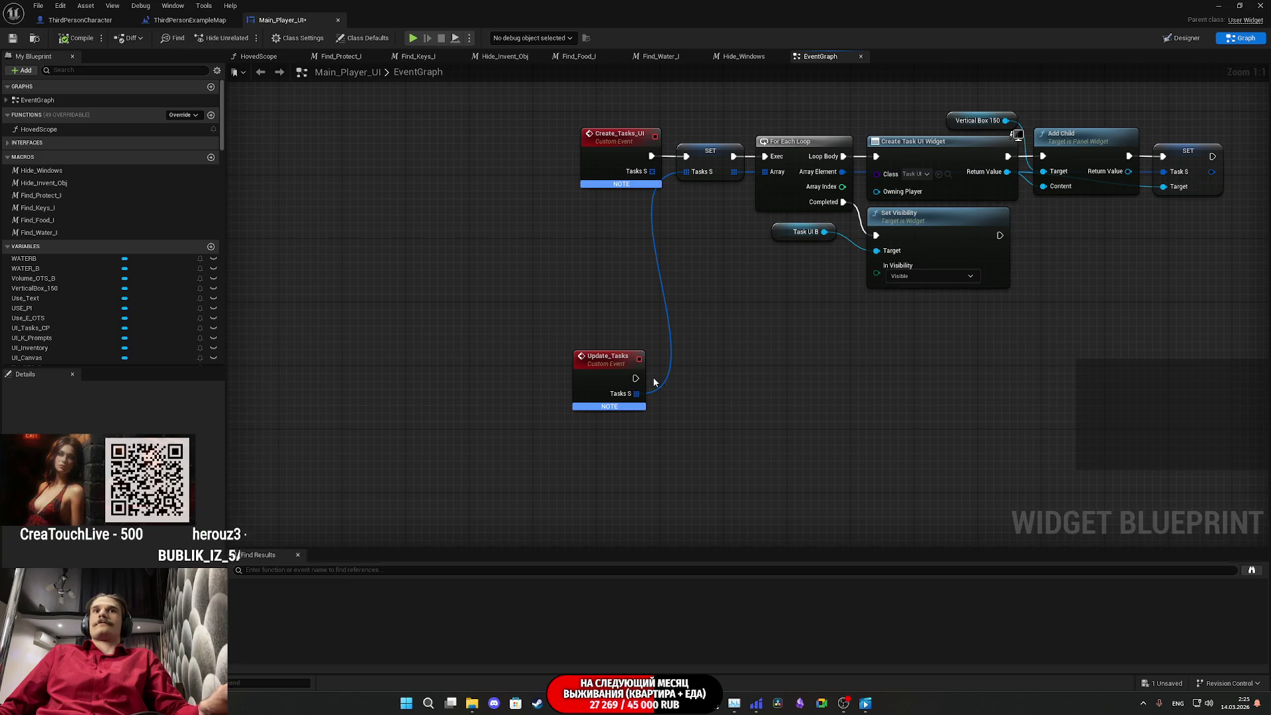
key("ctrl+v")
mouse_move(636, 393)
left_mouse_down()
mouse_move(704, 409)
mouse_move(650, 376)
mouse_move(702, 387)
mouse_move(720, 385)
mouse_move(701, 372)
mouse_move(767, 373)
left_mouse_up()
left_click(771, 365)
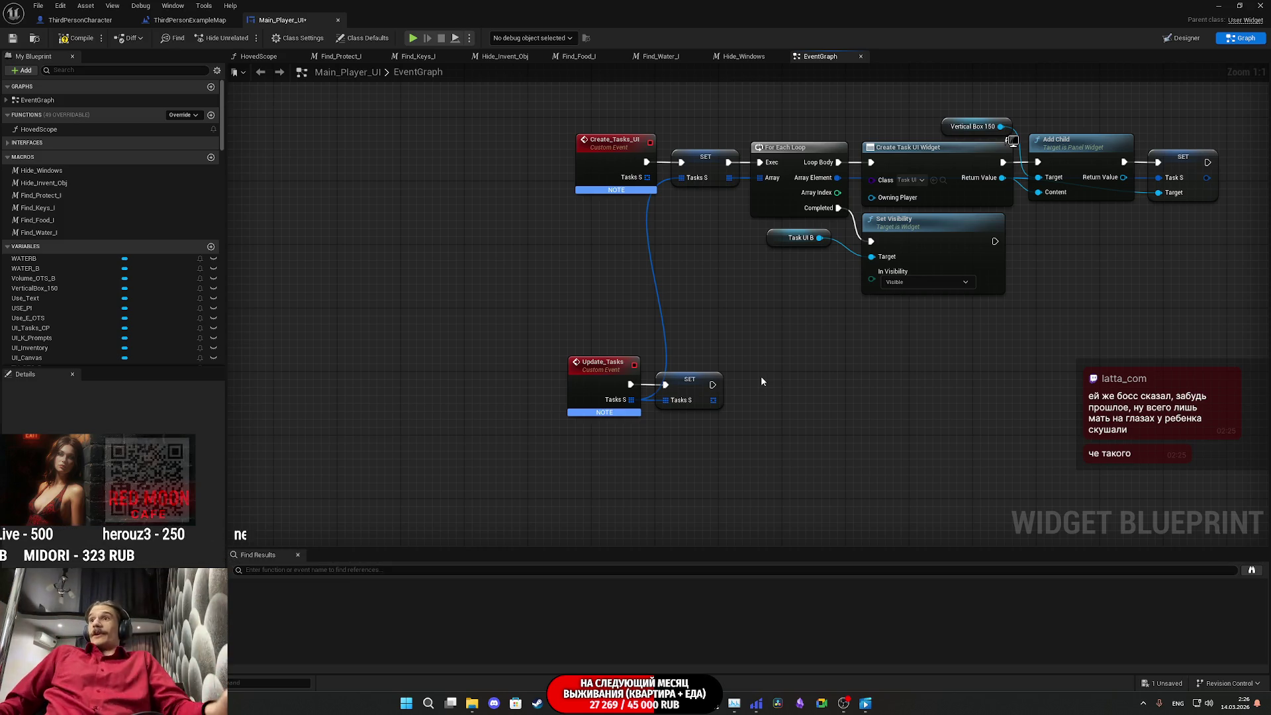
left_click_drag(816, 392, 754, 453)
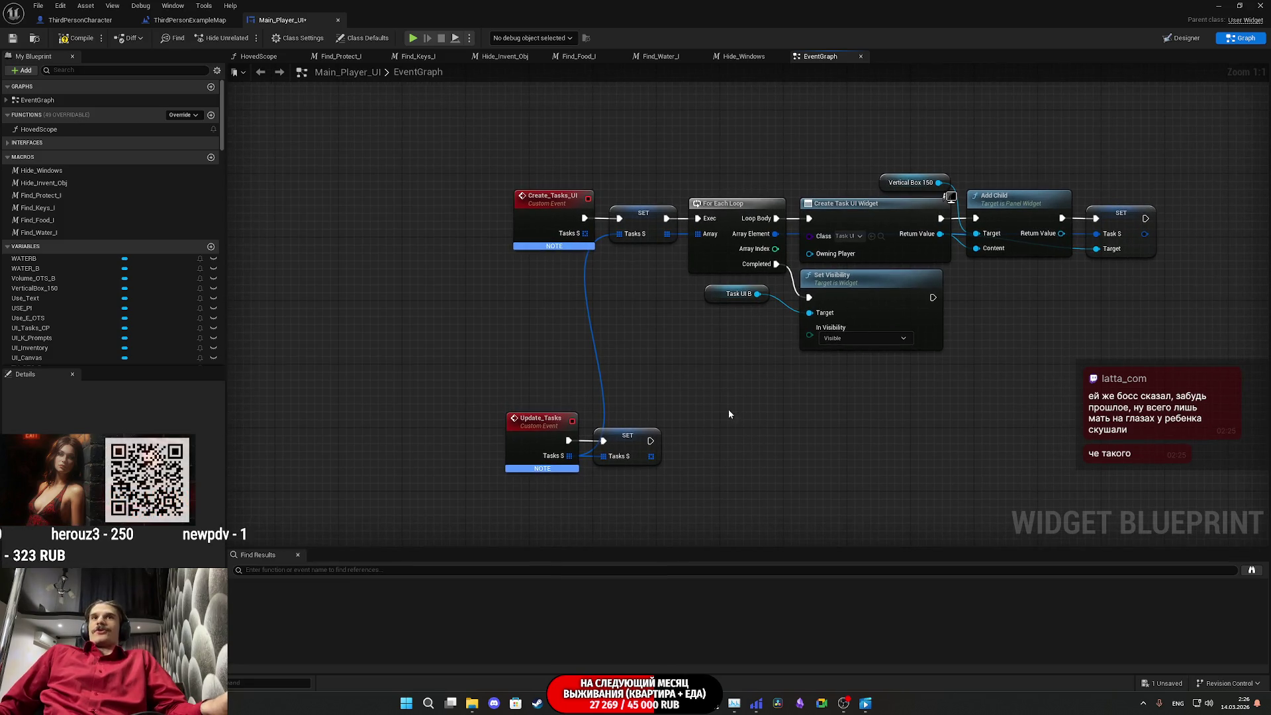
mouse_move(717, 388)
left_mouse_down()
mouse_move(1073, 199)
mouse_move(1166, 189)
left_mouse_up()
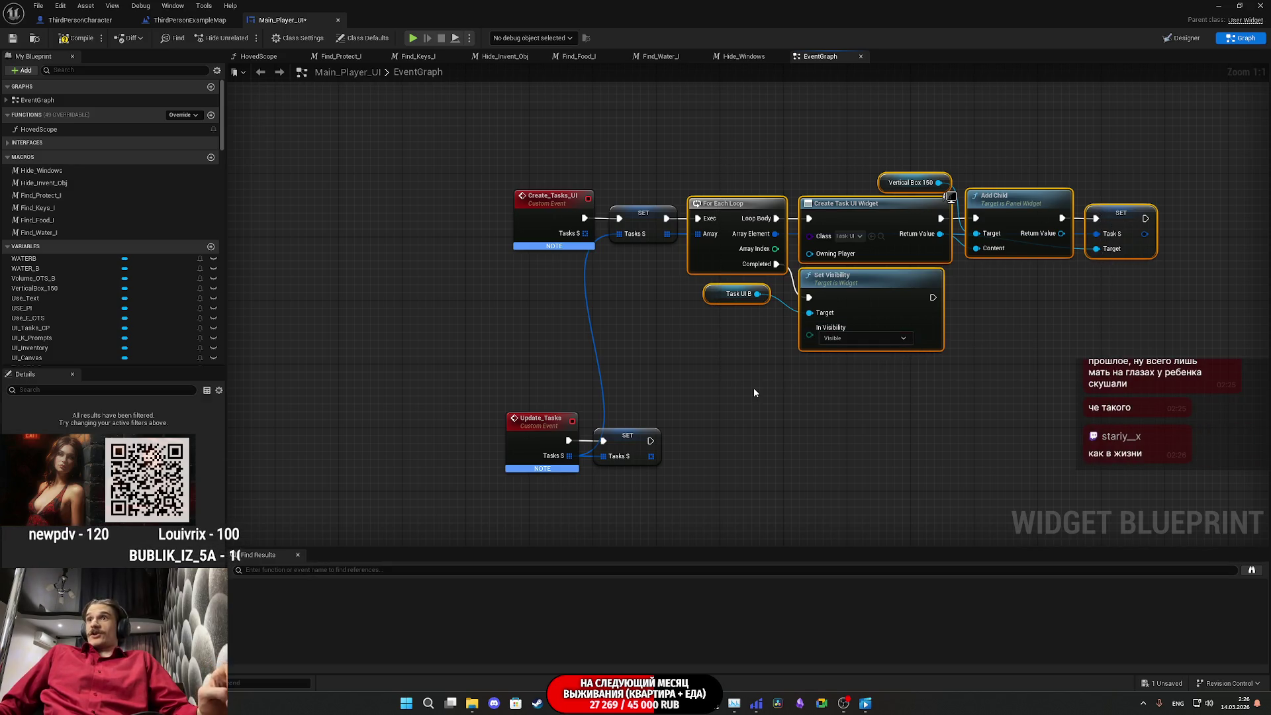
Step: Paste a For Each Loop after the Update_Tasks SET node and feed it the Tasks S array
left_click(727, 216)
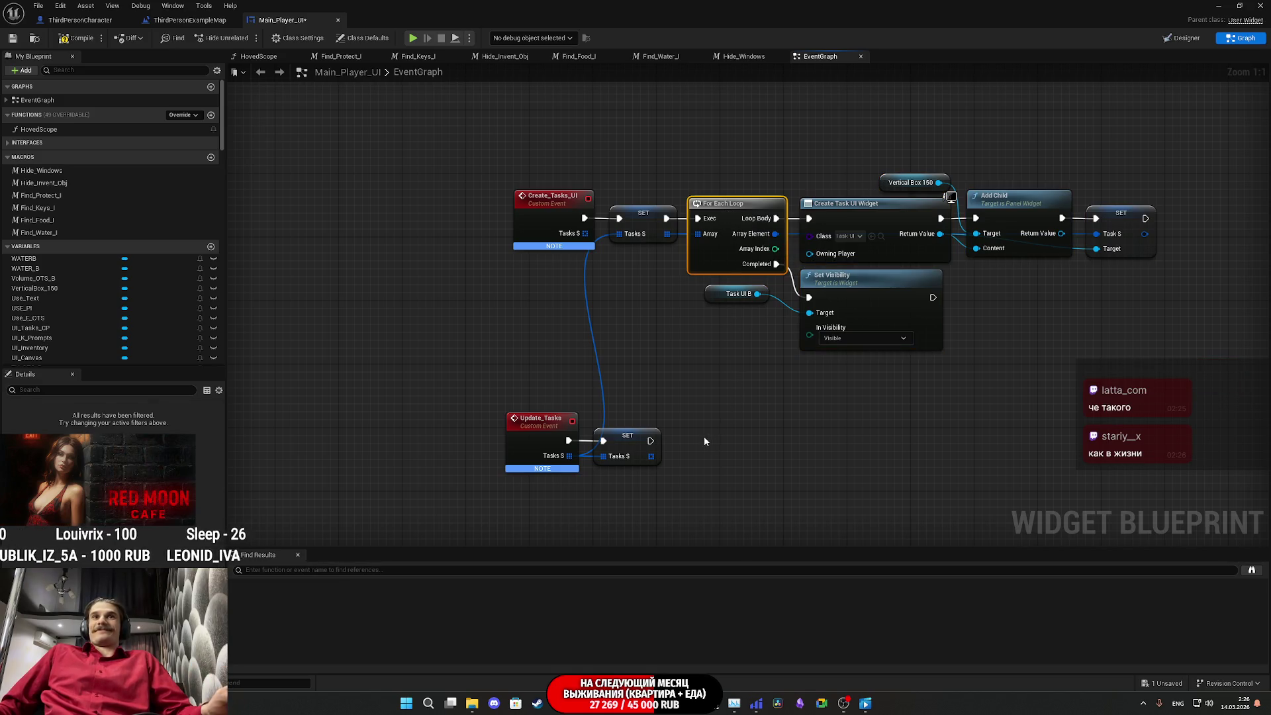
key("ctrl+v")
mouse_move(706, 472)
left_mouse_down()
mouse_move(651, 461)
mouse_move(706, 456)
mouse_move(714, 422)
left_mouse_up()
left_click(715, 377)
mouse_move(715, 378)
left_mouse_down()
mouse_move(784, 323)
mouse_move(838, 307)
left_mouse_up()
left_click_drag(809, 376, 863, 352)
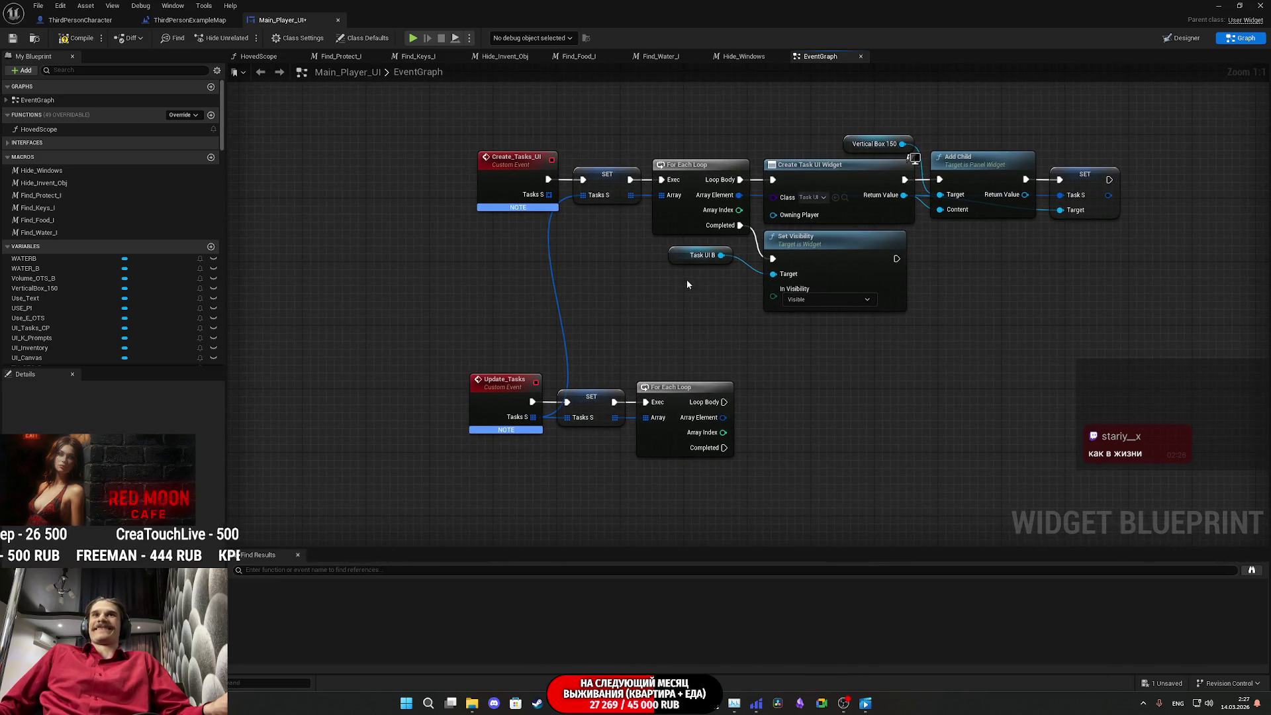
left_click(712, 259)
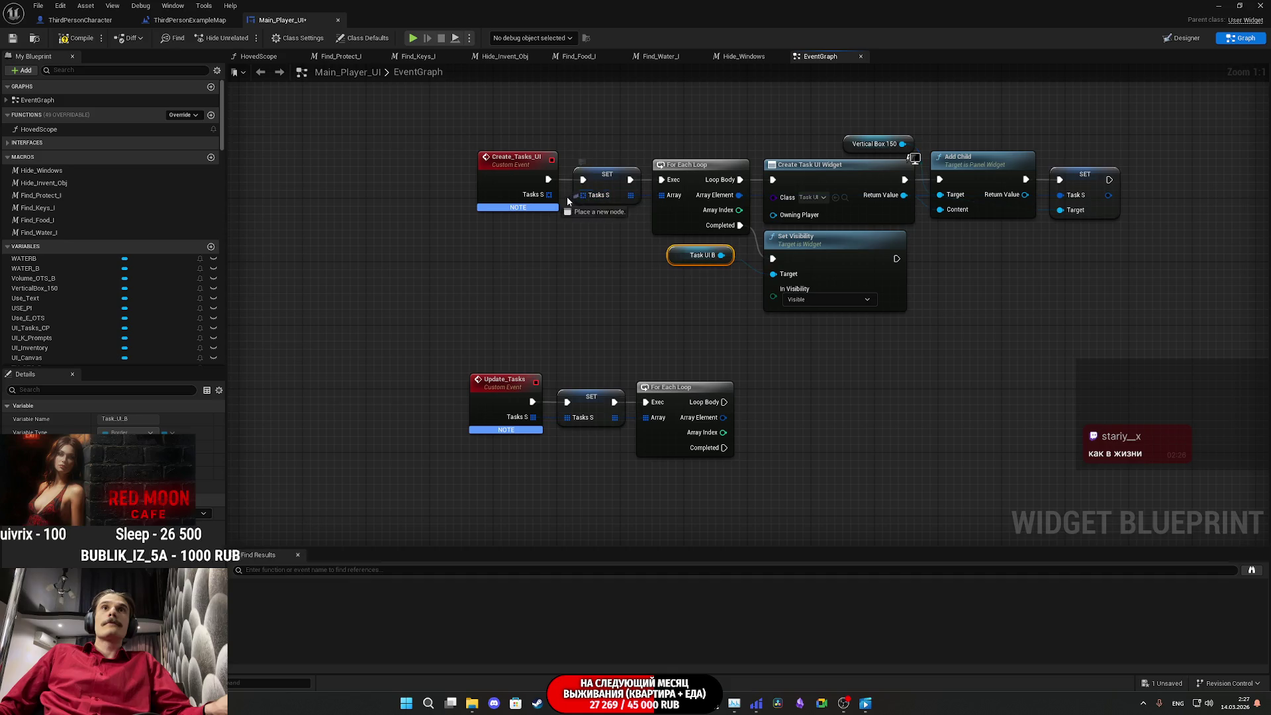
Step: Compile and save Main_Player_UI with the new Update_Tasks loop chain
left_click(617, 257)
left_click(78, 38)
left_click(12, 37)
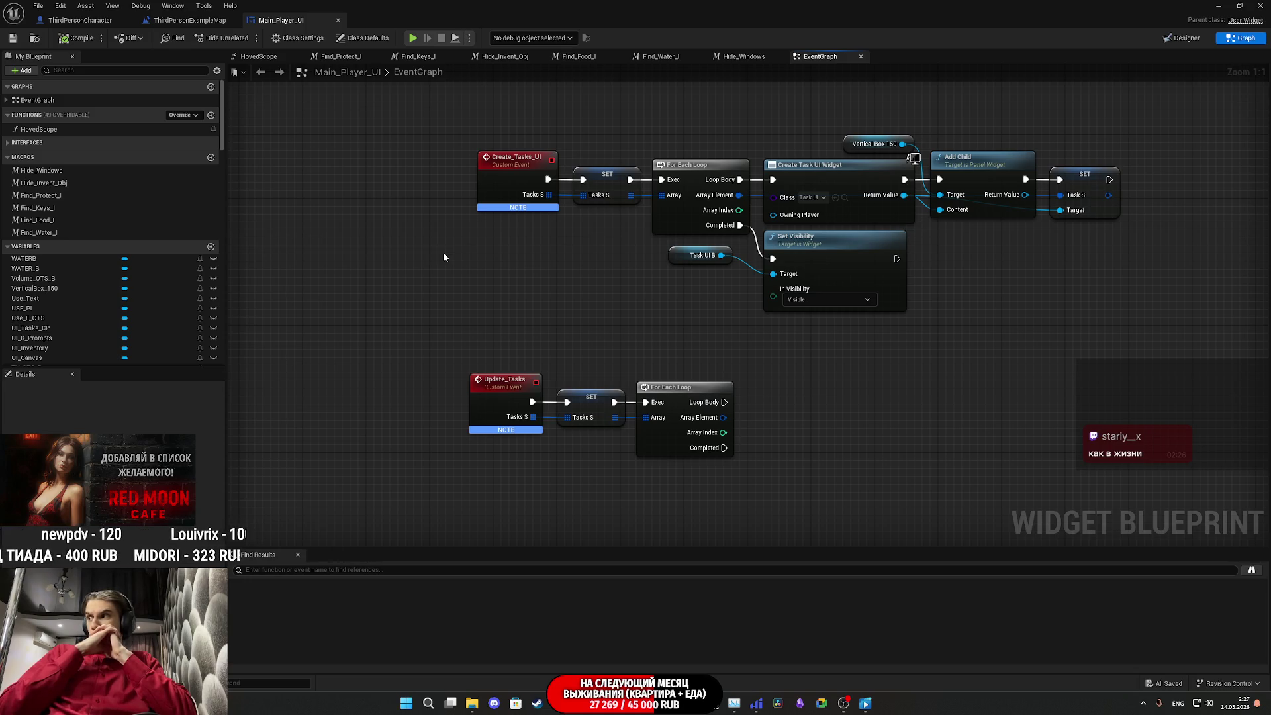
Step: Marquee-select the Update_Tasks, SET and For Each Loop nodes and drag them lower
left_click_drag(1062, 272, 1056, 325)
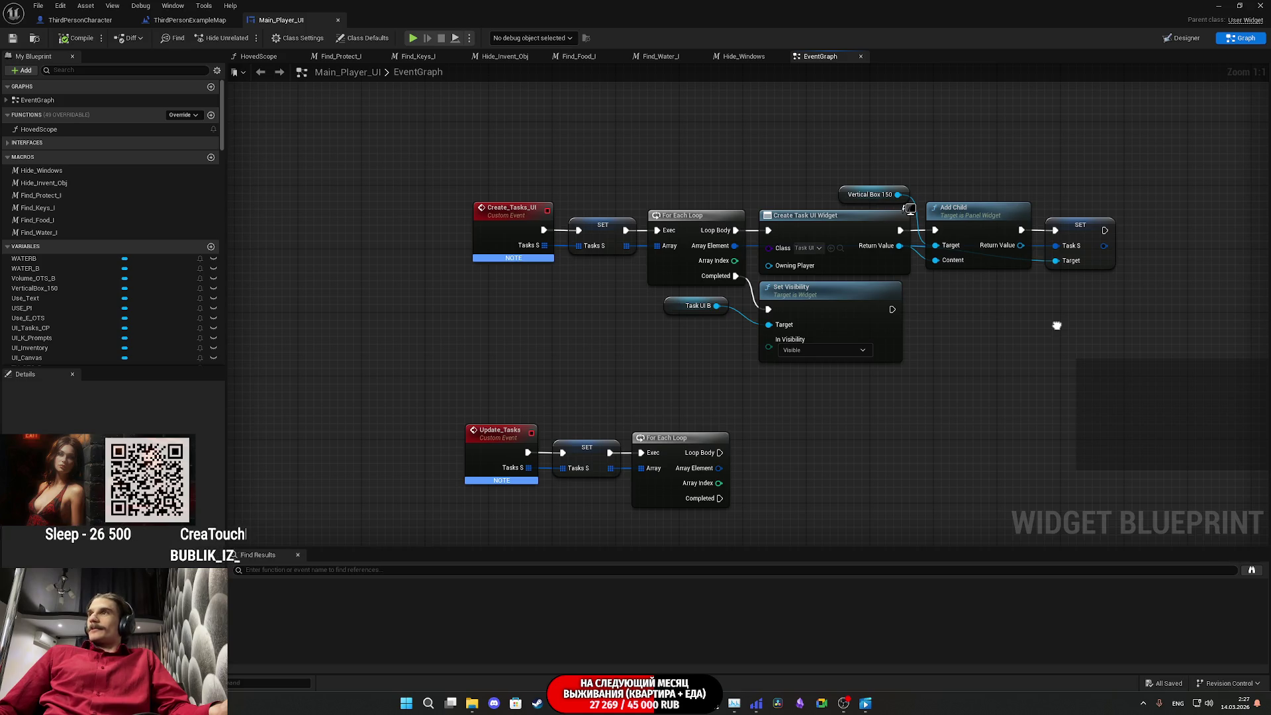
left_click_drag(1057, 325, 1056, 331)
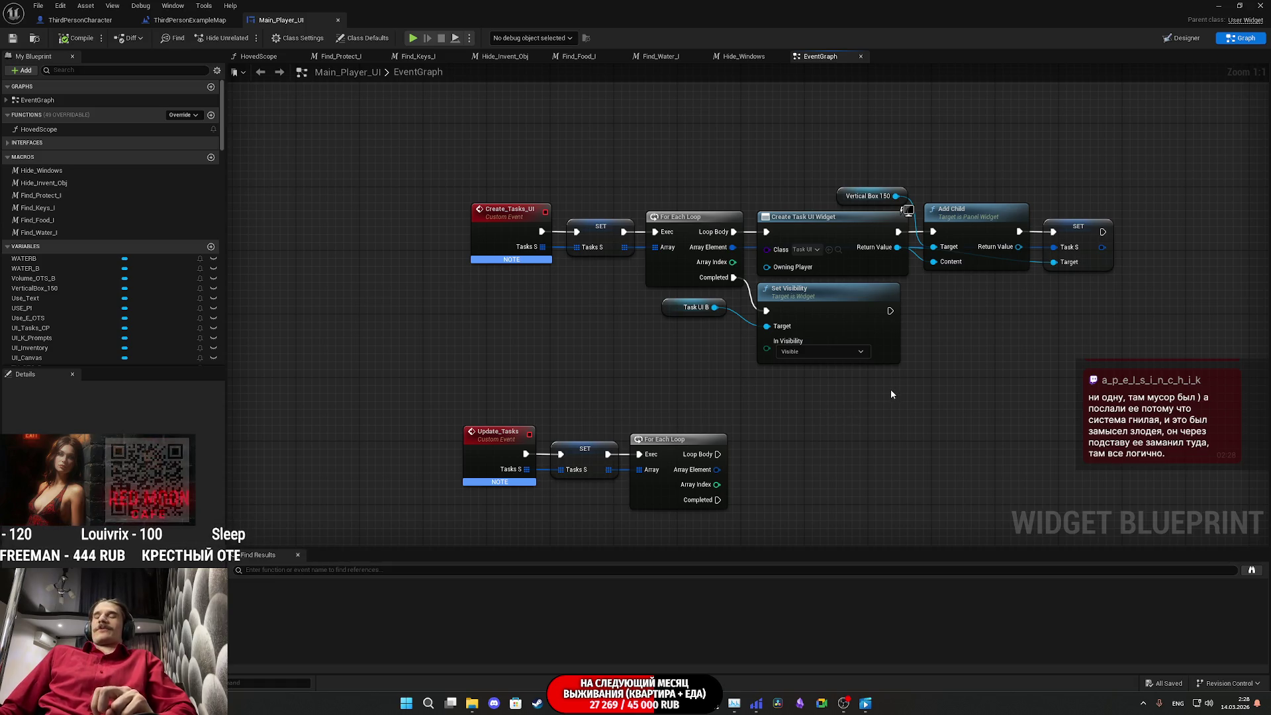
mouse_move(908, 404)
left_mouse_down()
mouse_move(1004, 290)
mouse_move(1019, 249)
left_mouse_up()
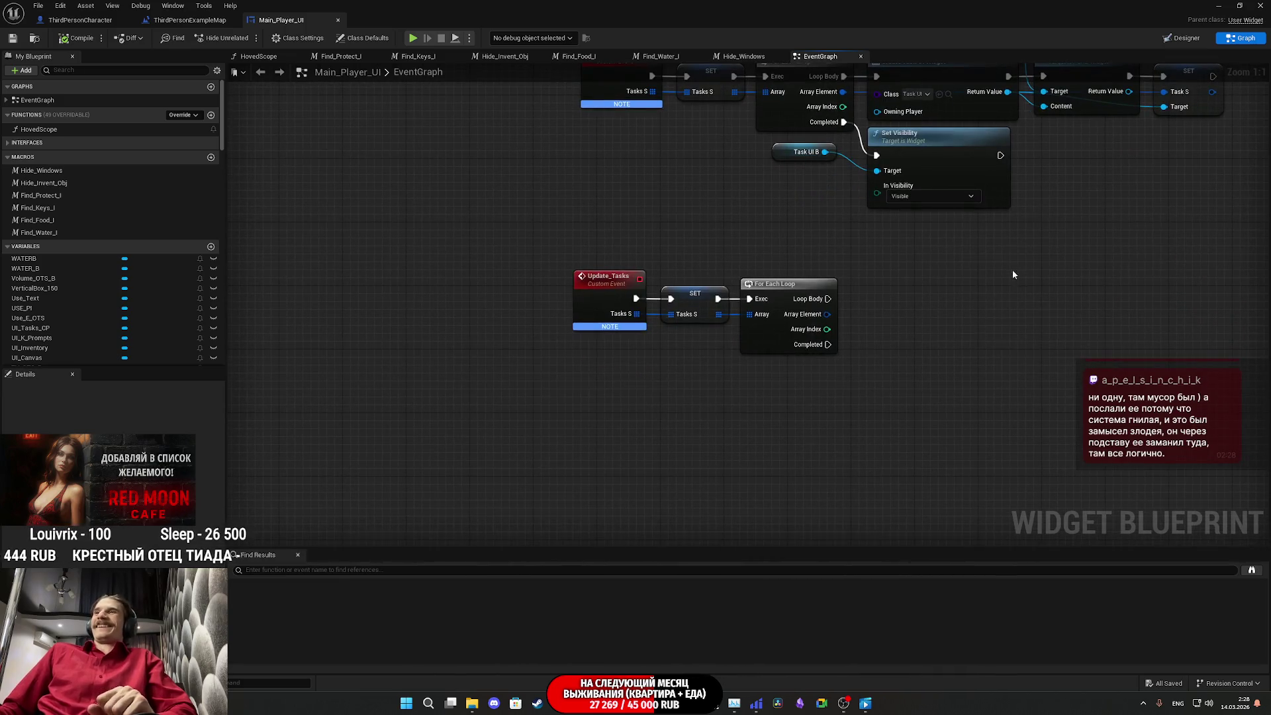
mouse_move(964, 379)
left_mouse_down()
mouse_move(529, 283)
mouse_move(539, 241)
left_mouse_up()
left_click(601, 236)
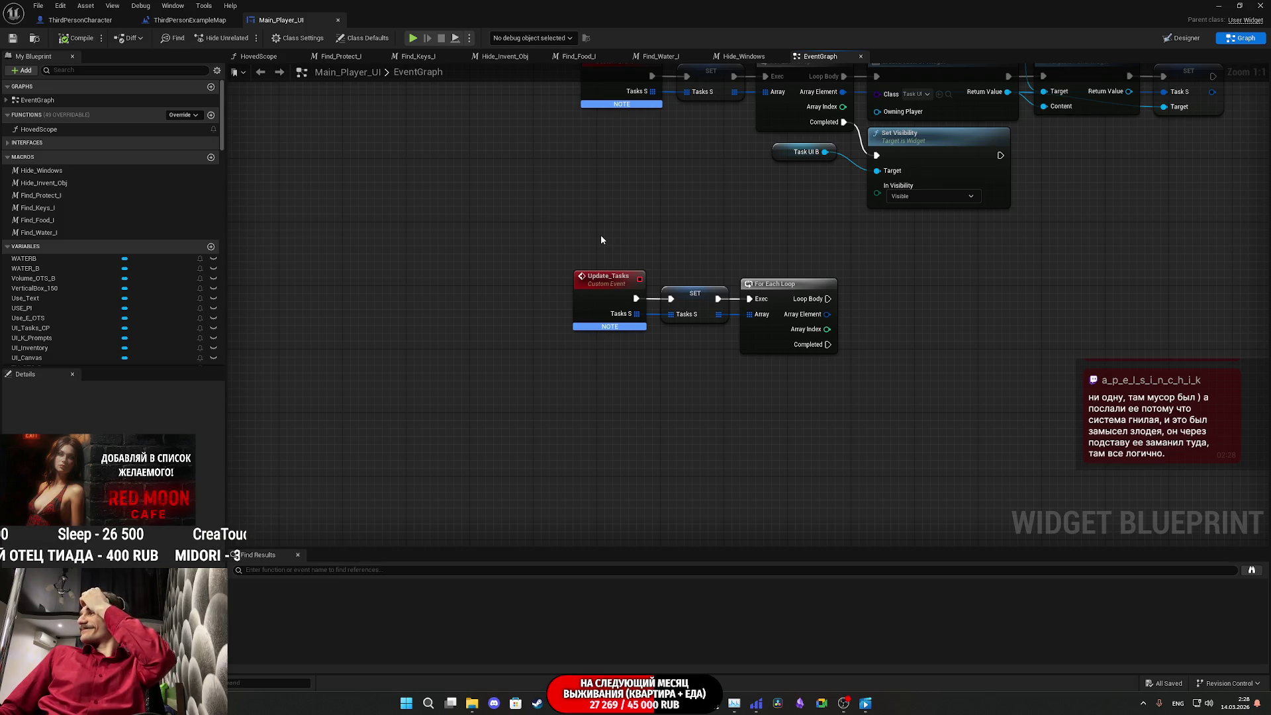
left_click_drag(897, 387, 549, 246)
left_click_drag(612, 278, 614, 359)
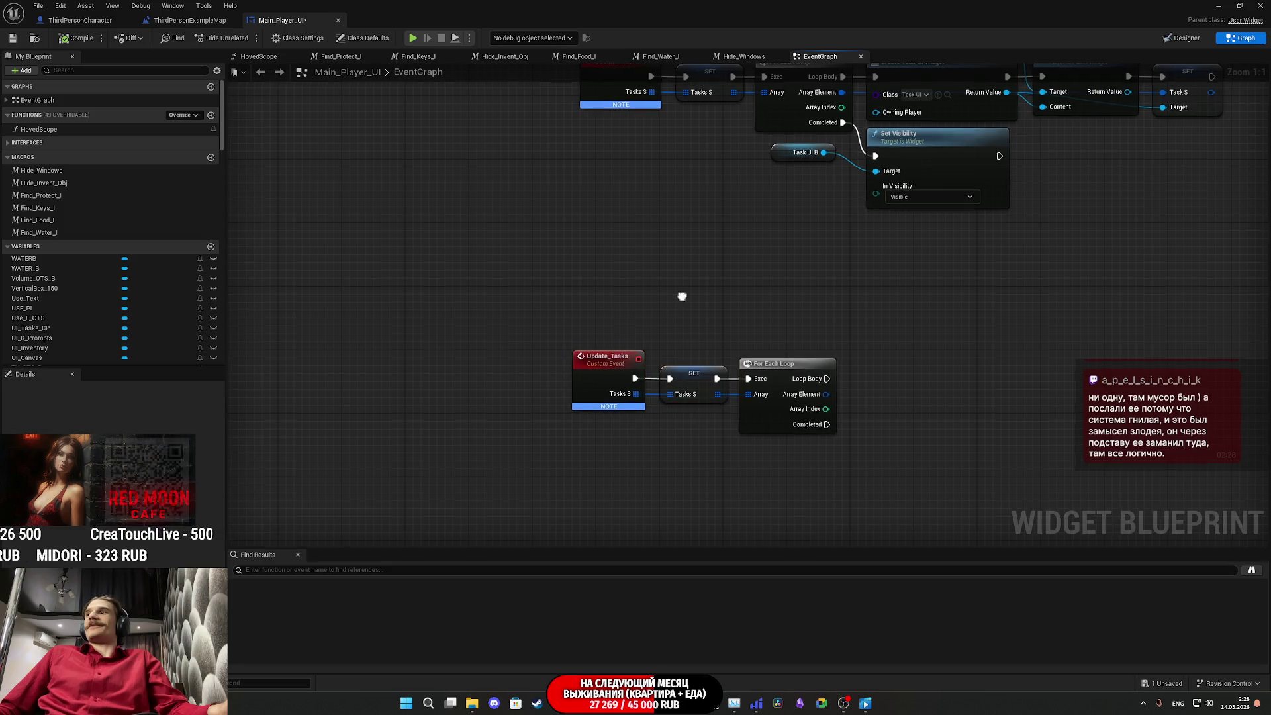
Step: Frame both event chains and select the SET Tasks S node after Create_Tasks_UI
left_click_drag(681, 292, 564, 344)
left_click_drag(598, 274, 659, 352)
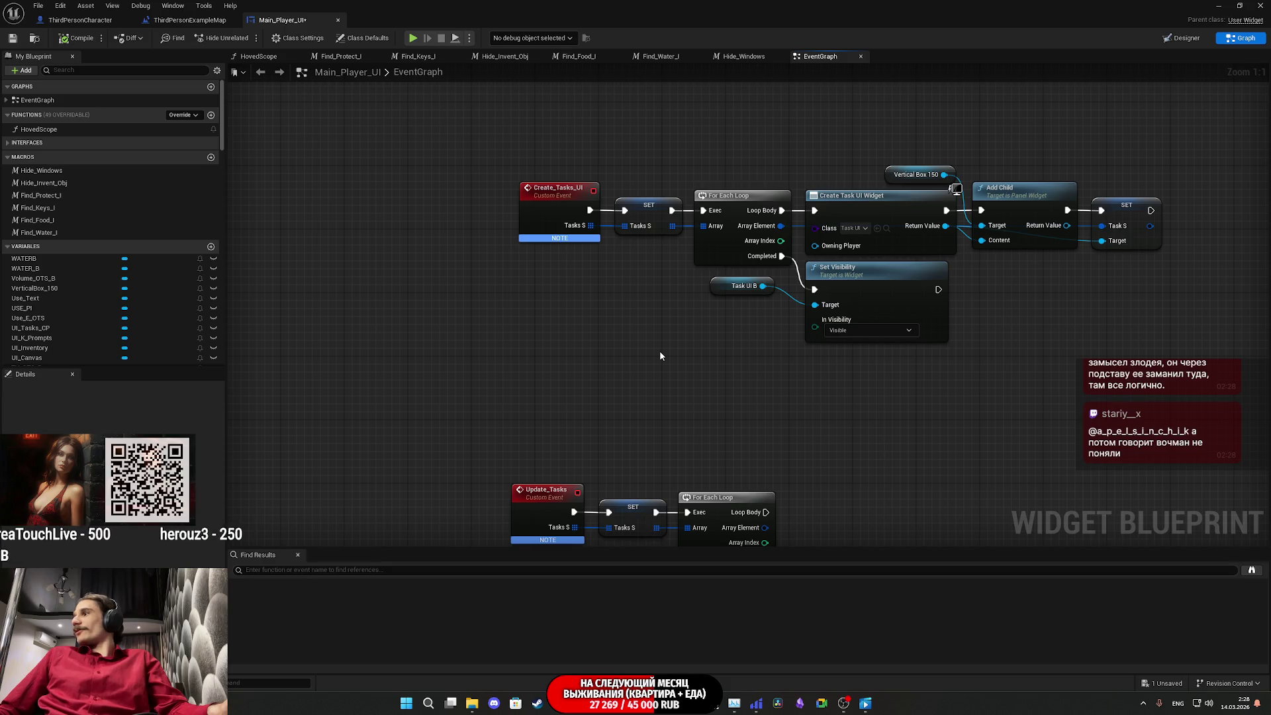
mouse_move(709, 375)
left_mouse_down()
mouse_move(708, 318)
mouse_move(689, 283)
left_mouse_up()
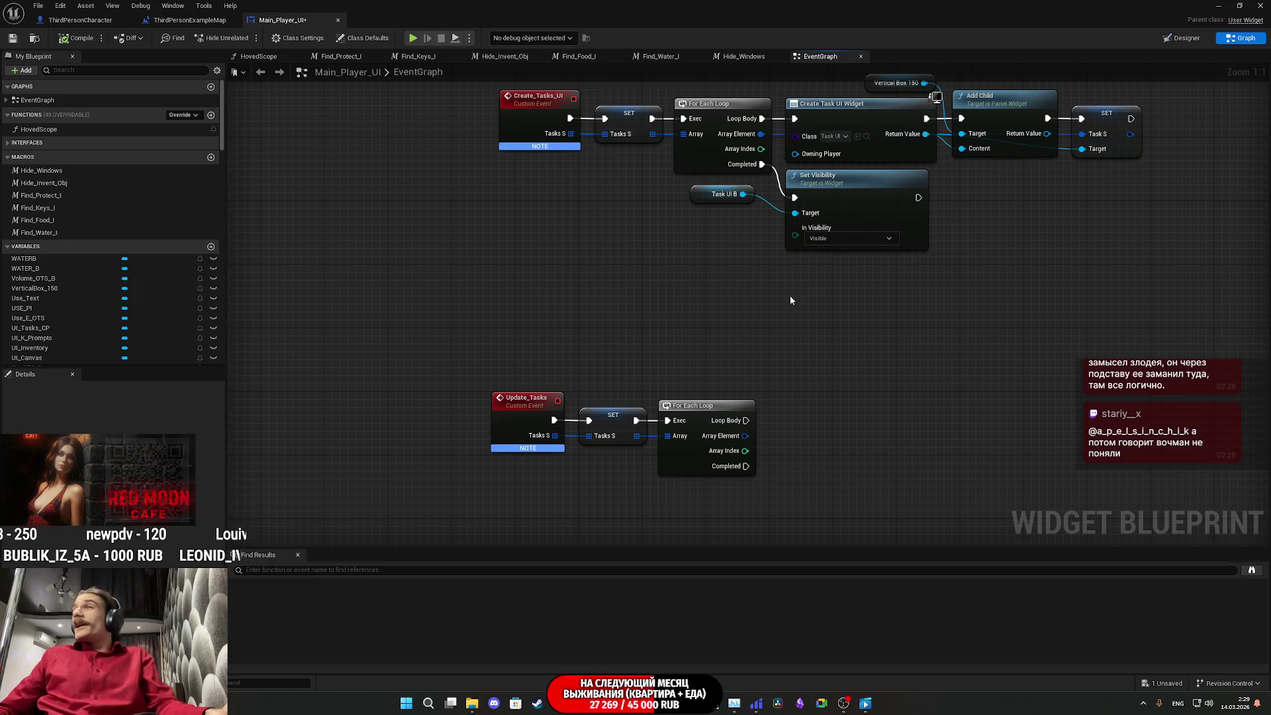
left_click_drag(765, 274, 747, 343)
mouse_move(952, 274)
left_mouse_down()
mouse_move(1013, 399)
mouse_move(921, 279)
left_mouse_up()
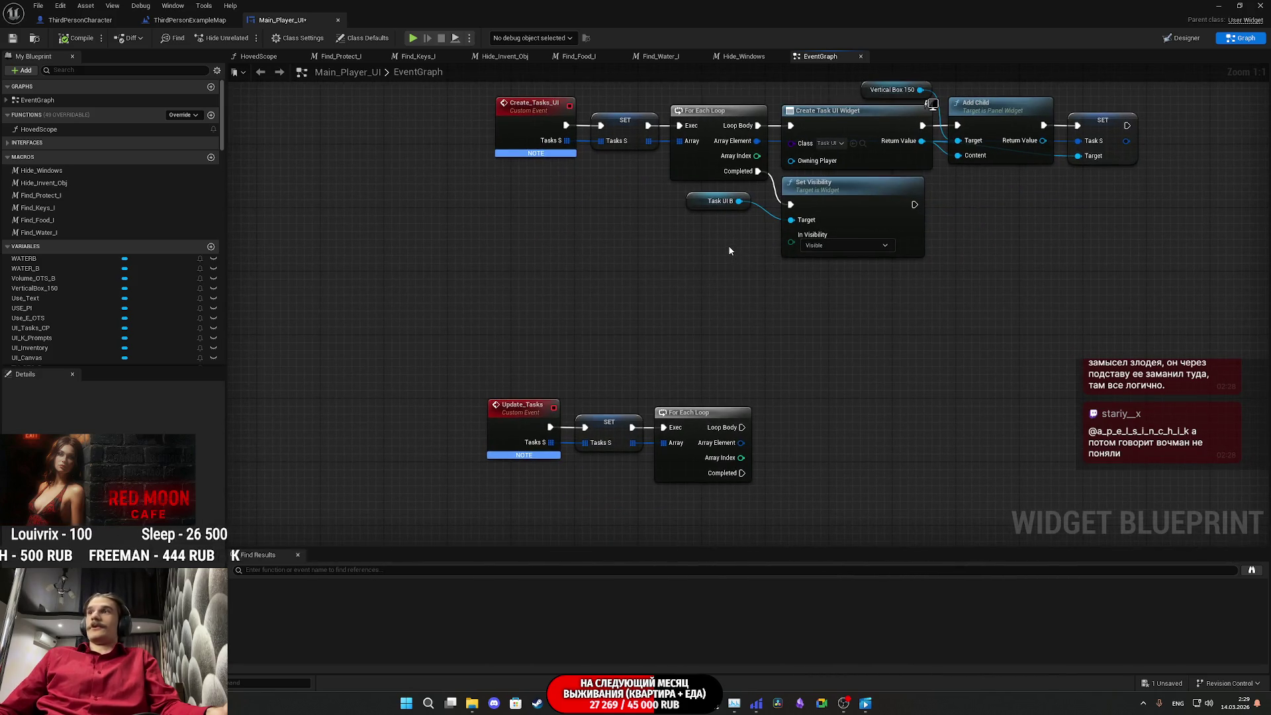
left_click_drag(727, 248, 706, 256)
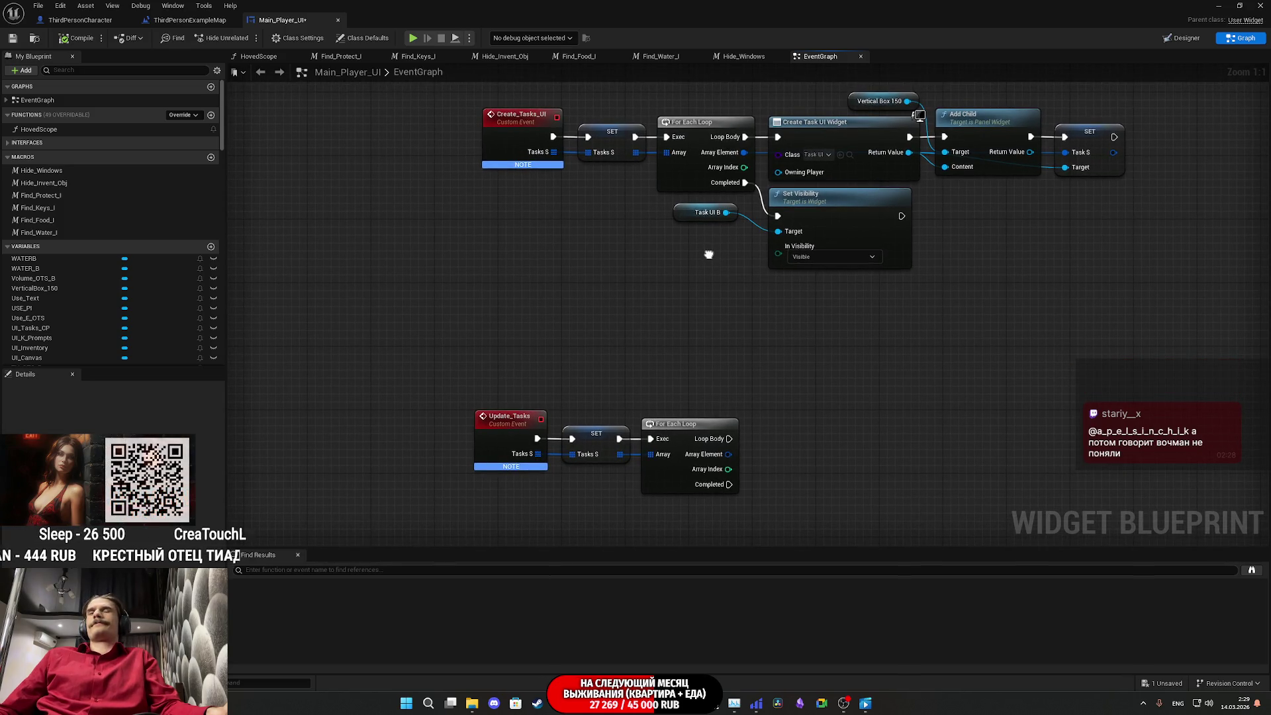
left_click_drag(709, 254, 776, 274)
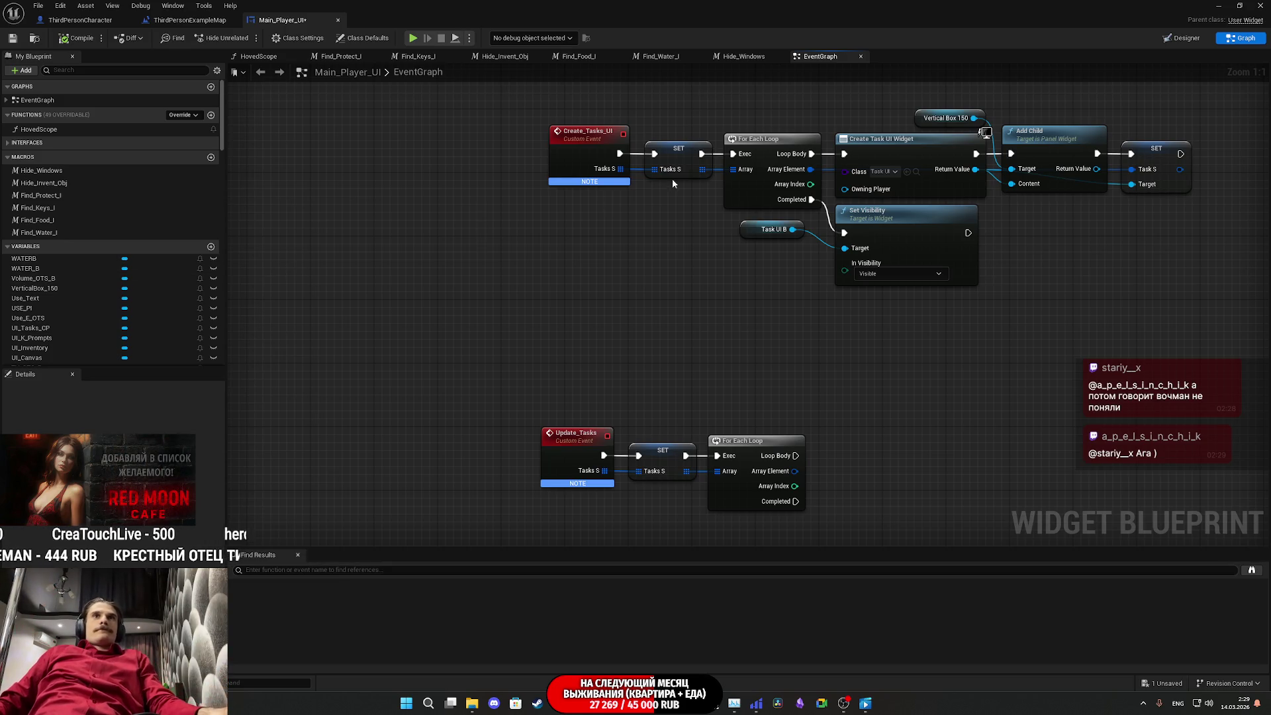
left_click(679, 152)
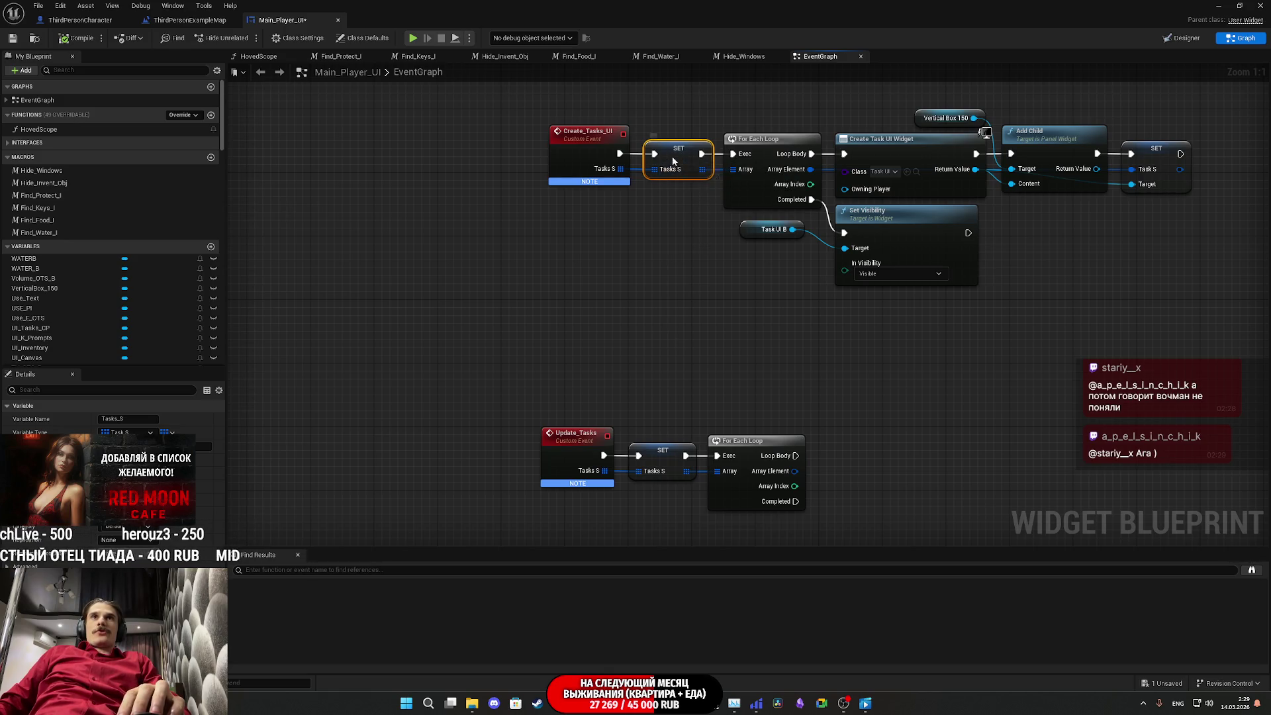
Step: Delete both SET Tasks S nodes, after Create_Tasks_UI and after Update_Tasks
left_click_drag(673, 160, 672, 227)
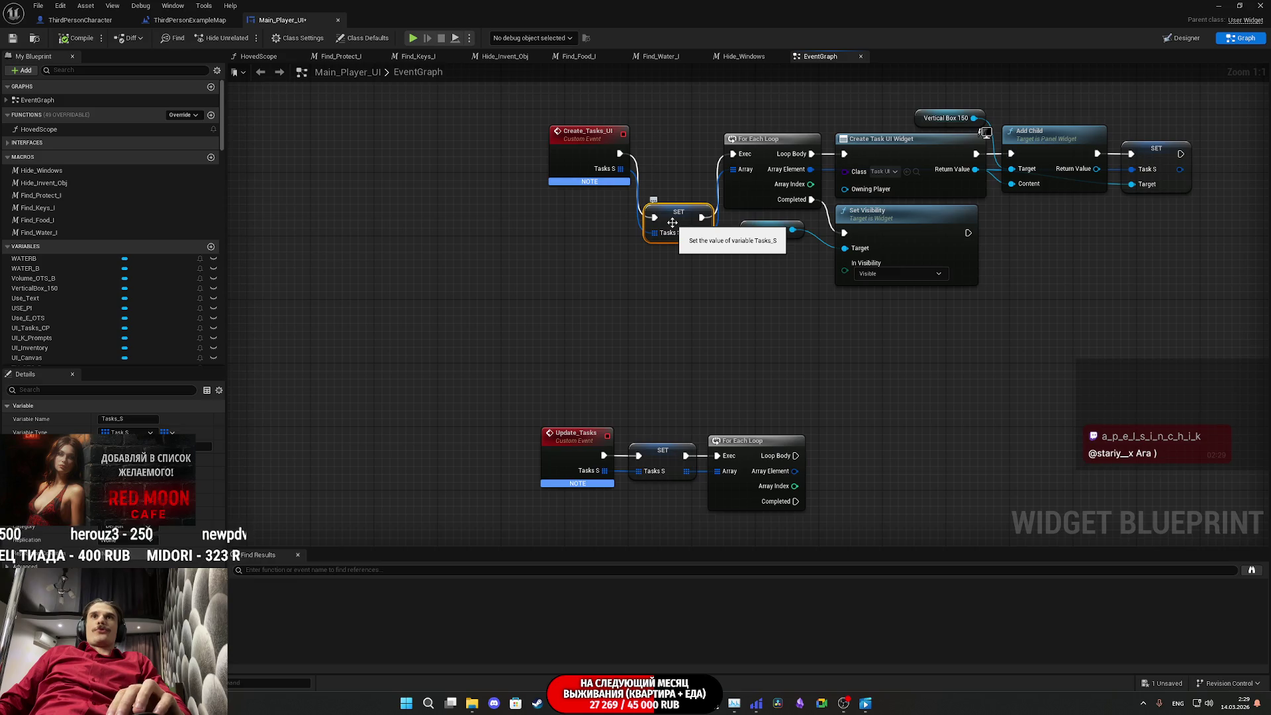
key("Delete")
left_click(662, 456)
key("Delete")
Step: Compile and save the Main_Player_UI widget blueprint
left_click(77, 40)
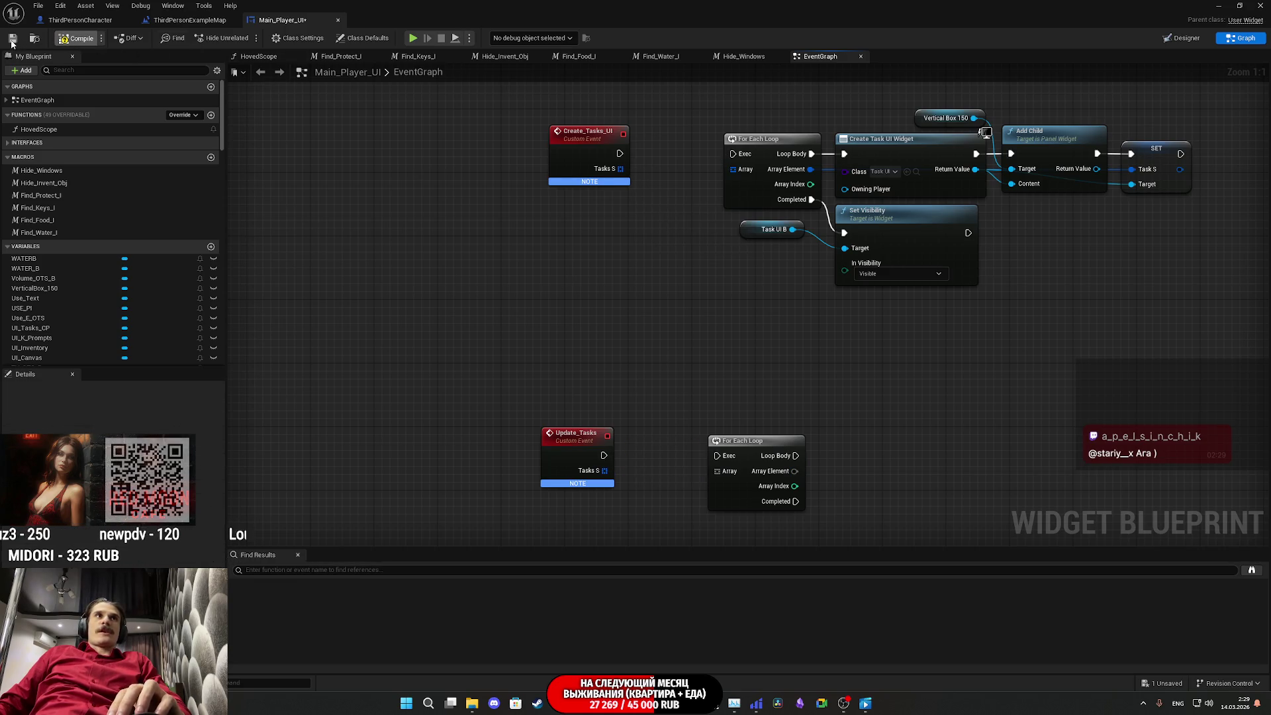
left_click(12, 39)
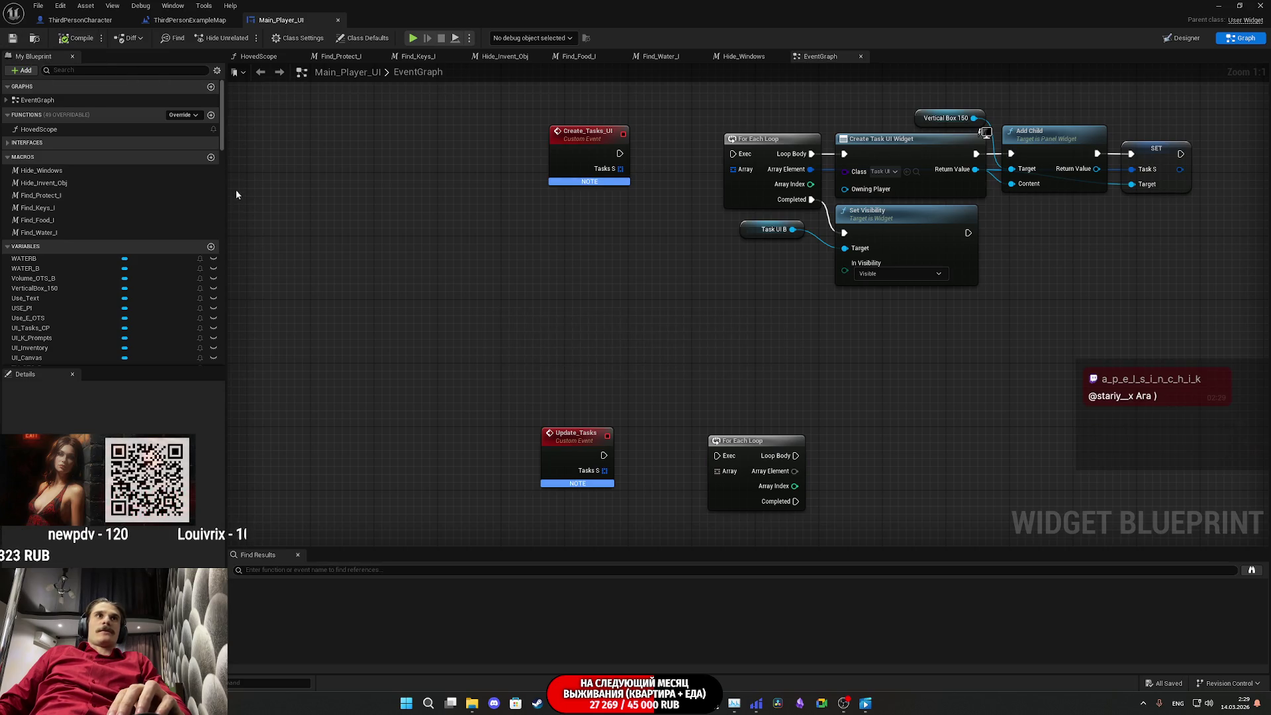
scroll(207, 315, "down", 10)
scroll(208, 315, "down", 5)
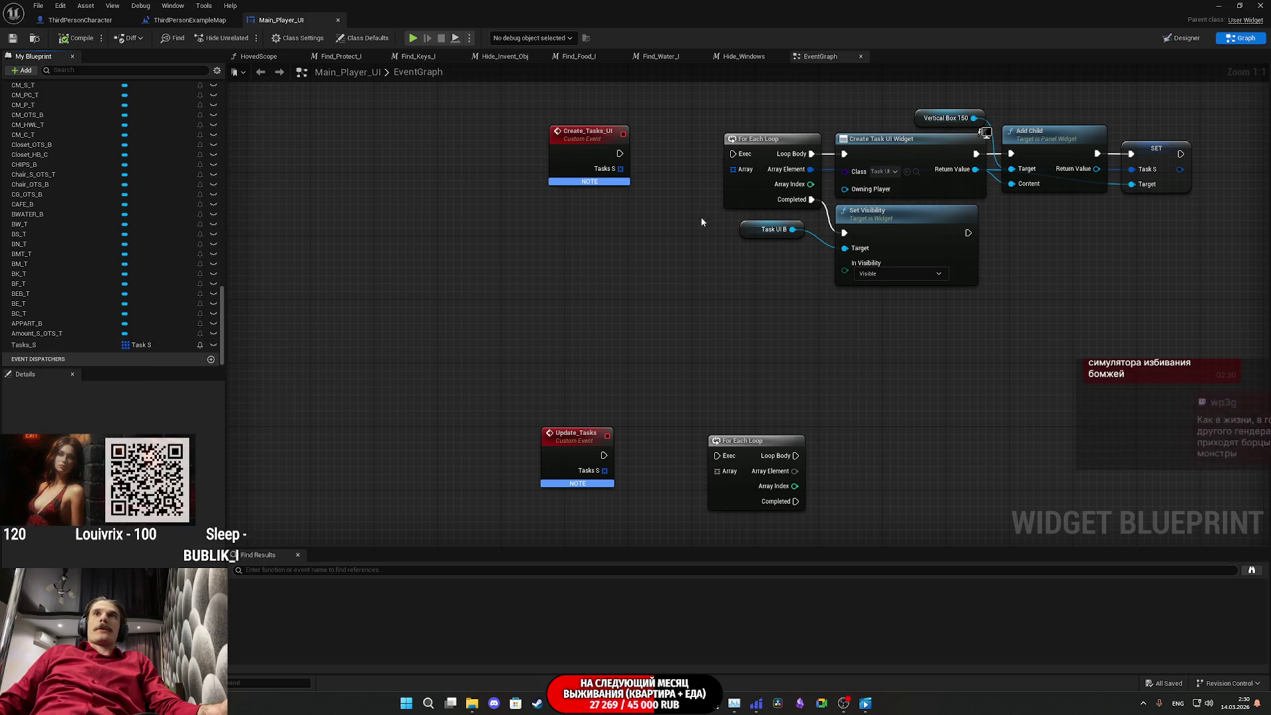
left_click_drag(710, 215, 580, 266)
Step: Promote Create Task UI Widget's Return Value to a new variable named Tasks_UIs
mouse_move(844, 217)
left_mouse_down()
mouse_move(845, 250)
mouse_move(884, 329)
left_mouse_up()
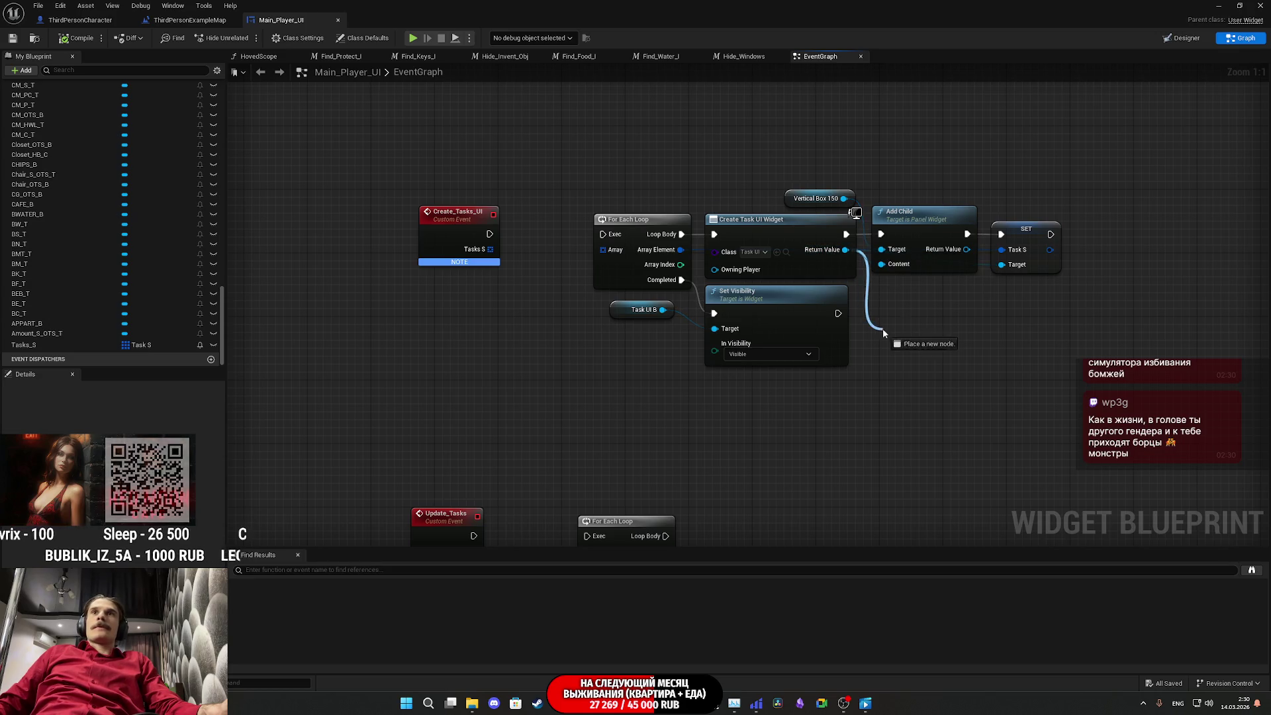
left_click(934, 355)
type("Tasks_UI")
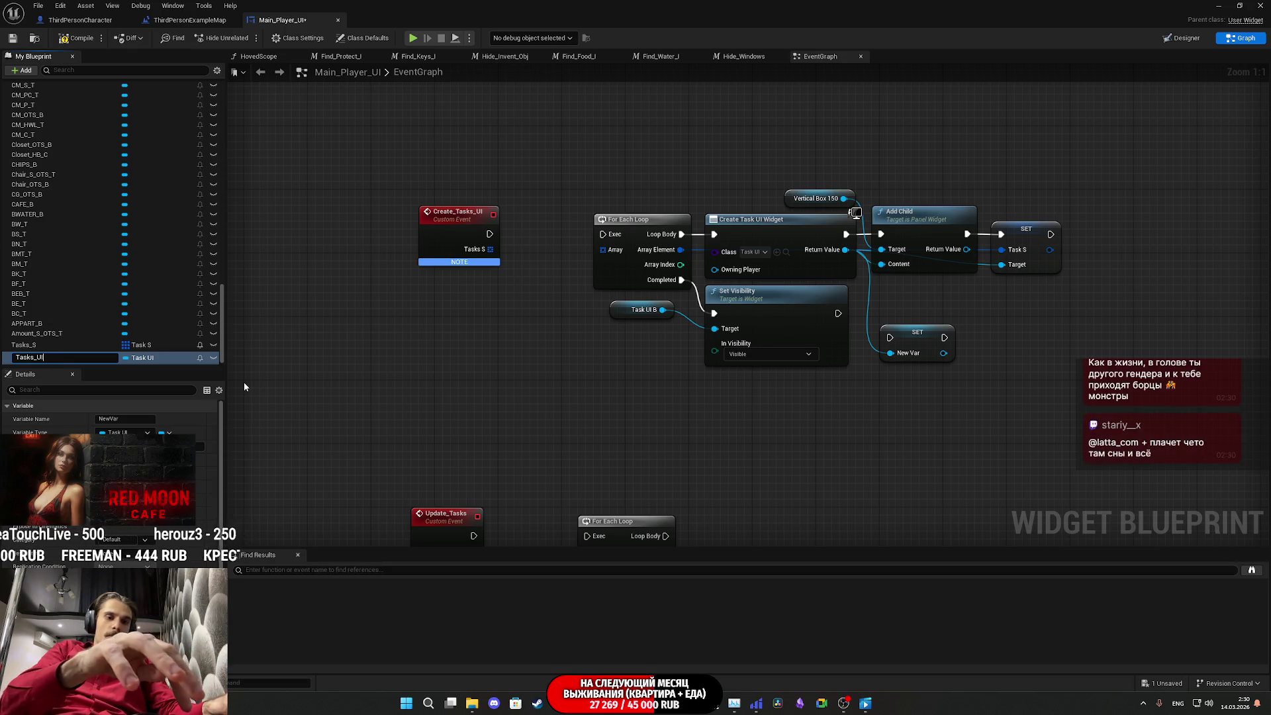
type("s")
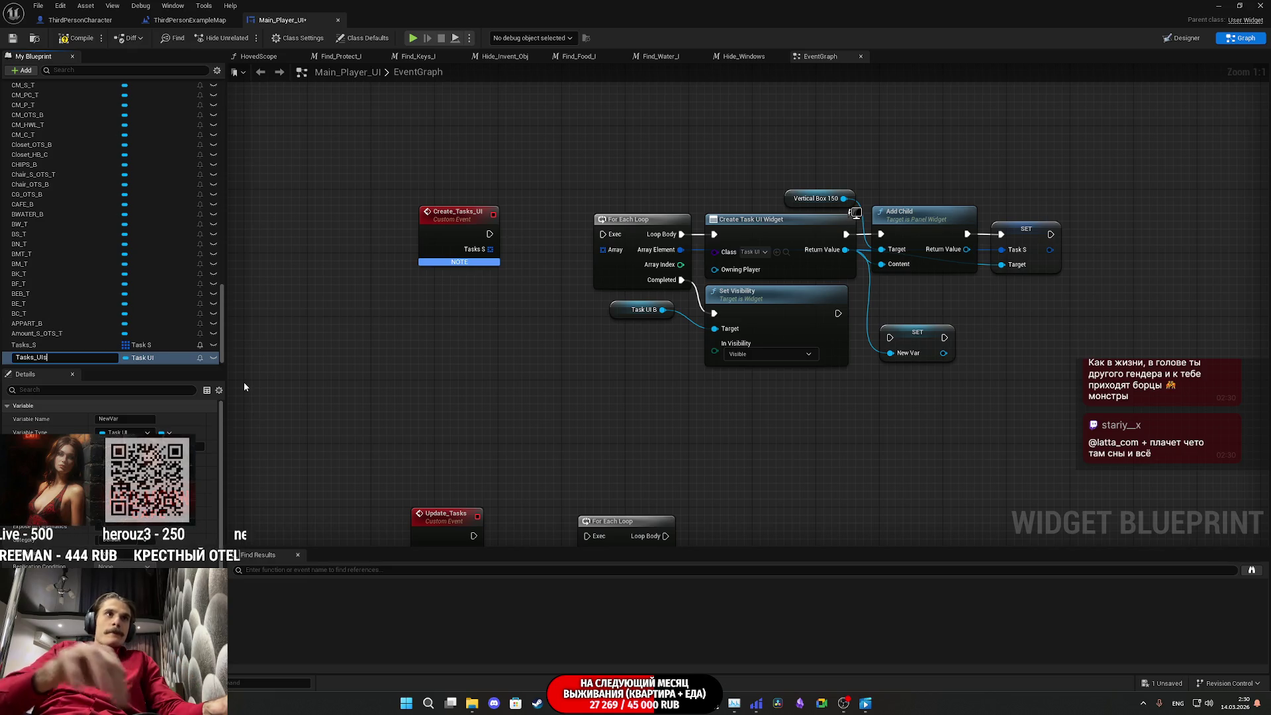
key("Return")
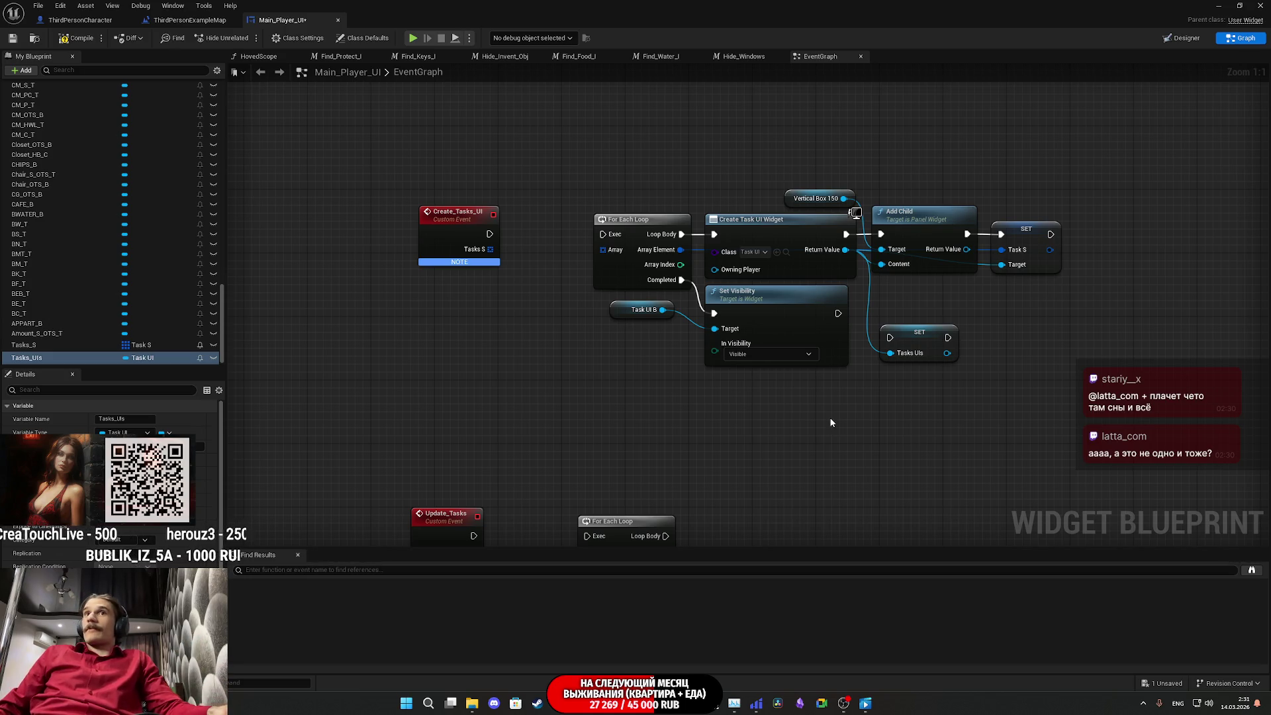
mouse_move(843, 396)
left_mouse_down()
mouse_move(917, 358)
mouse_move(962, 365)
mouse_move(988, 301)
left_mouse_up()
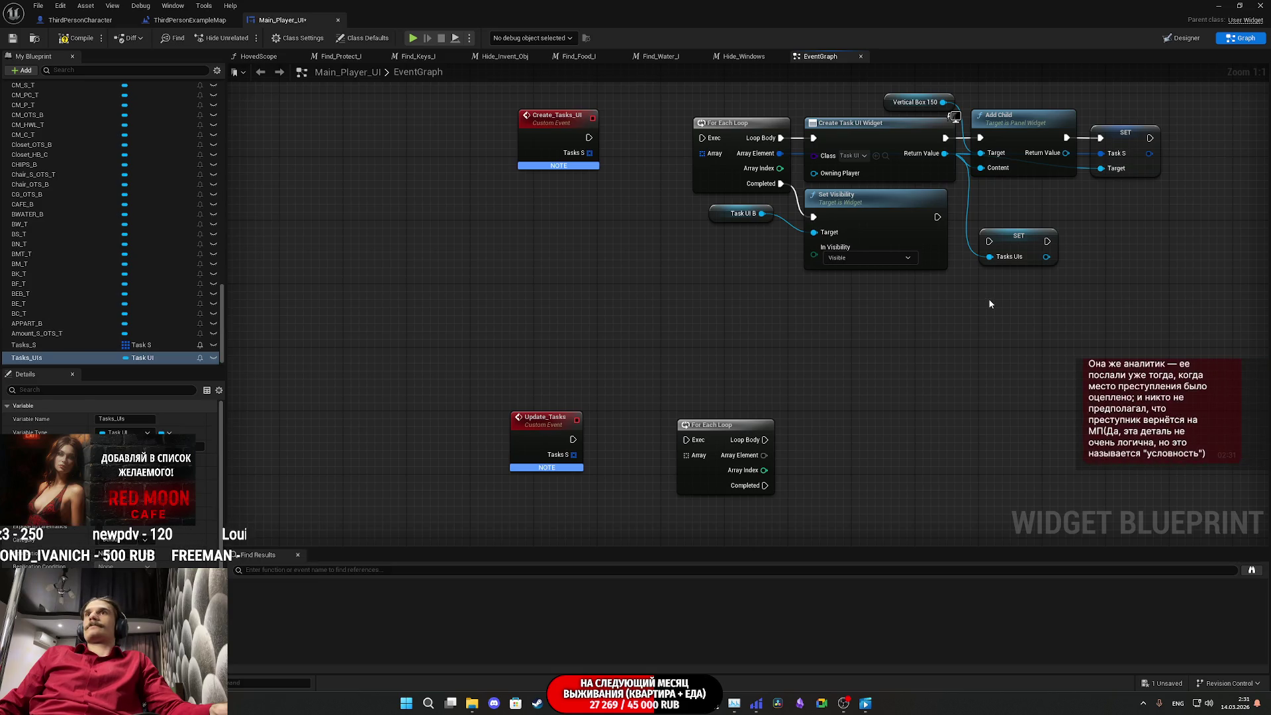
Step: Delete the SET Tasks UIs node and save the widget blueprint
left_click_drag(990, 300, 934, 374)
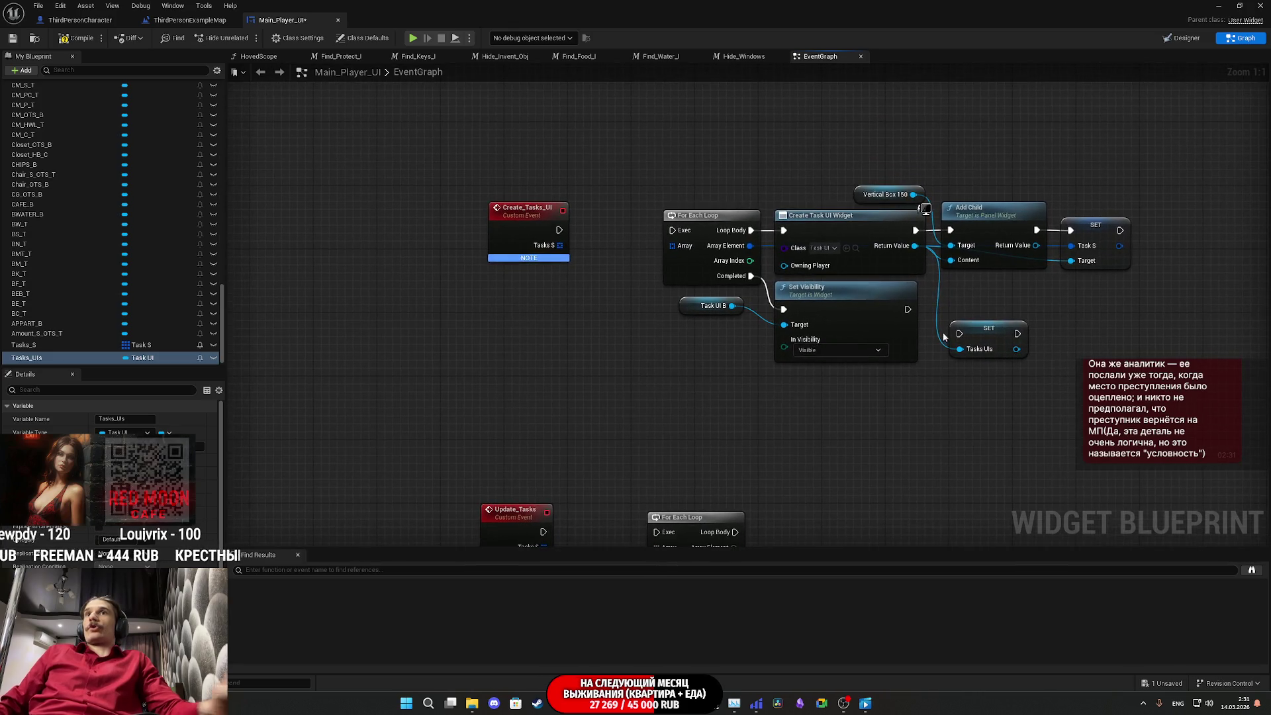
left_click_drag(988, 307, 918, 365)
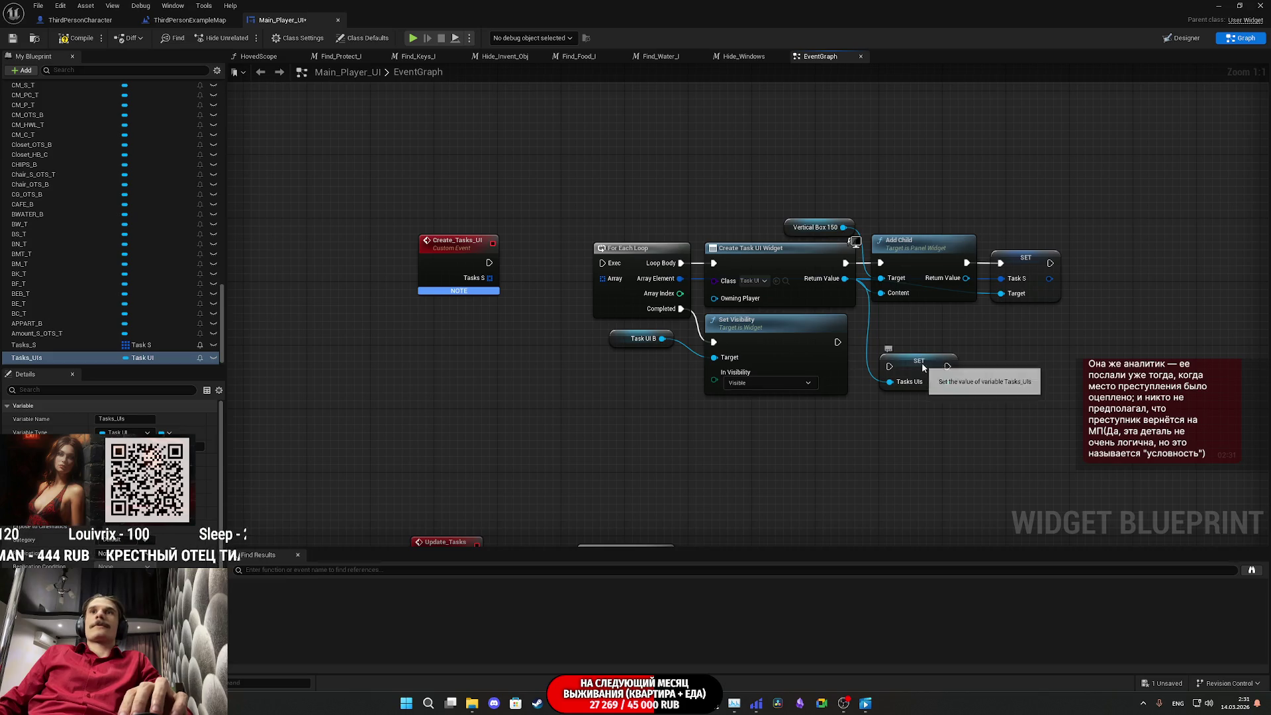
left_click(919, 363)
key("Delete")
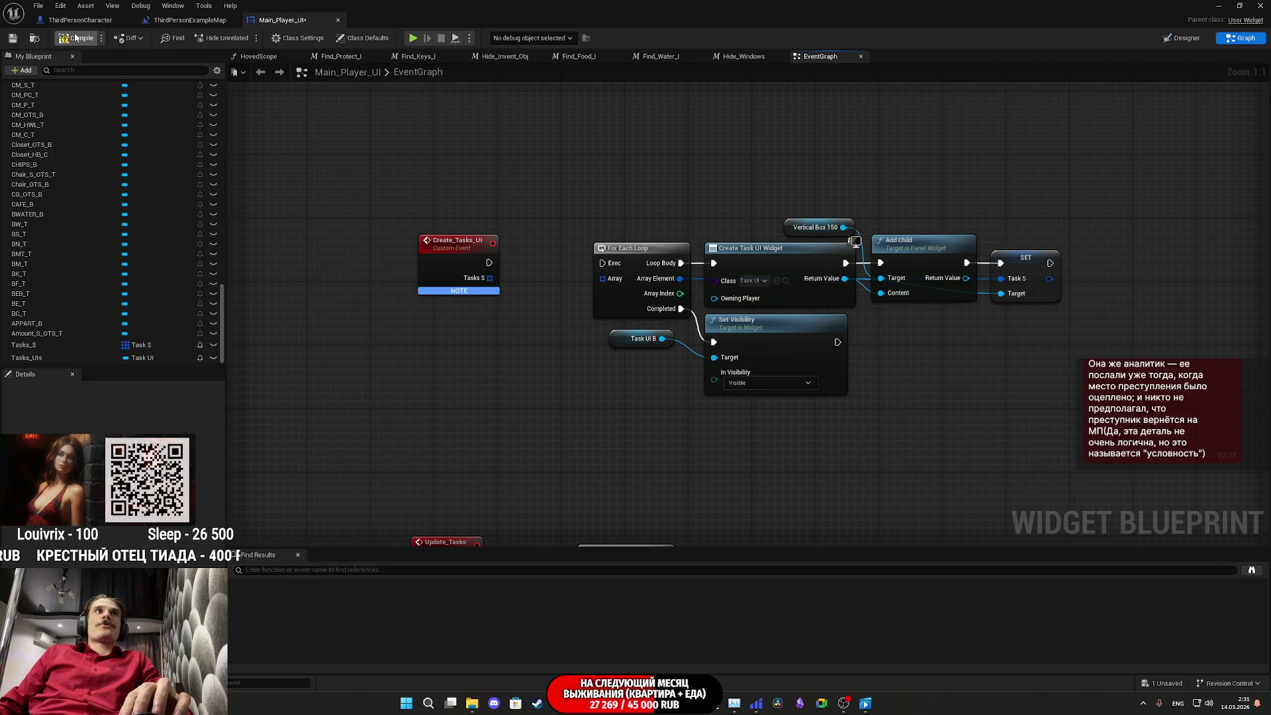
left_click(16, 42)
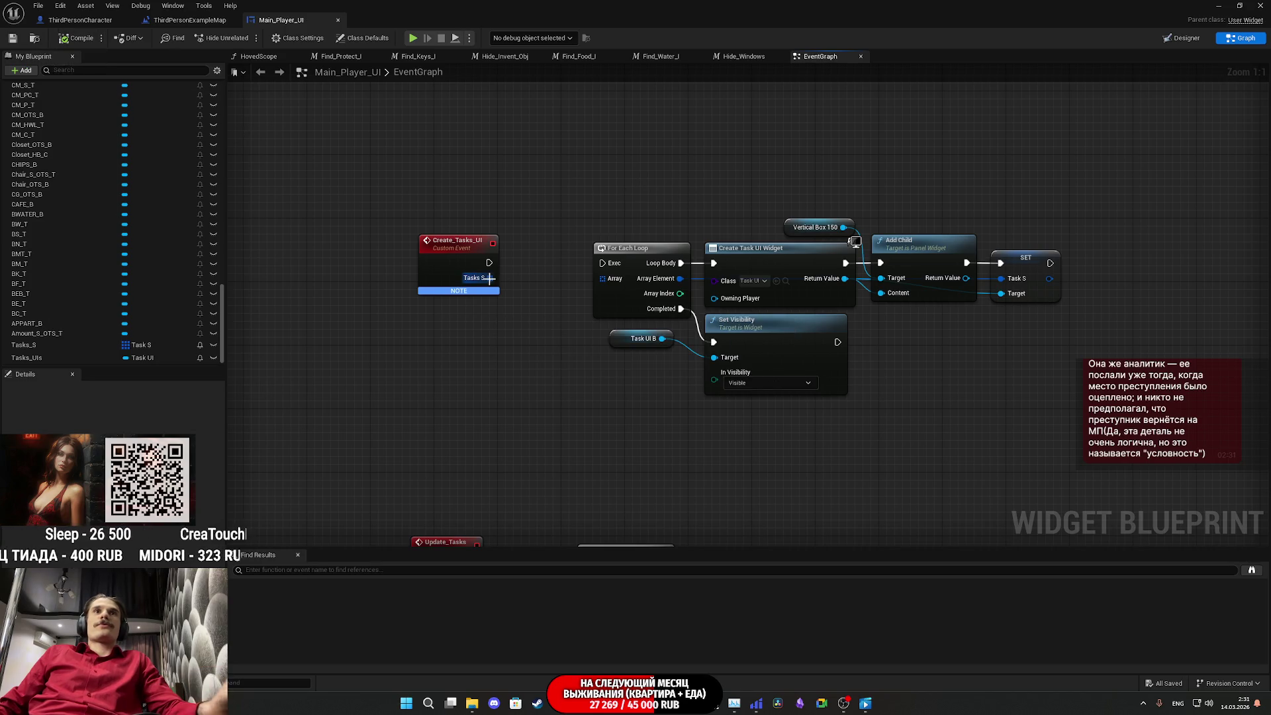
Step: Wire Create_Tasks_UI's execution and Tasks S array into the For Each Loop
left_click_drag(490, 278, 604, 280)
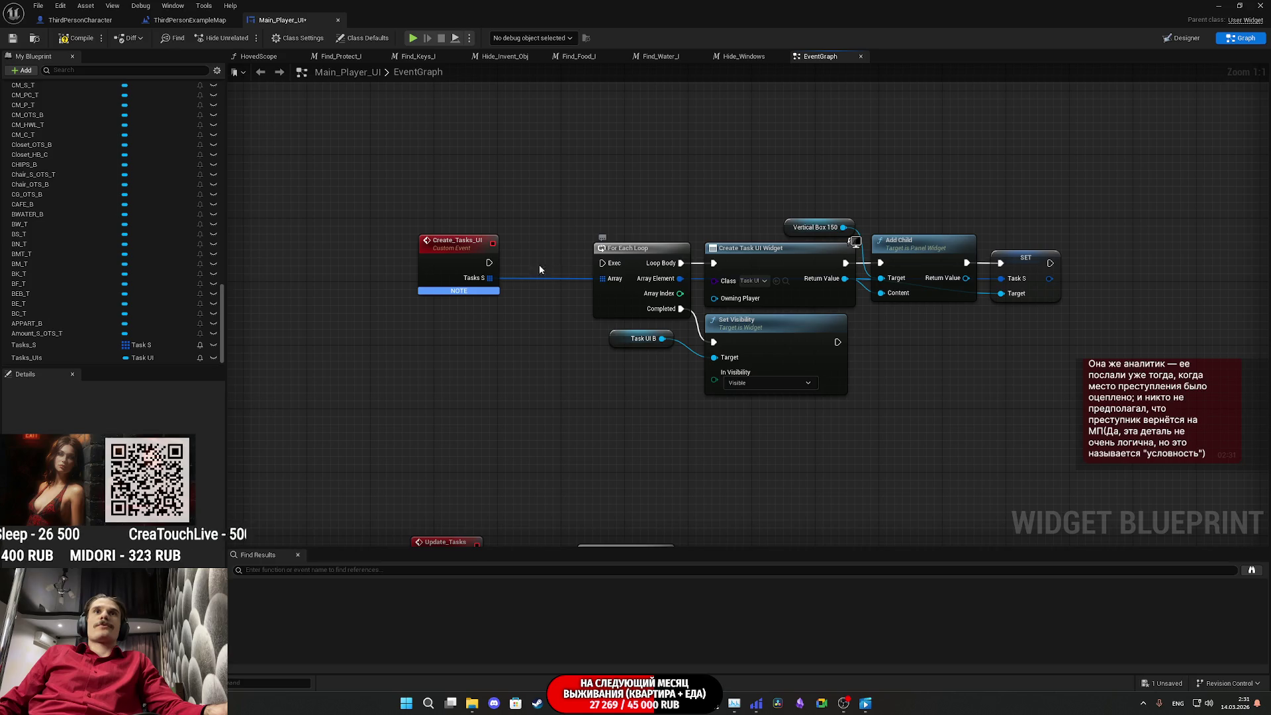
left_click_drag(490, 263, 603, 263)
left_click_drag(446, 269, 525, 269)
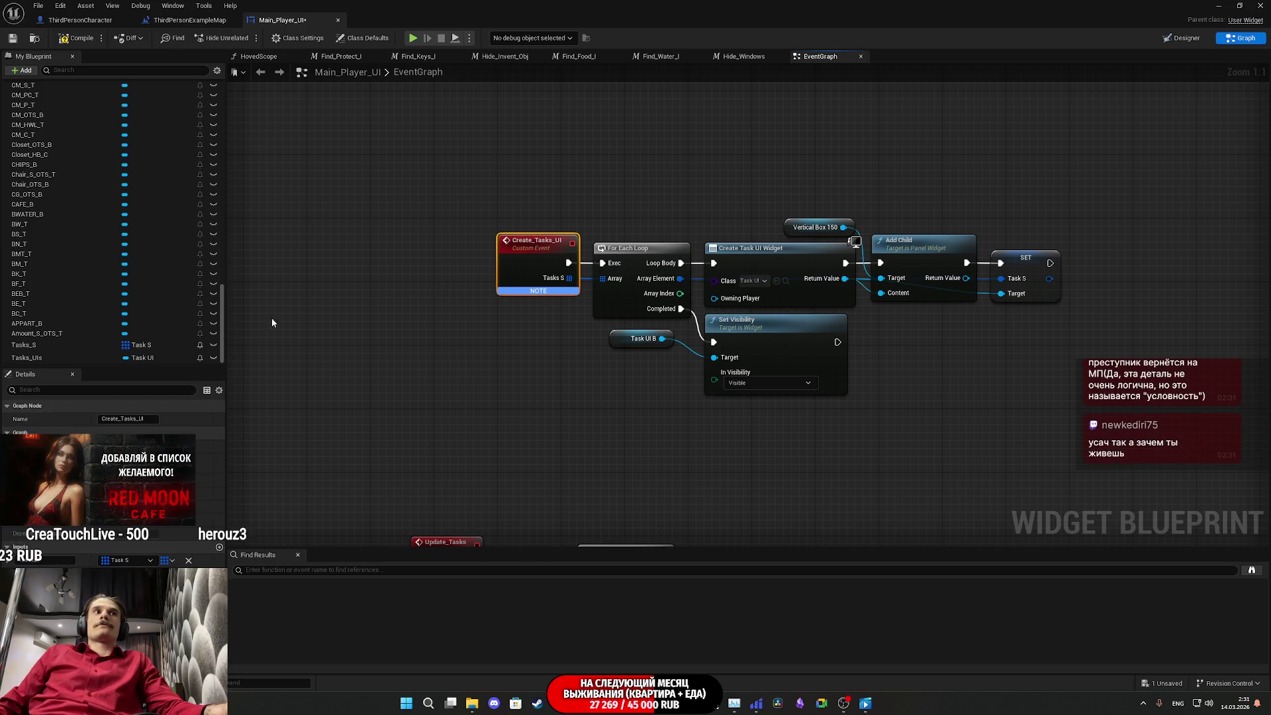
scroll(53, 351, "down", 1)
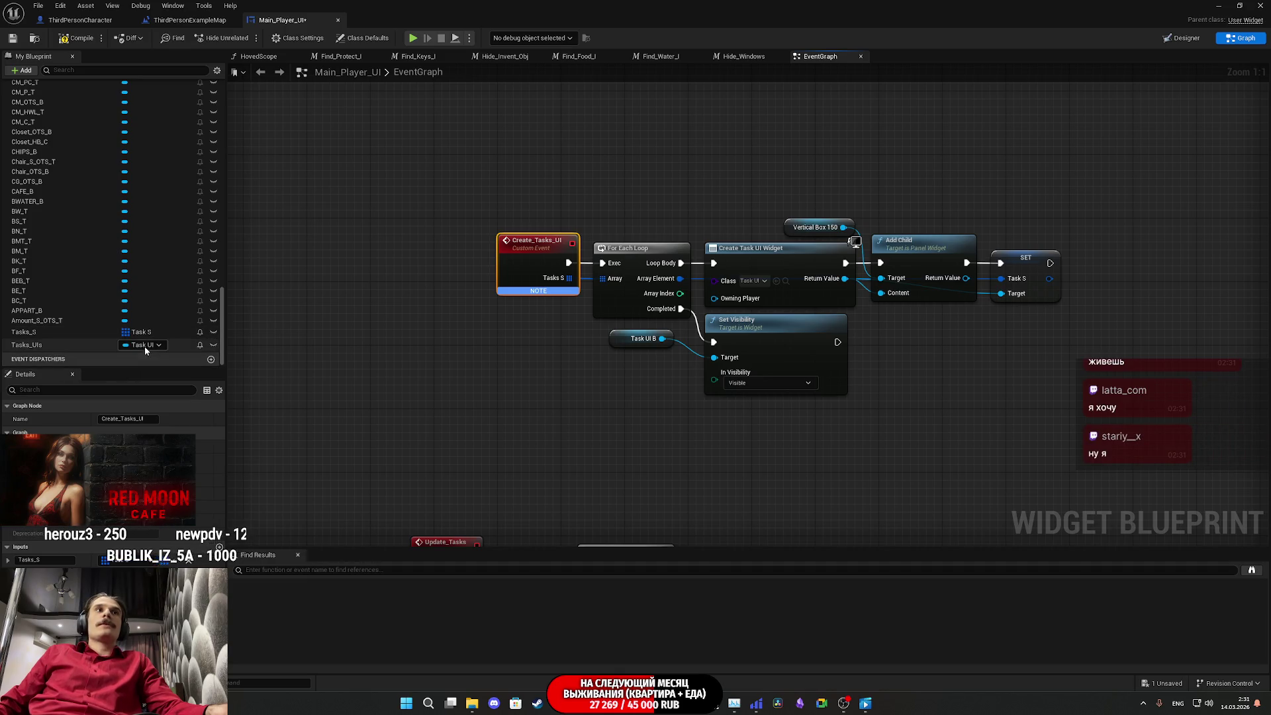
Step: Make Tasks_UIs an array of Task UI, compile and save Main_Player_UI, and switch to Chrome
left_click(75, 347)
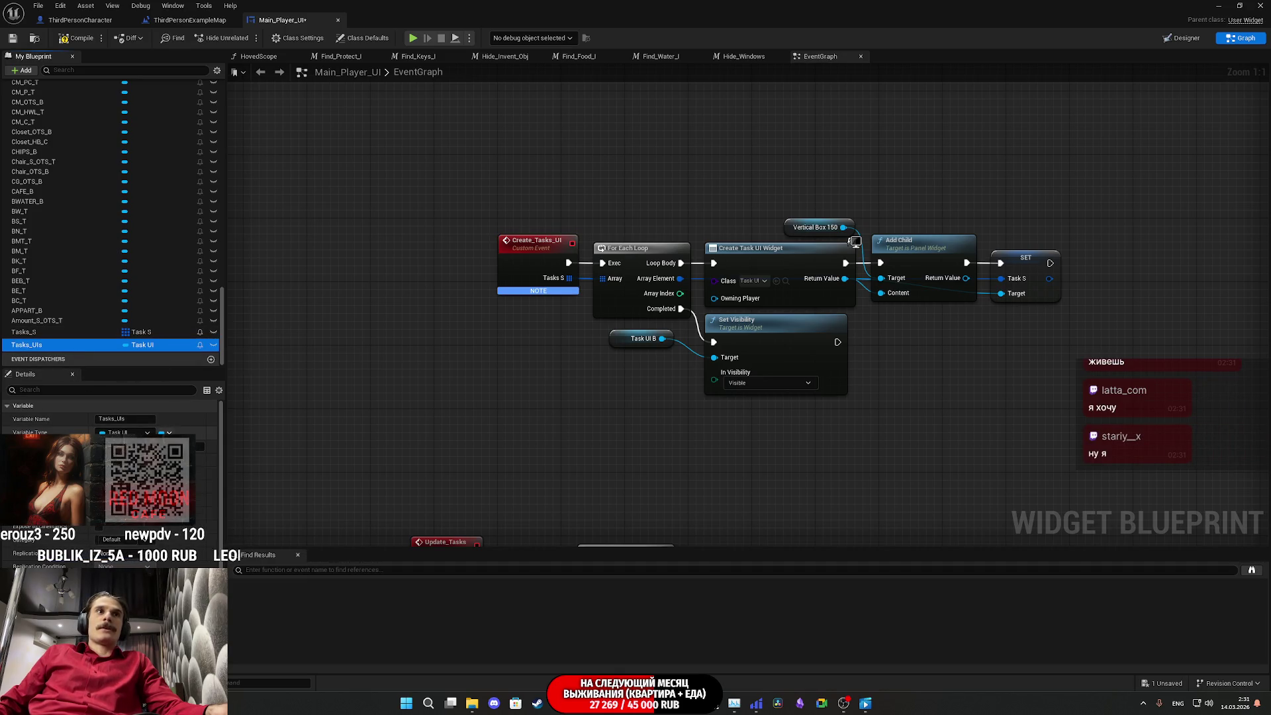
left_click(72, 39)
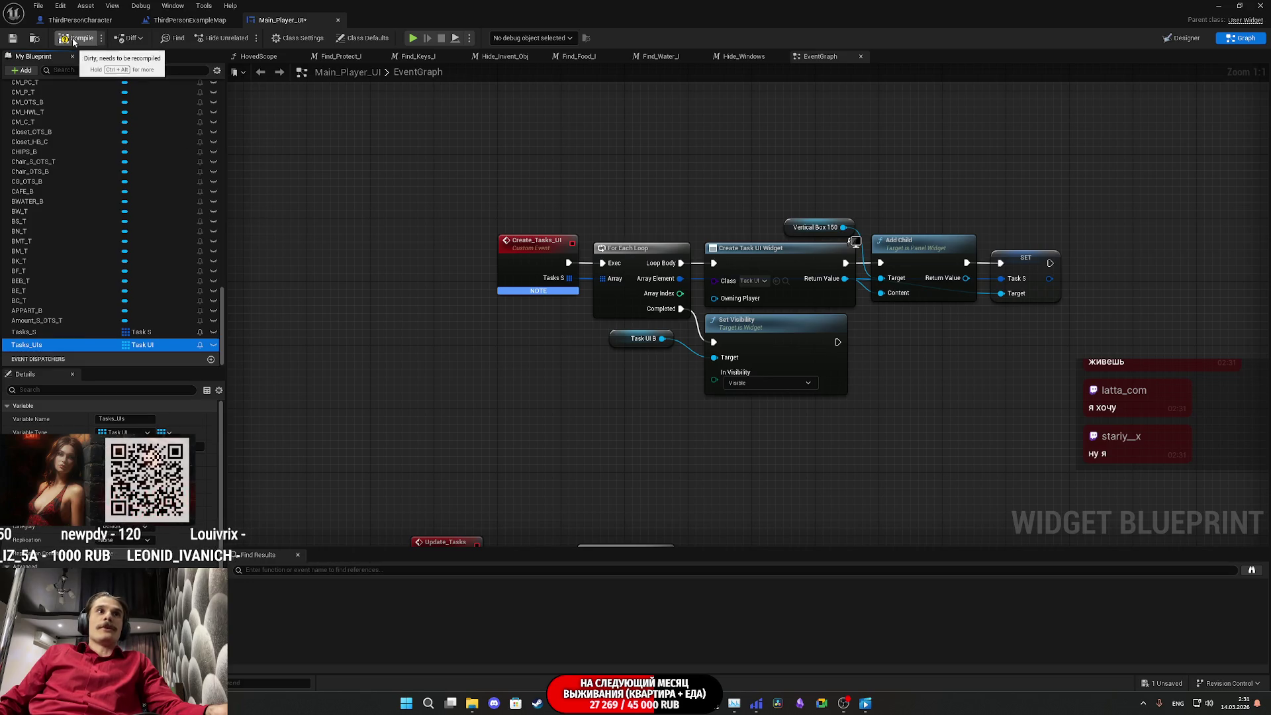
left_click(13, 39)
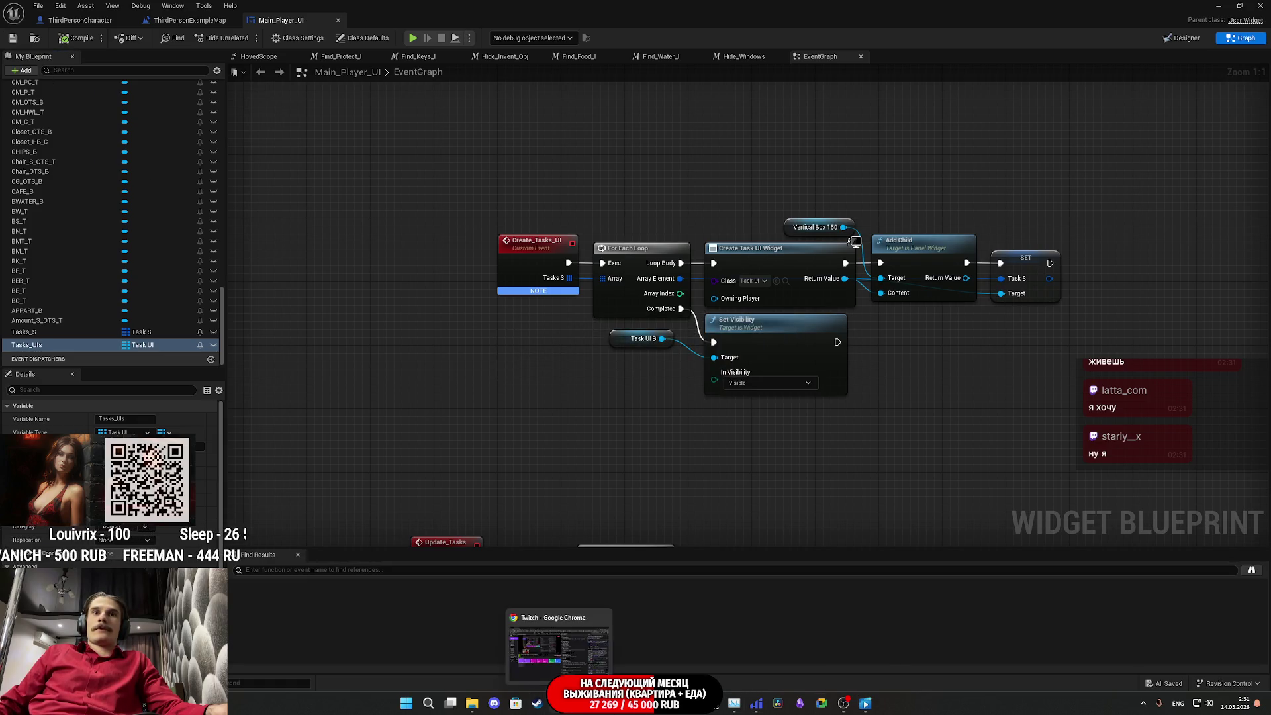
left_click(560, 704)
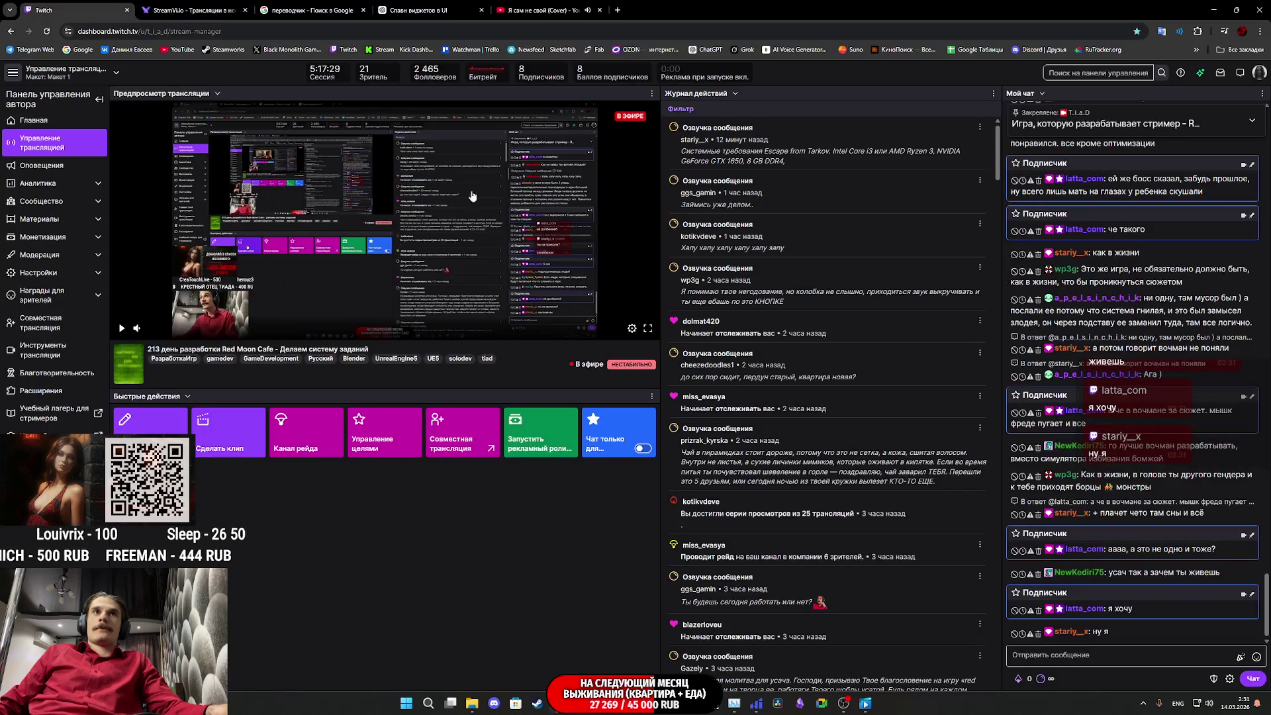
Step: Close the YouTube cover song tab and return to the Unreal Engine editor
middle_click(540, 14)
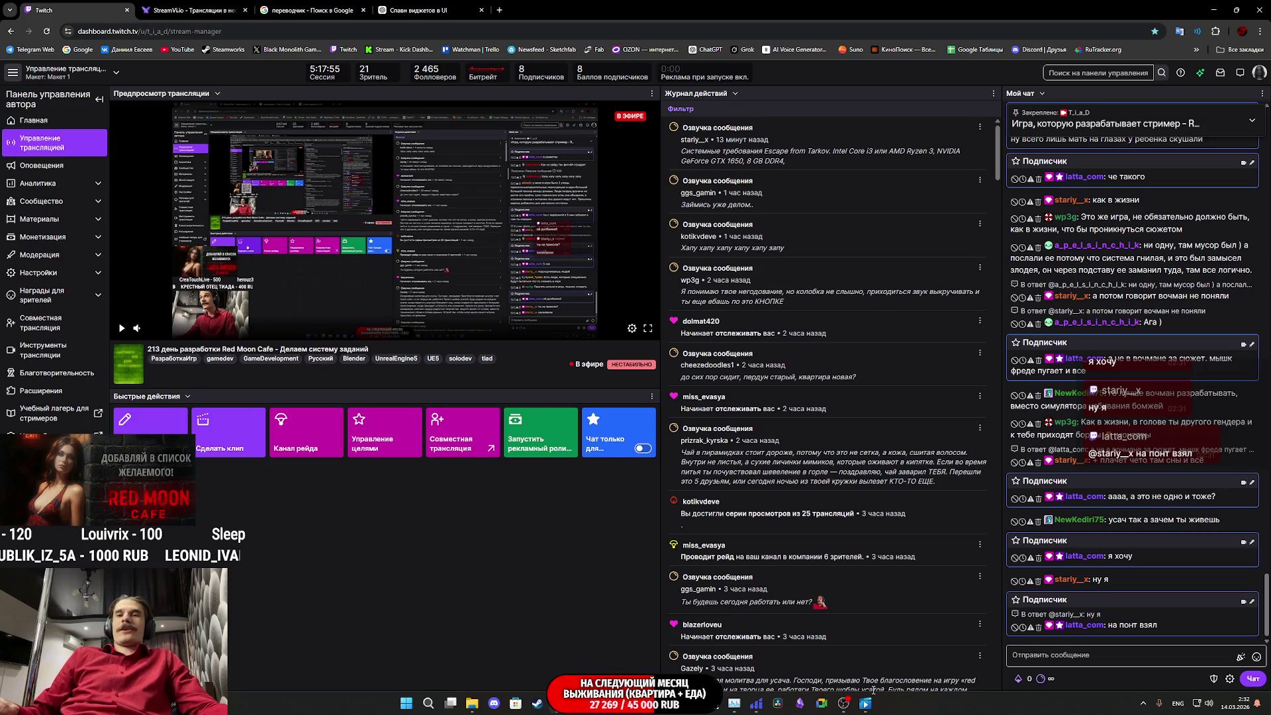
mouse_move(866, 707)
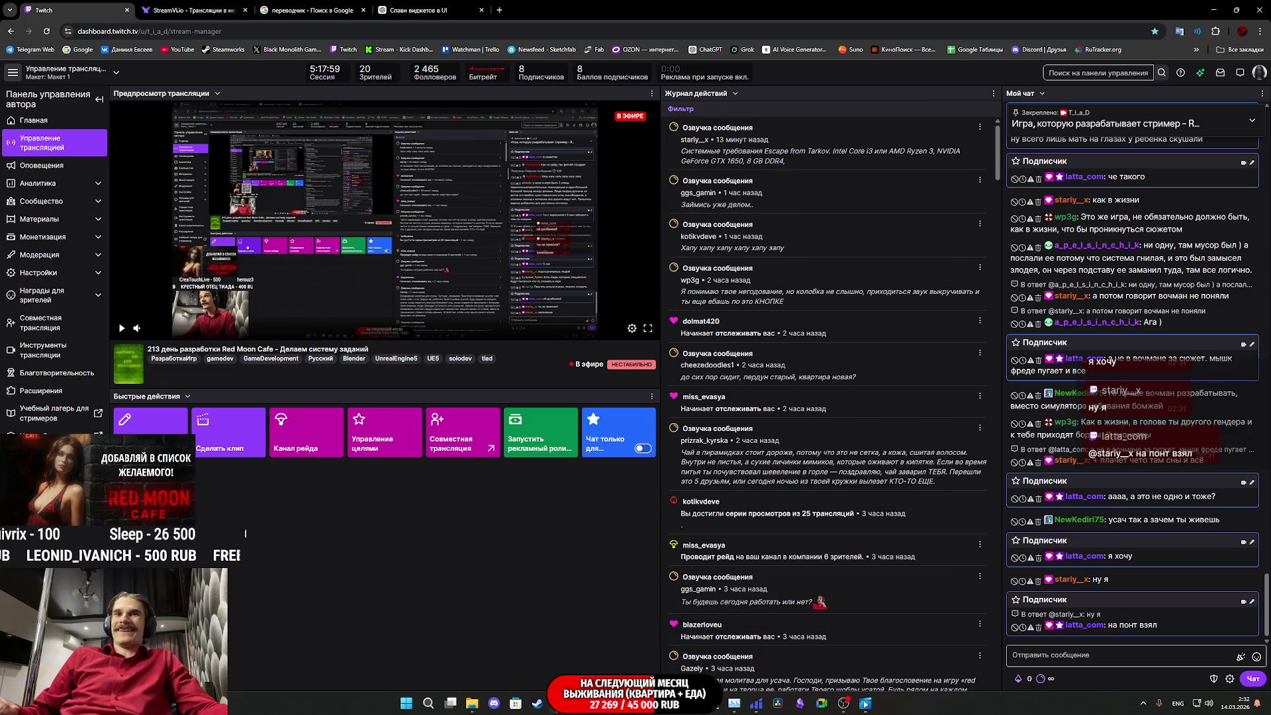
mouse_move(608, 704)
left_click(661, 656)
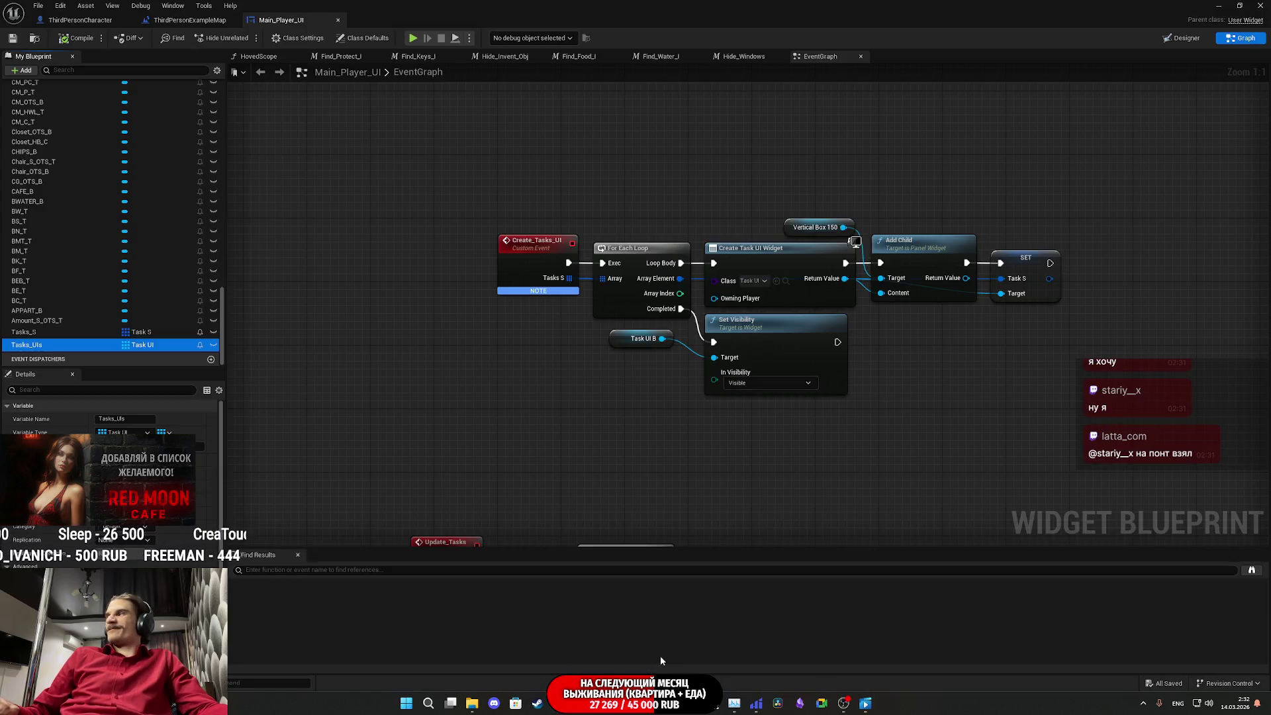
Step: Wire Update_Tasks' execution and Tasks S array into the lower For Each Loop
left_click(1053, 322)
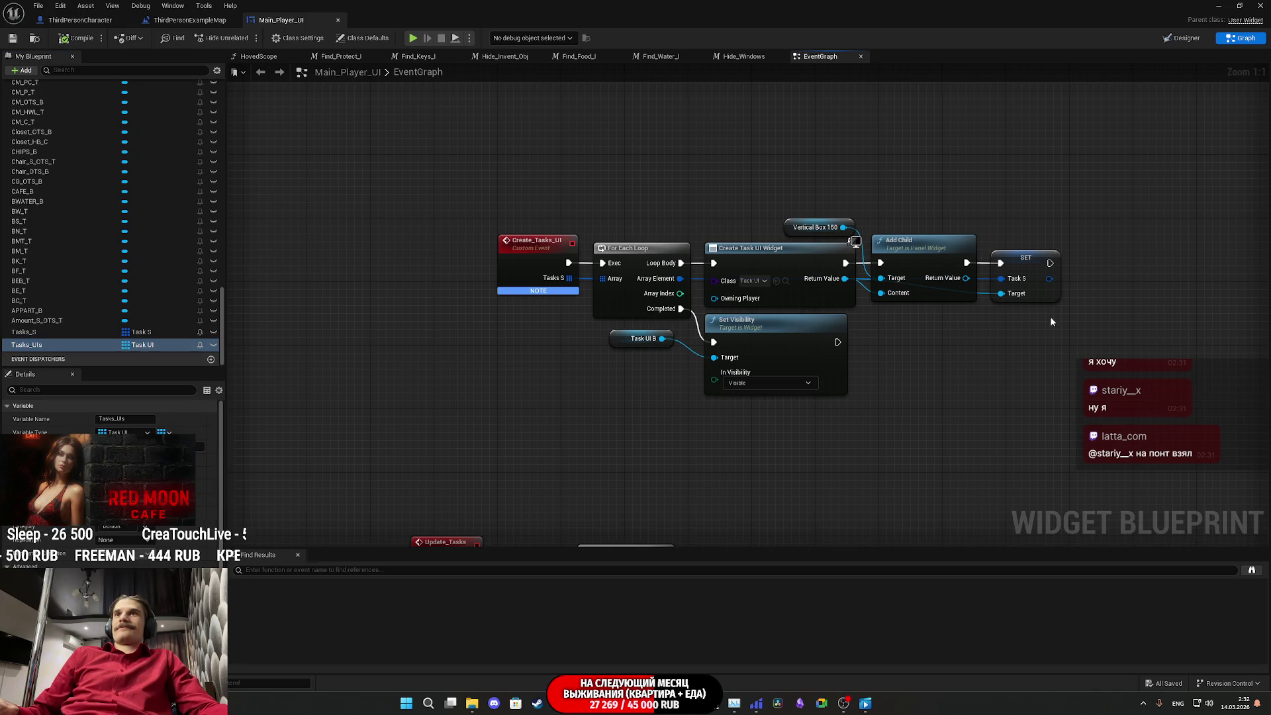
left_click_drag(1052, 321, 990, 324)
left_click_drag(861, 370, 956, 290)
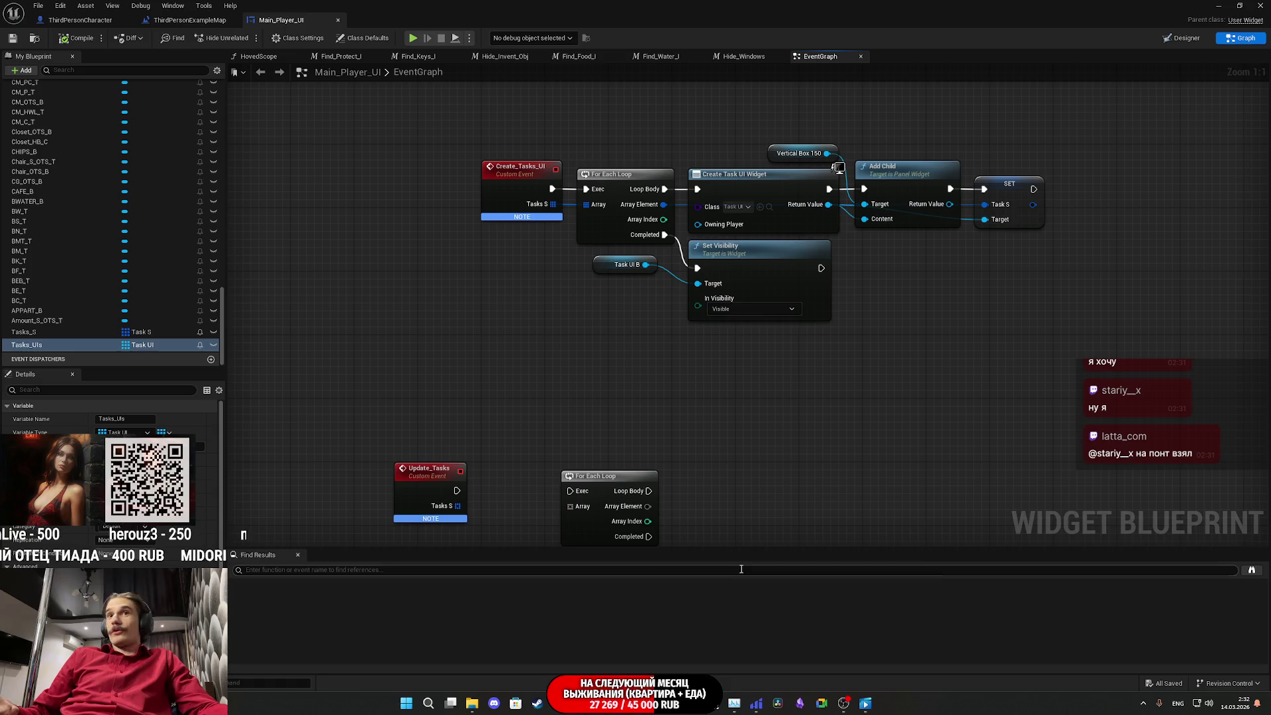
mouse_move(741, 407)
left_mouse_down()
mouse_move(755, 284)
mouse_move(825, 247)
mouse_move(794, 408)
left_mouse_up()
mouse_move(637, 494)
left_mouse_down()
mouse_move(518, 496)
mouse_move(637, 480)
mouse_move(587, 477)
left_mouse_up()
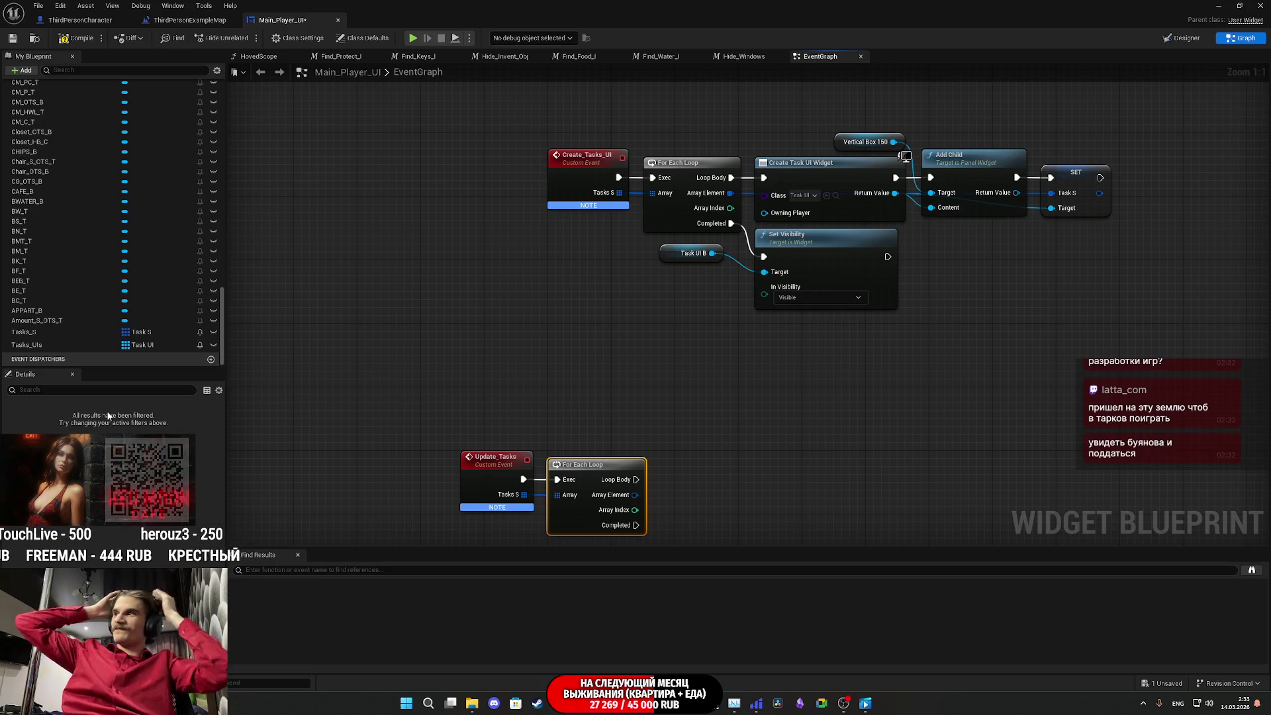
Step: Shift the Update_Tasks and For Each Loop nodes slightly right and pan the view
left_click(912, 462)
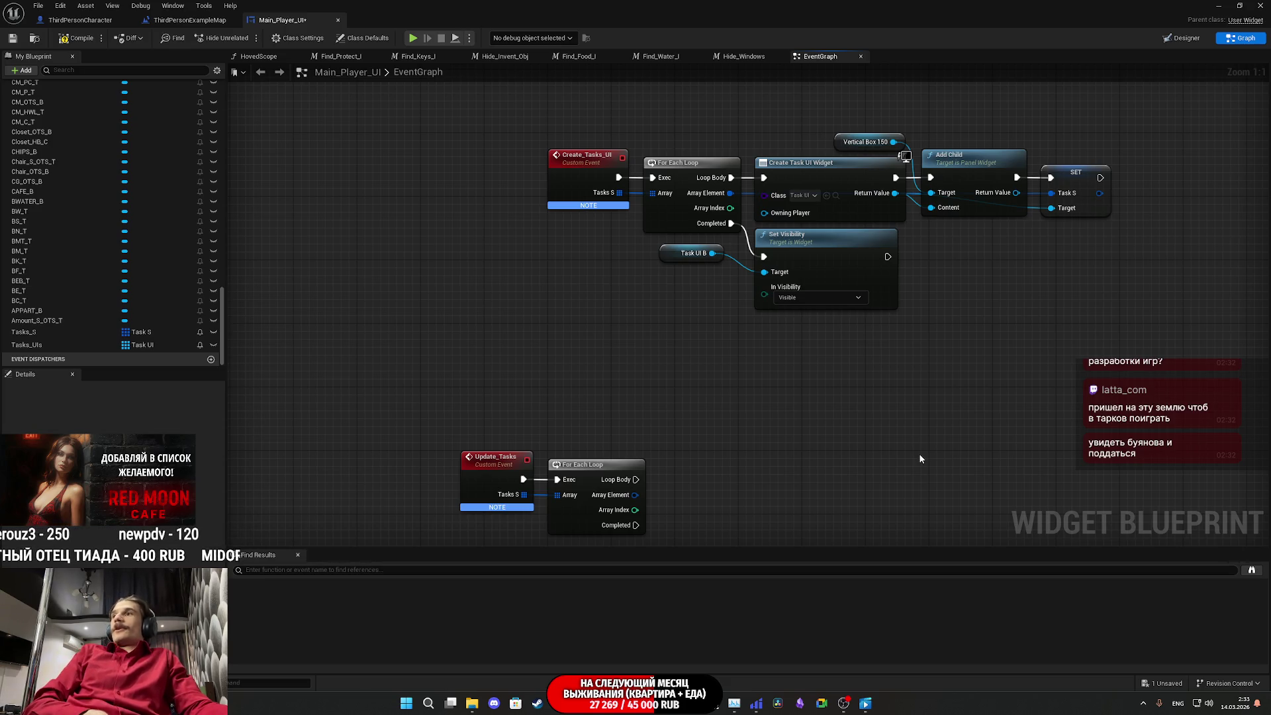
mouse_move(510, 383)
left_mouse_down()
mouse_move(625, 484)
mouse_move(598, 467)
mouse_move(677, 467)
left_mouse_up()
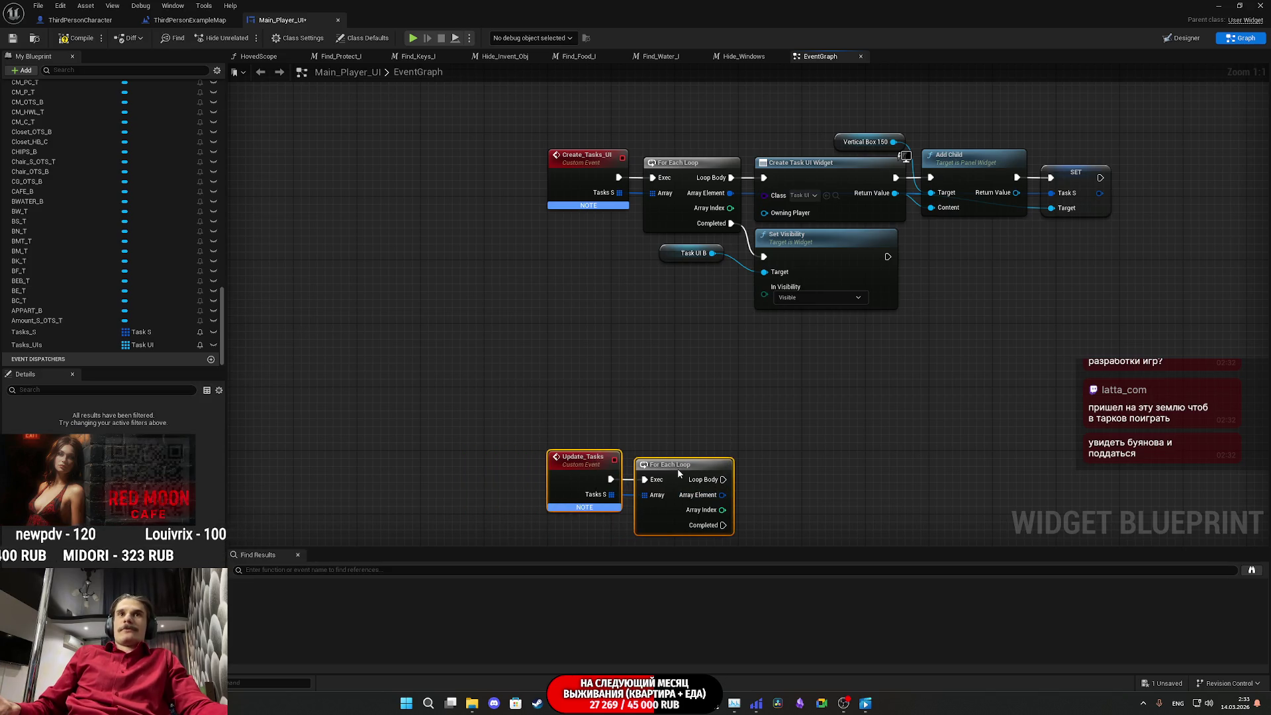
left_click(731, 418)
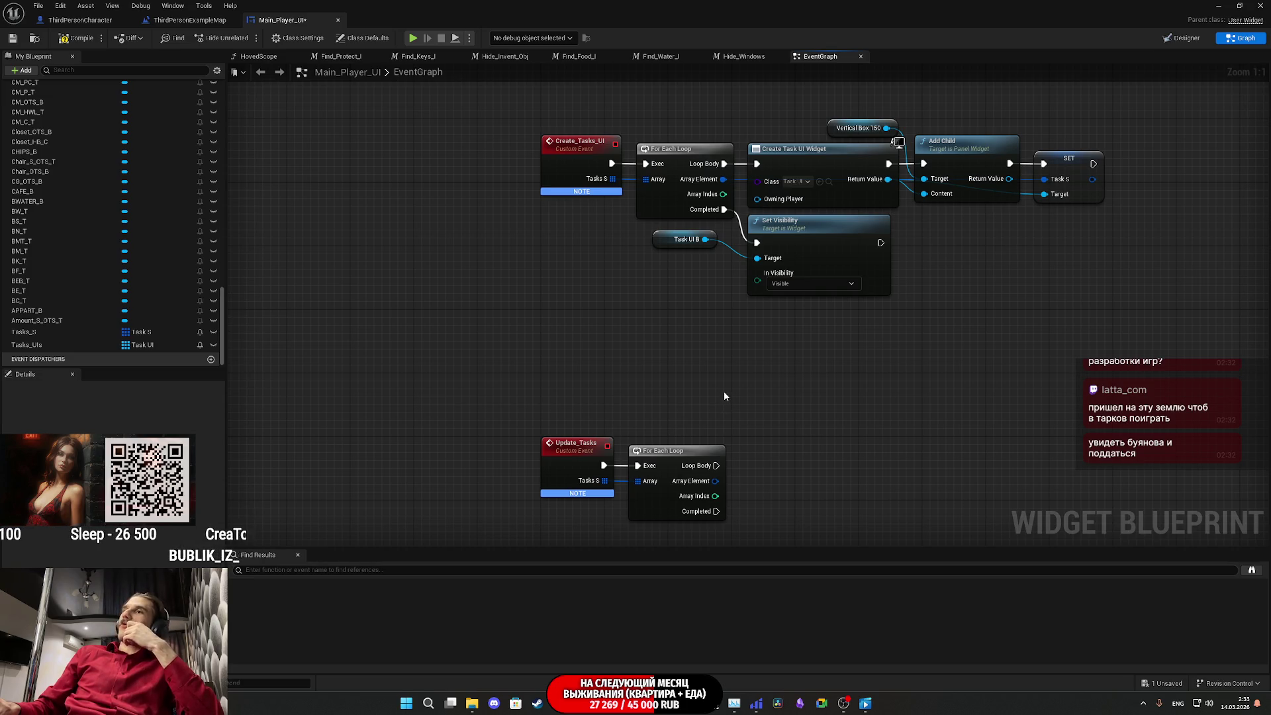
left_click_drag(631, 380, 596, 503)
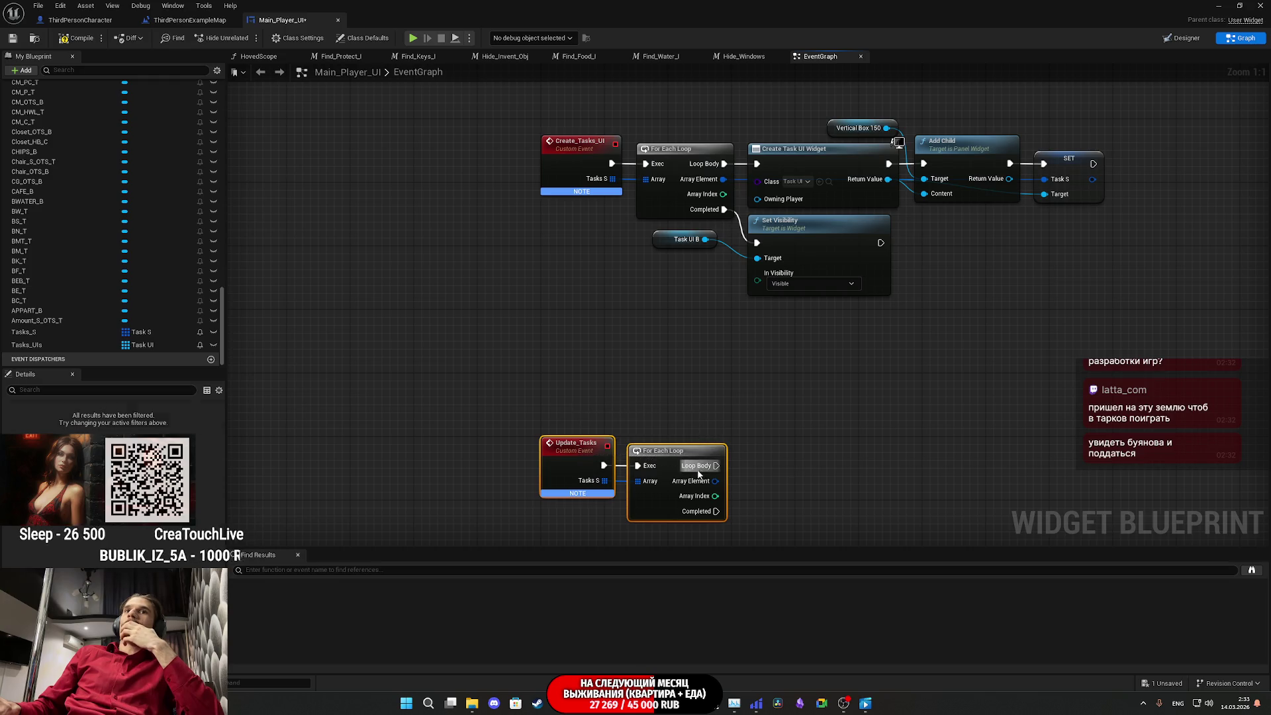
left_click_drag(680, 458, 688, 458)
left_click(714, 417)
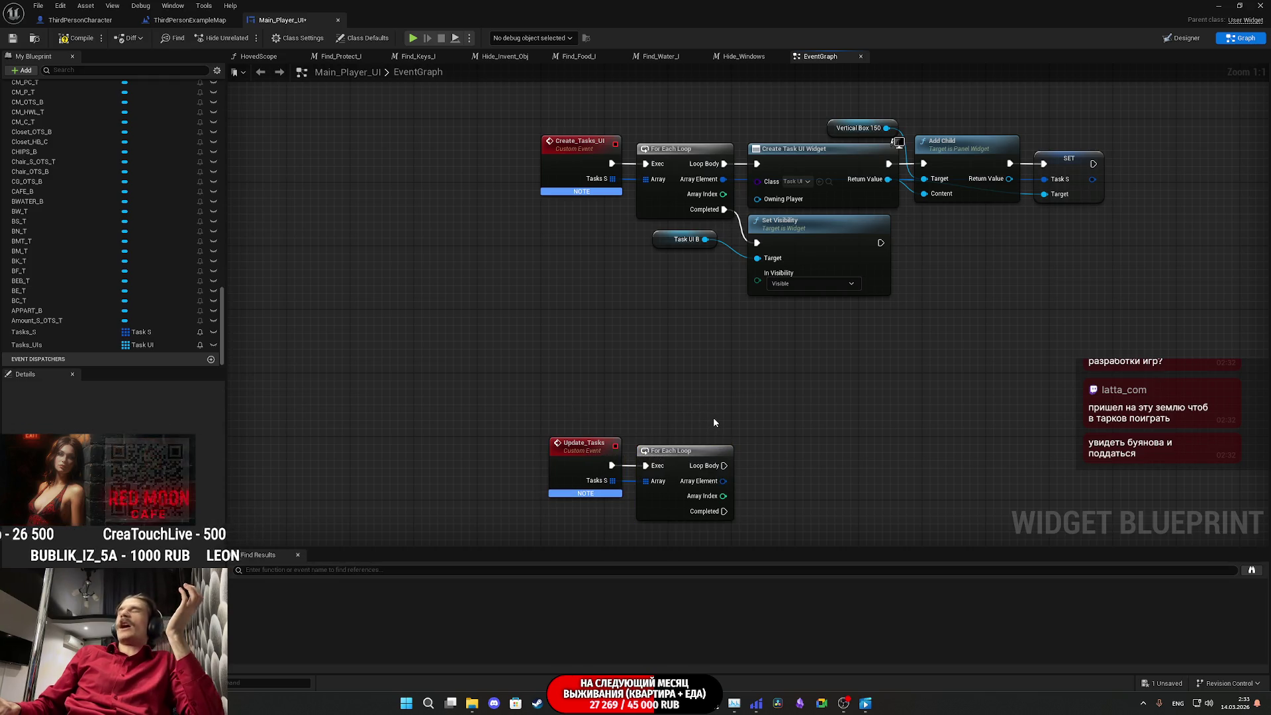
left_click_drag(718, 415, 834, 410)
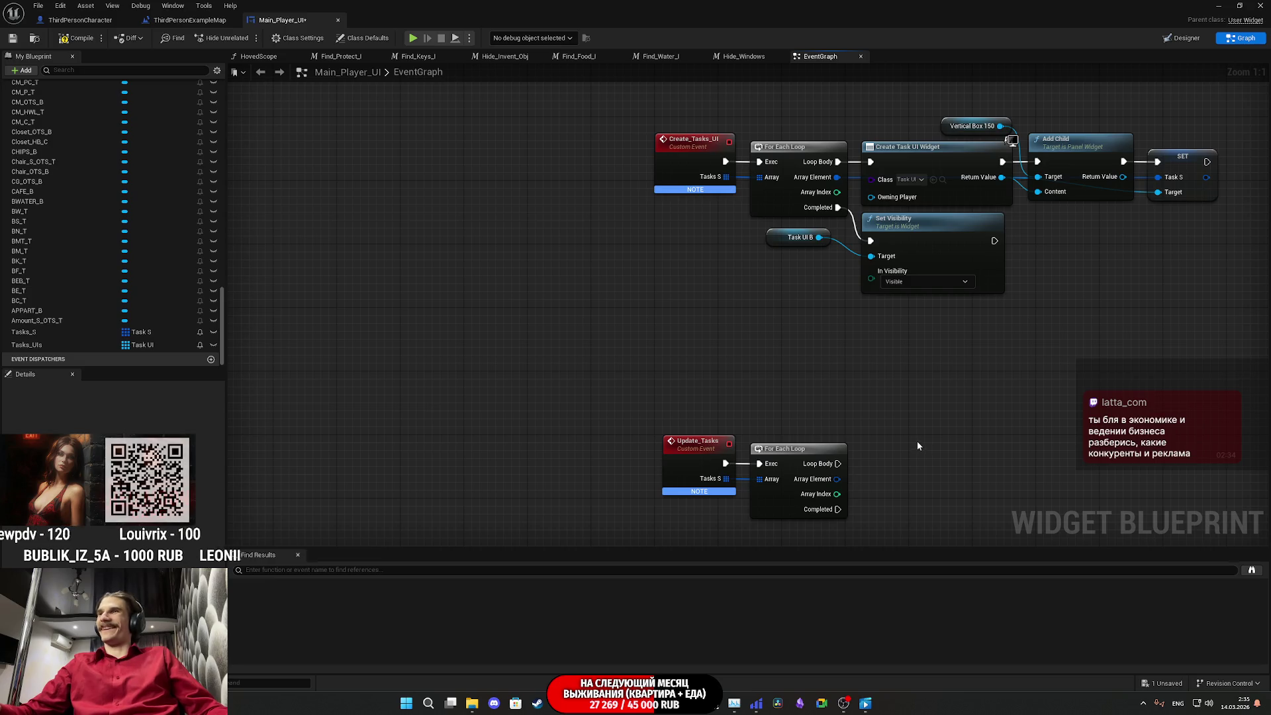
Step: Save Main_Player_UI and drop the Tasks_UIs variable into the graph beside Update_Tasks
left_click_drag(917, 446, 754, 303)
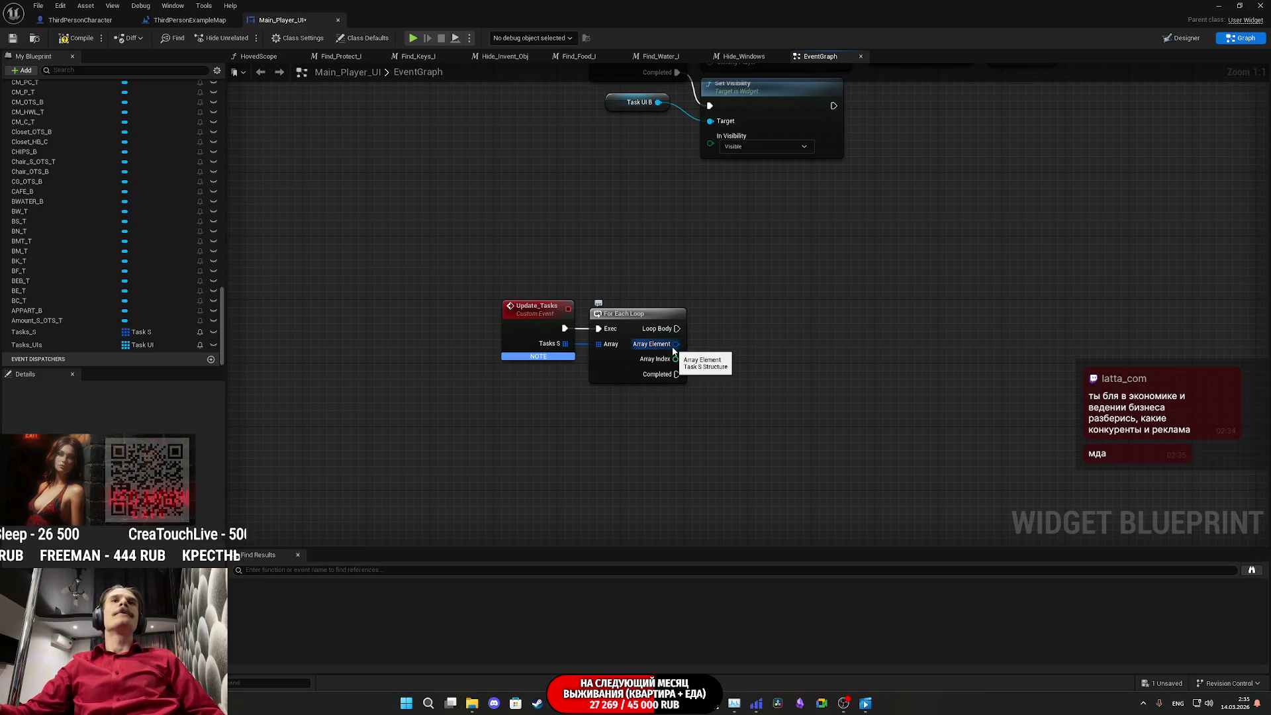
left_click_drag(42, 347, 603, 395)
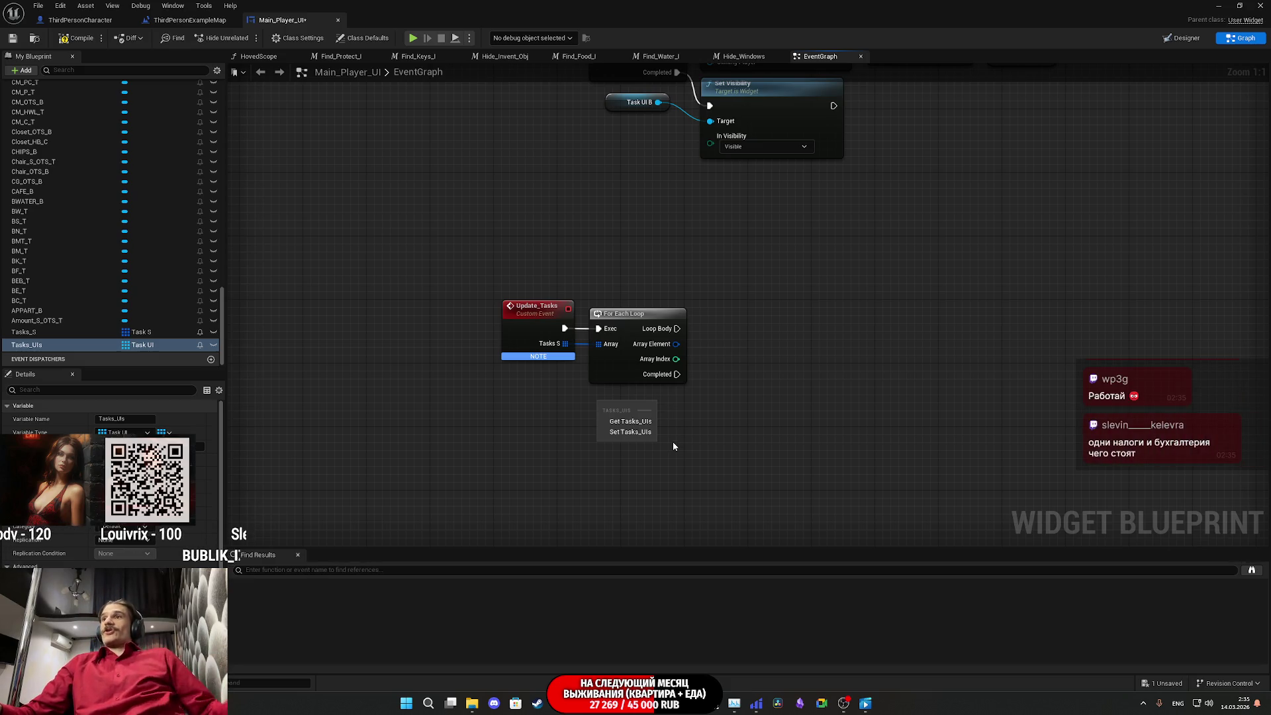
left_click(720, 431)
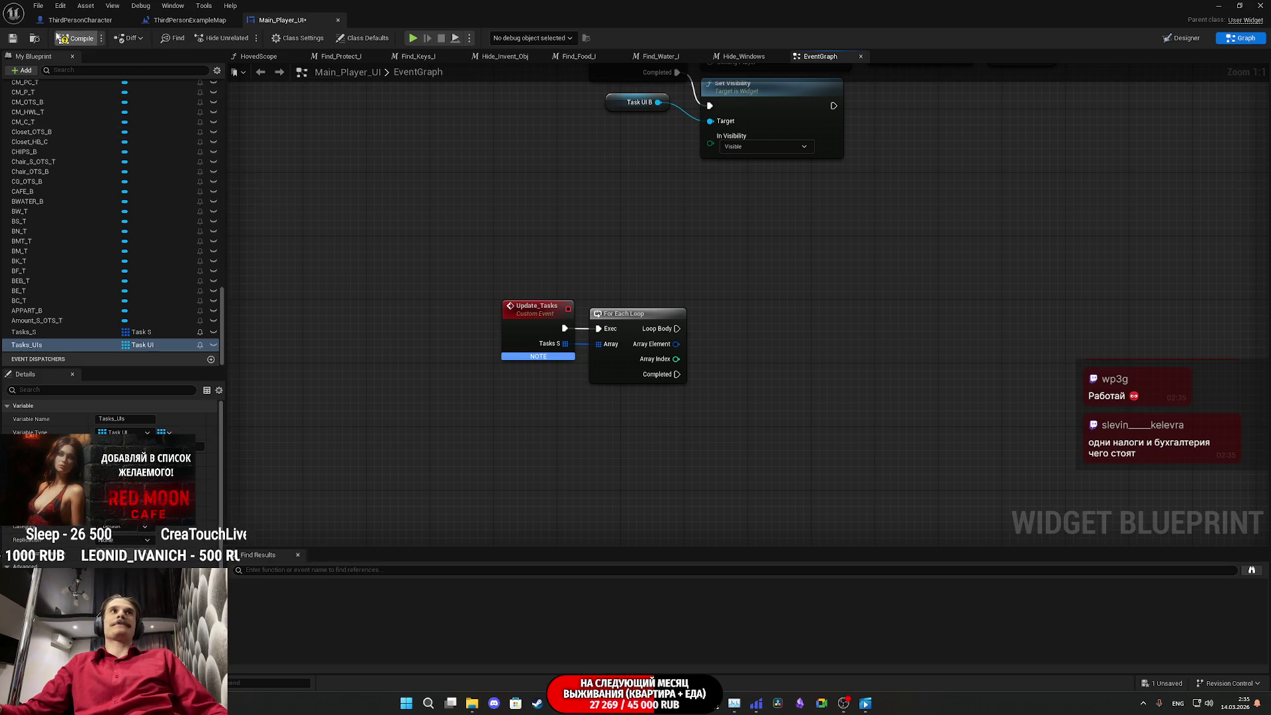
left_click(12, 38)
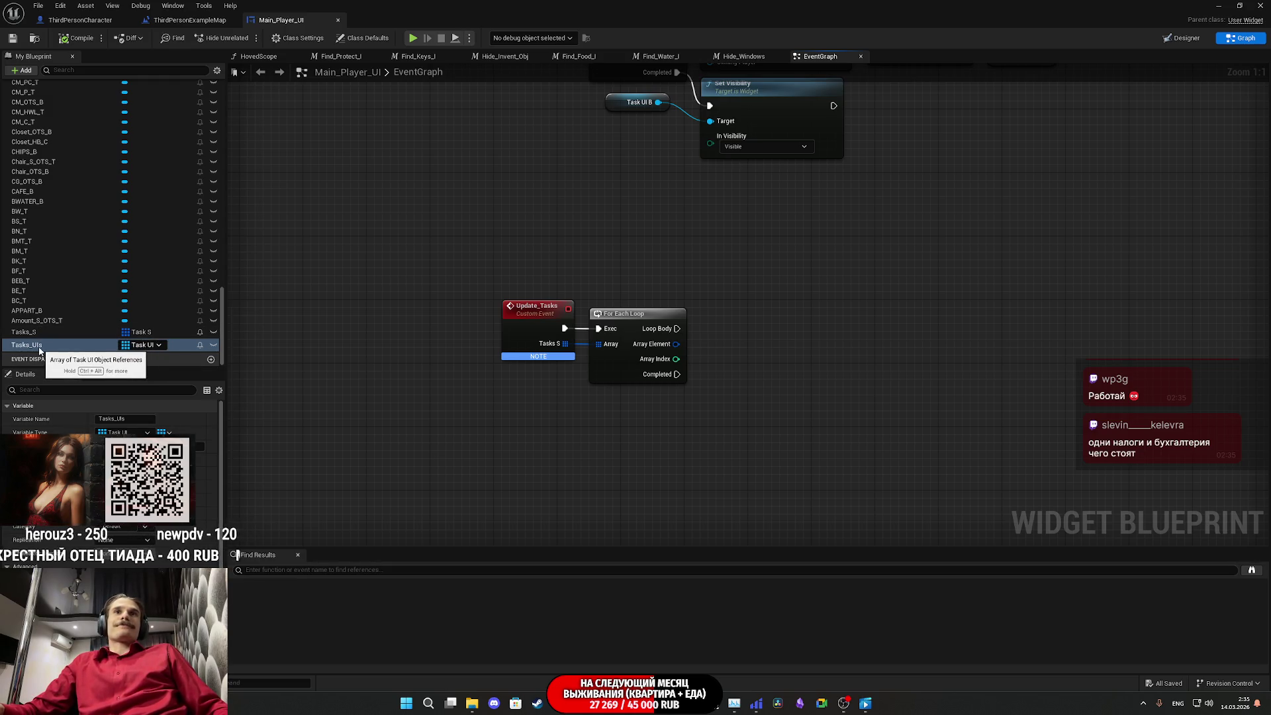
left_click_drag(40, 349, 584, 413)
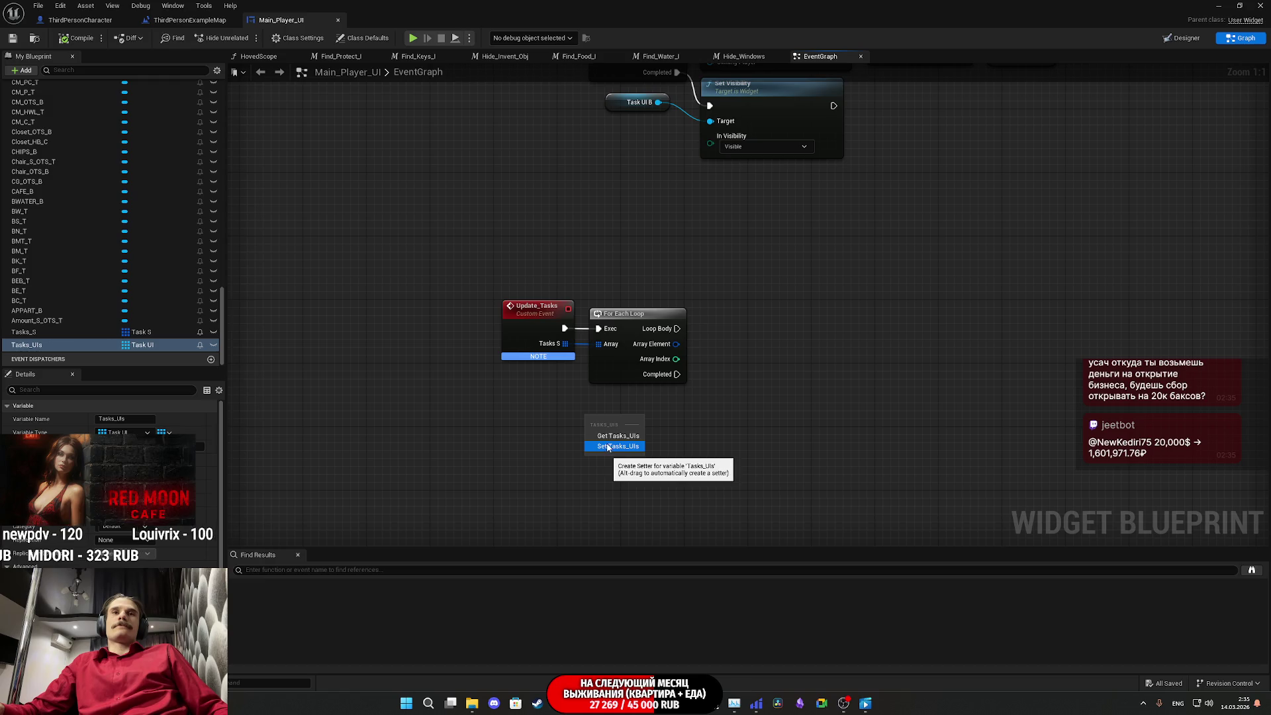
Step: Fetch the Tasks UIs element at the loop's Array Index with a GET node
left_click(604, 436)
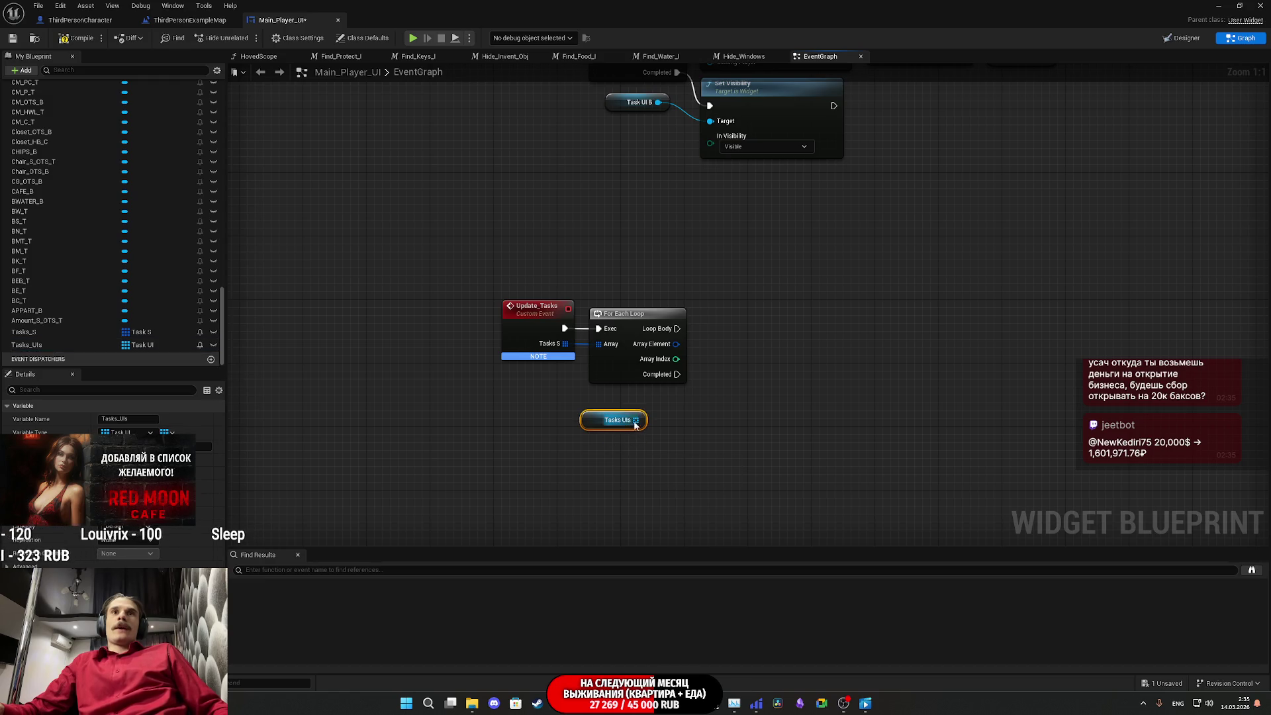
mouse_move(635, 419)
left_mouse_down()
mouse_move(679, 423)
mouse_move(674, 359)
left_mouse_up()
type("get")
left_click(740, 482)
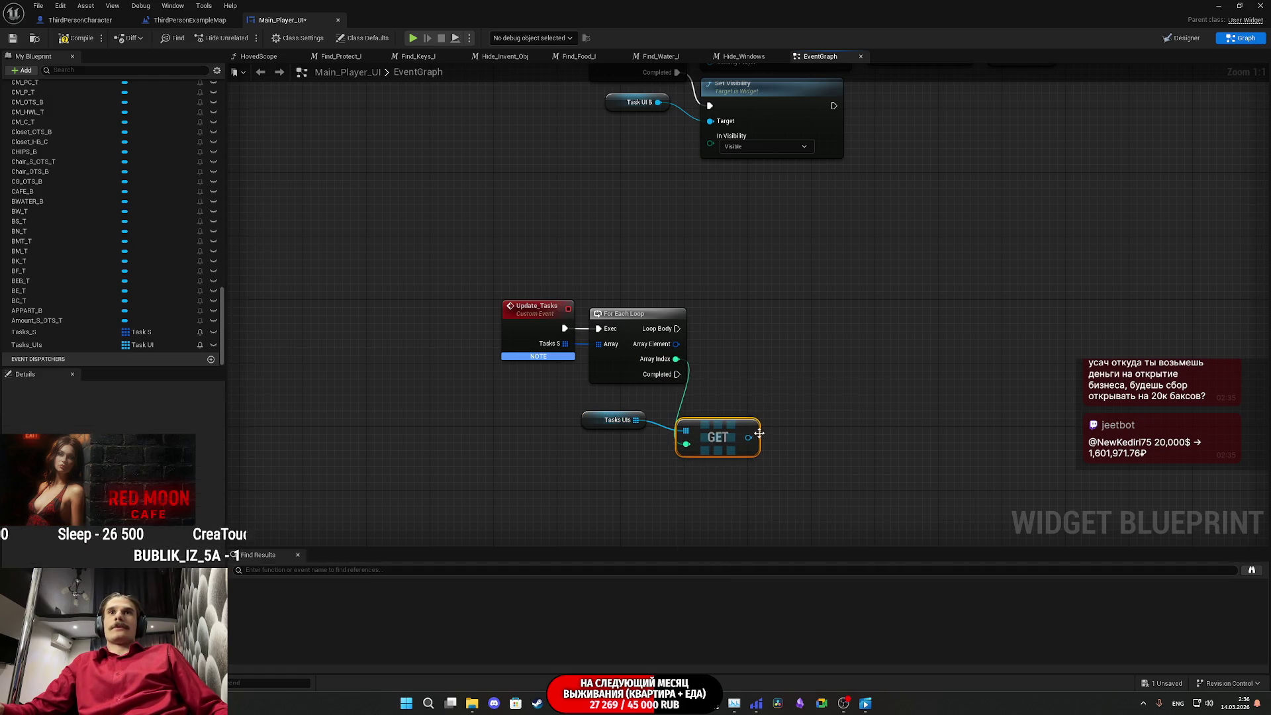
Step: Set Task S on each fetched Task UI every loop iteration and tidy the nodes
left_click_drag(771, 422, 776, 414)
type("set")
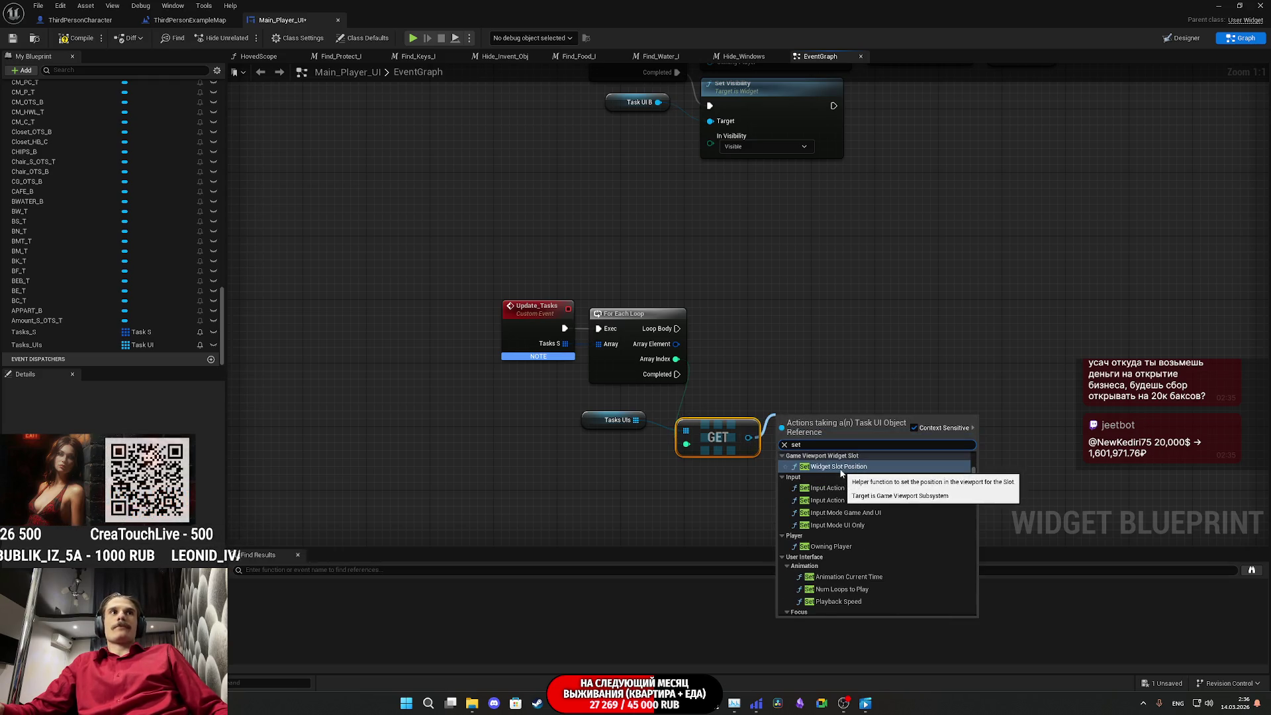
scroll(857, 473, "down", 10)
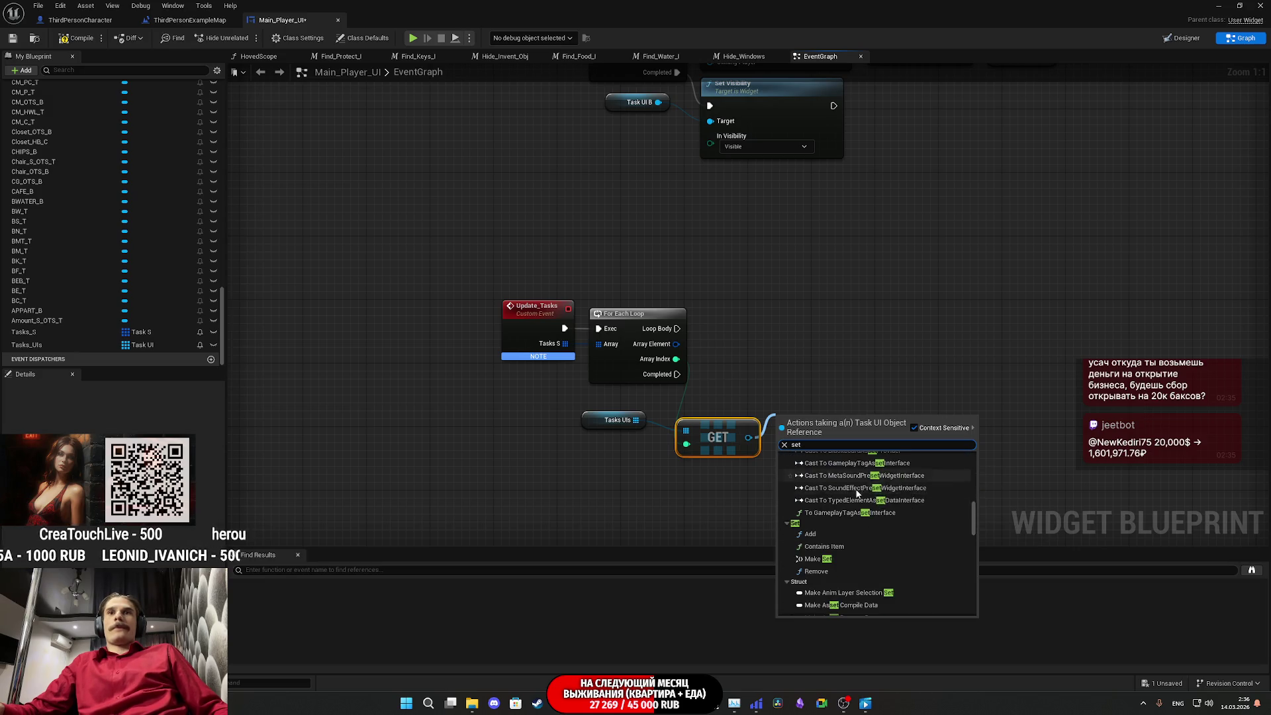
scroll(857, 490, "down", 10)
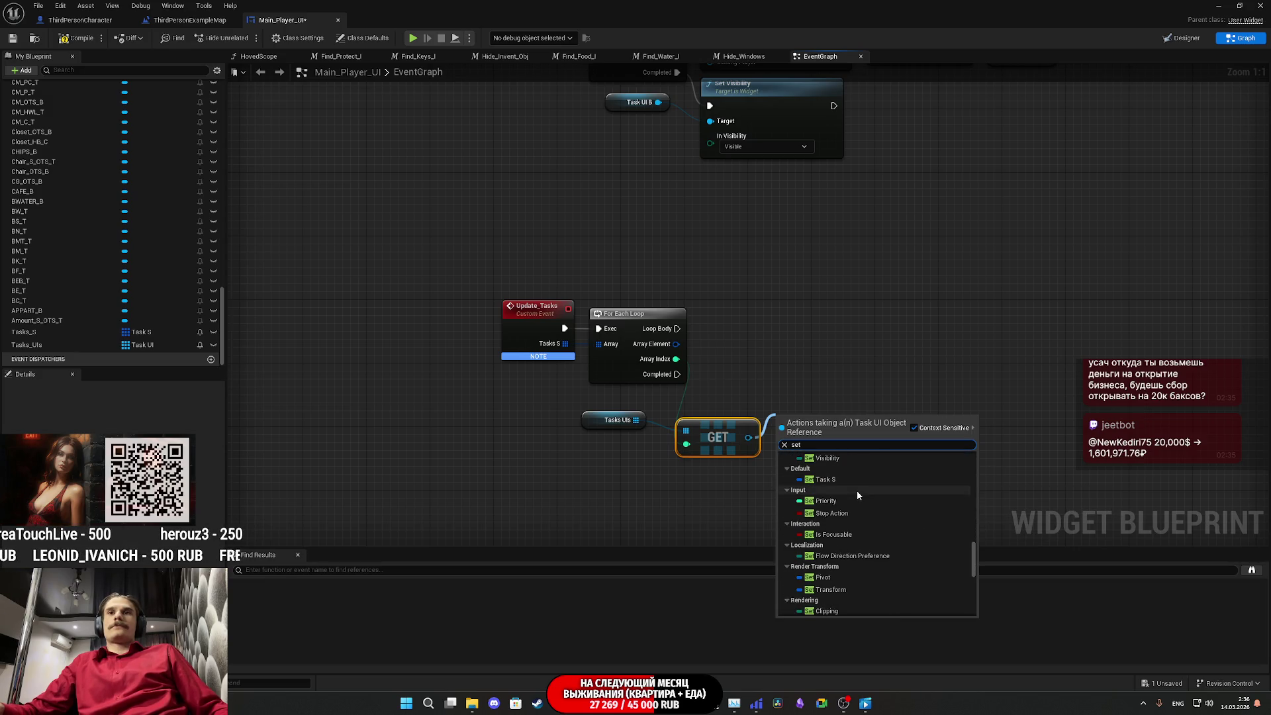
scroll(857, 496, "down", 5)
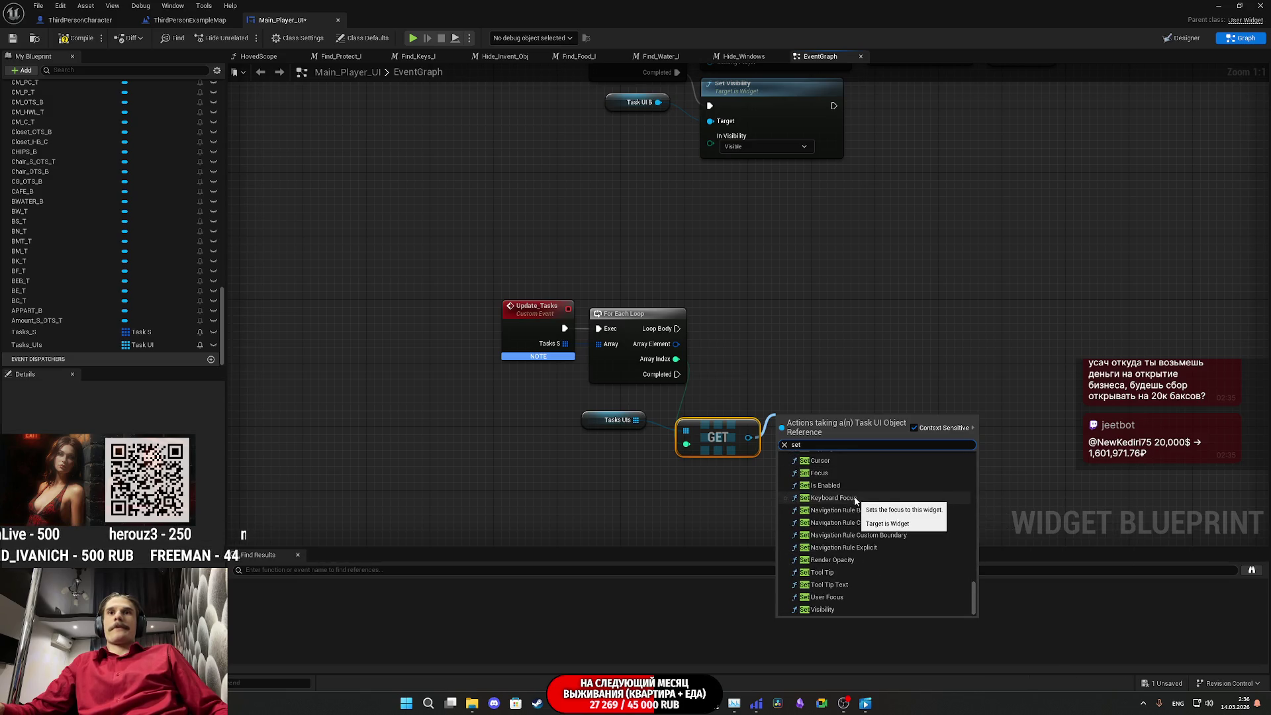
scroll(855, 496, "up", 5)
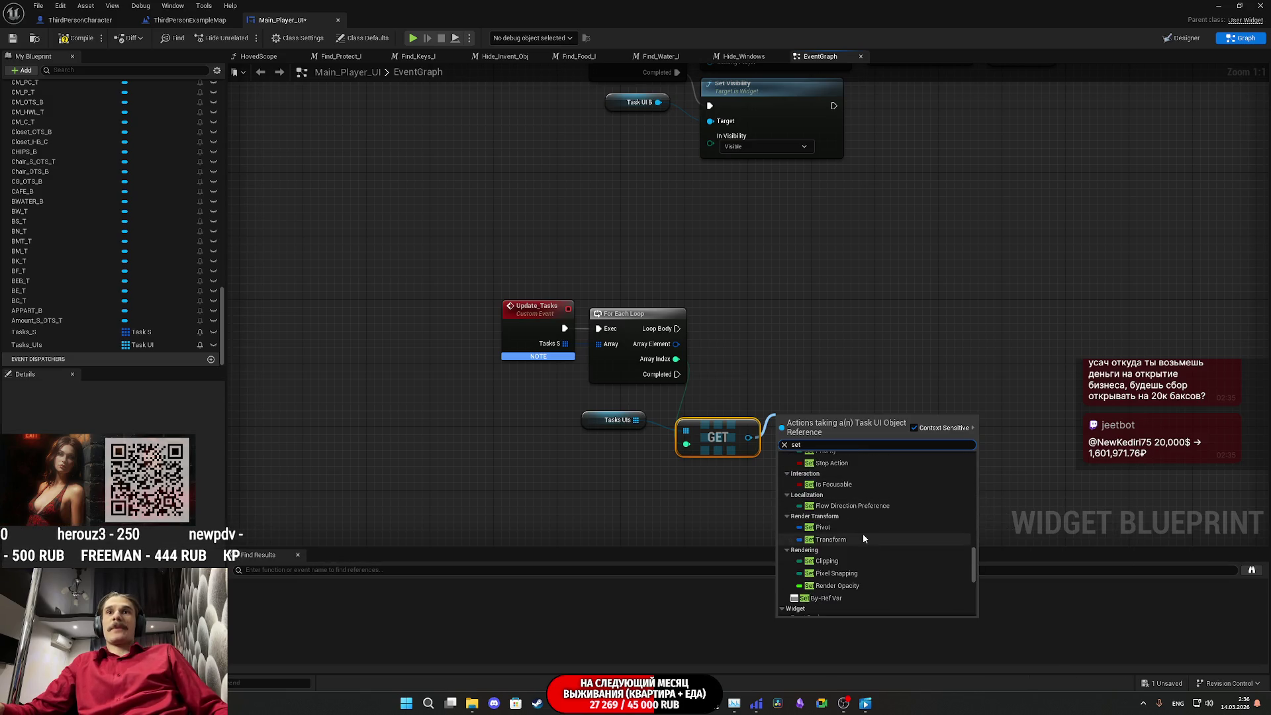
left_click(862, 527)
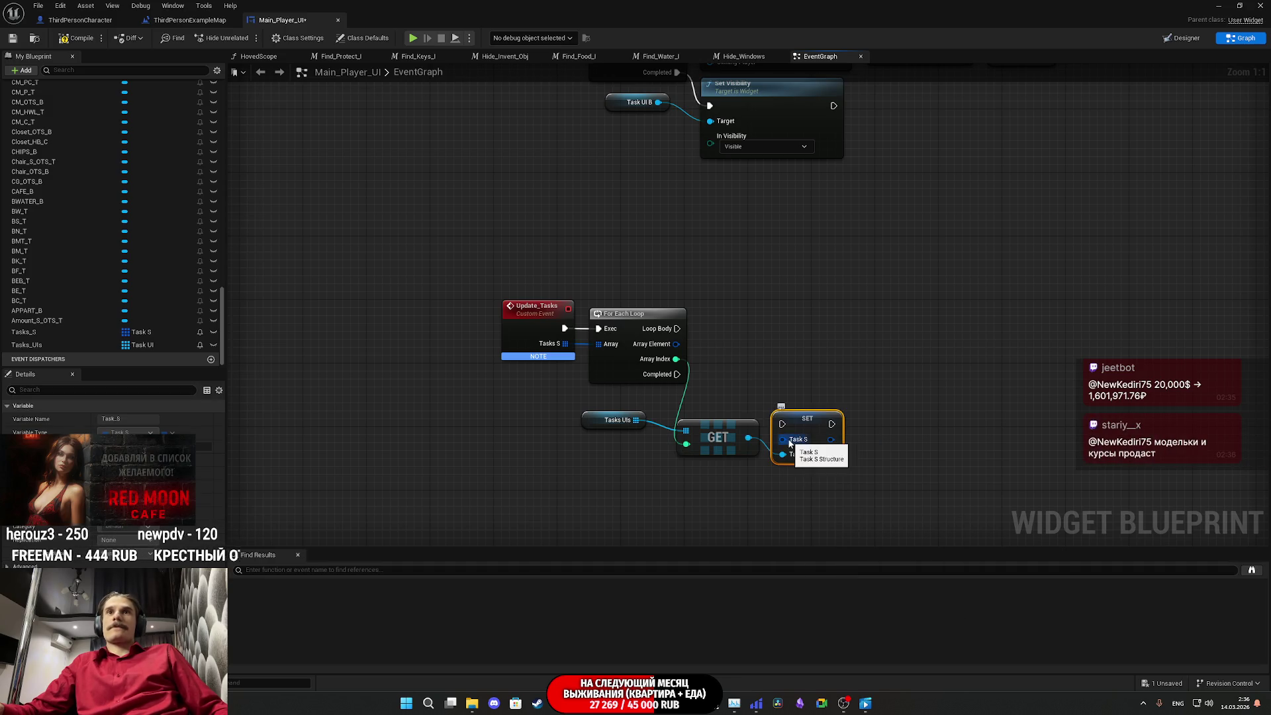
mouse_move(676, 329)
left_mouse_down()
mouse_move(735, 397)
mouse_move(782, 425)
mouse_move(744, 321)
mouse_move(742, 335)
left_mouse_up()
mouse_move(732, 434)
left_mouse_down()
mouse_move(741, 391)
mouse_move(733, 398)
left_mouse_up()
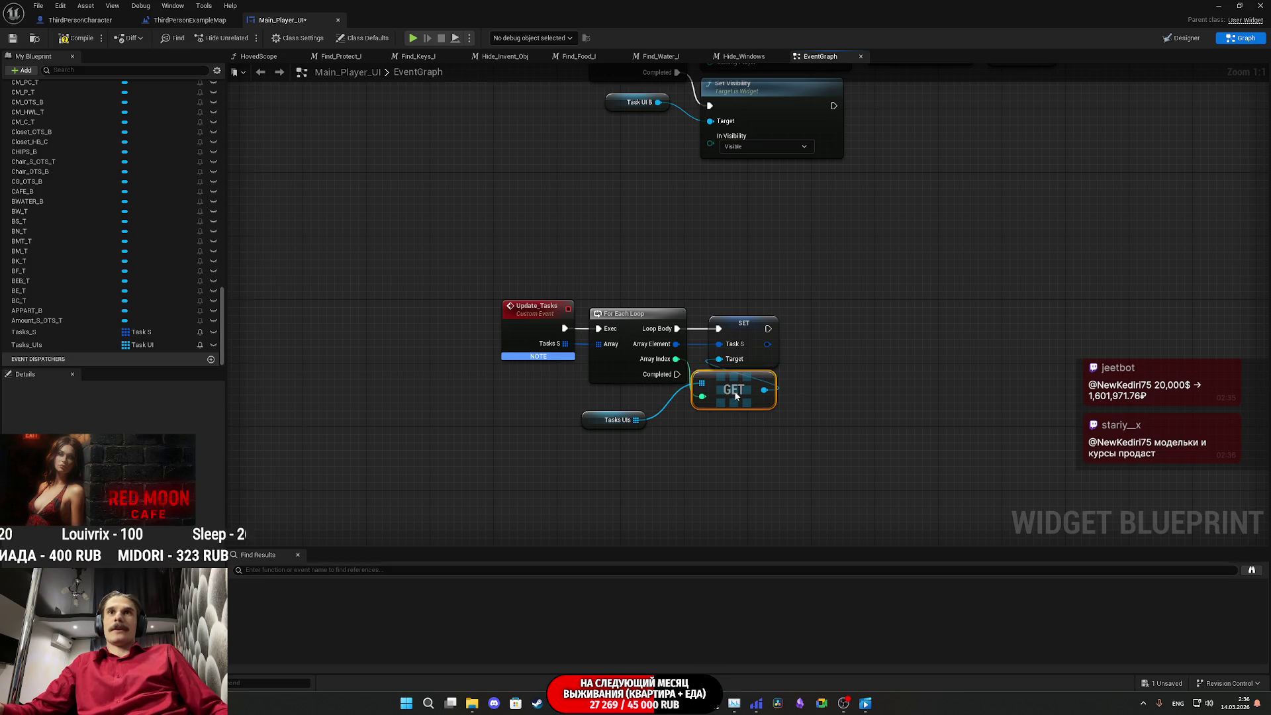
left_click_drag(599, 423, 639, 396)
left_click(612, 280)
left_click_drag(612, 280, 588, 362)
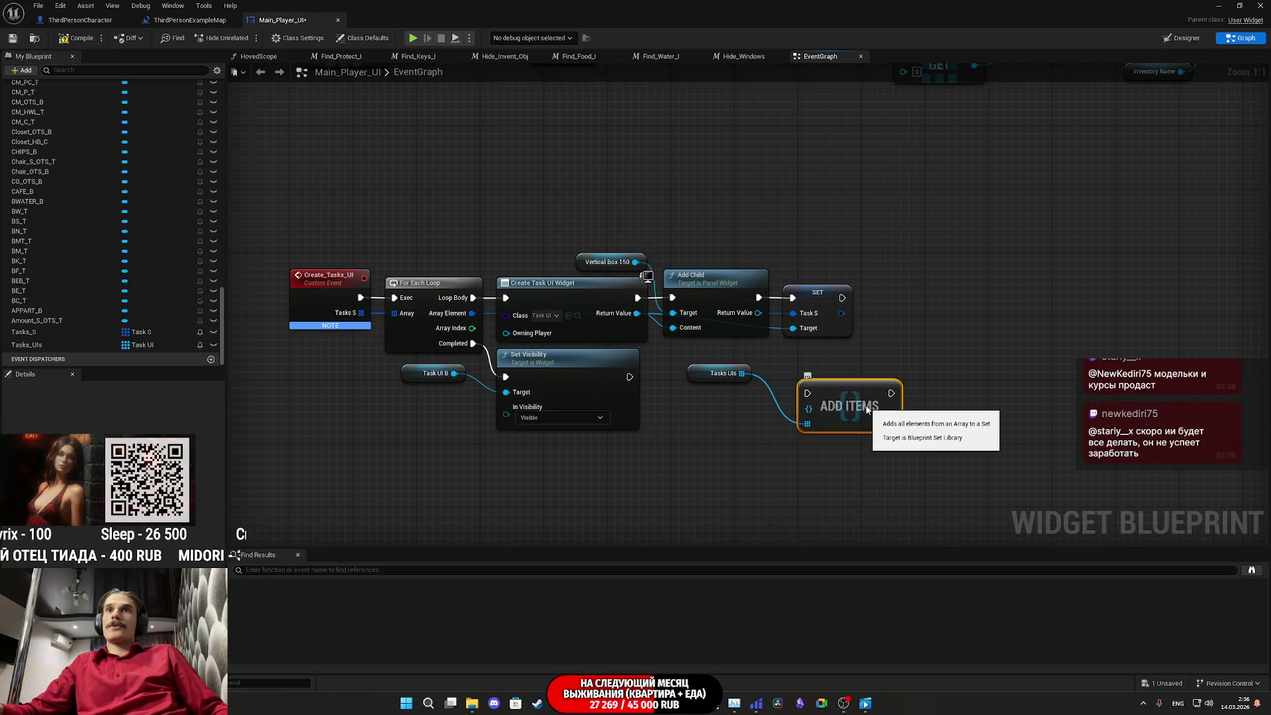
Step: Append each created Task UI widget to Tasks_UIs with an ADD node run right after SET Task S
left_click_drag(828, 414, 839, 450)
key("Delete")
left_click_drag(741, 372, 789, 396)
type("add")
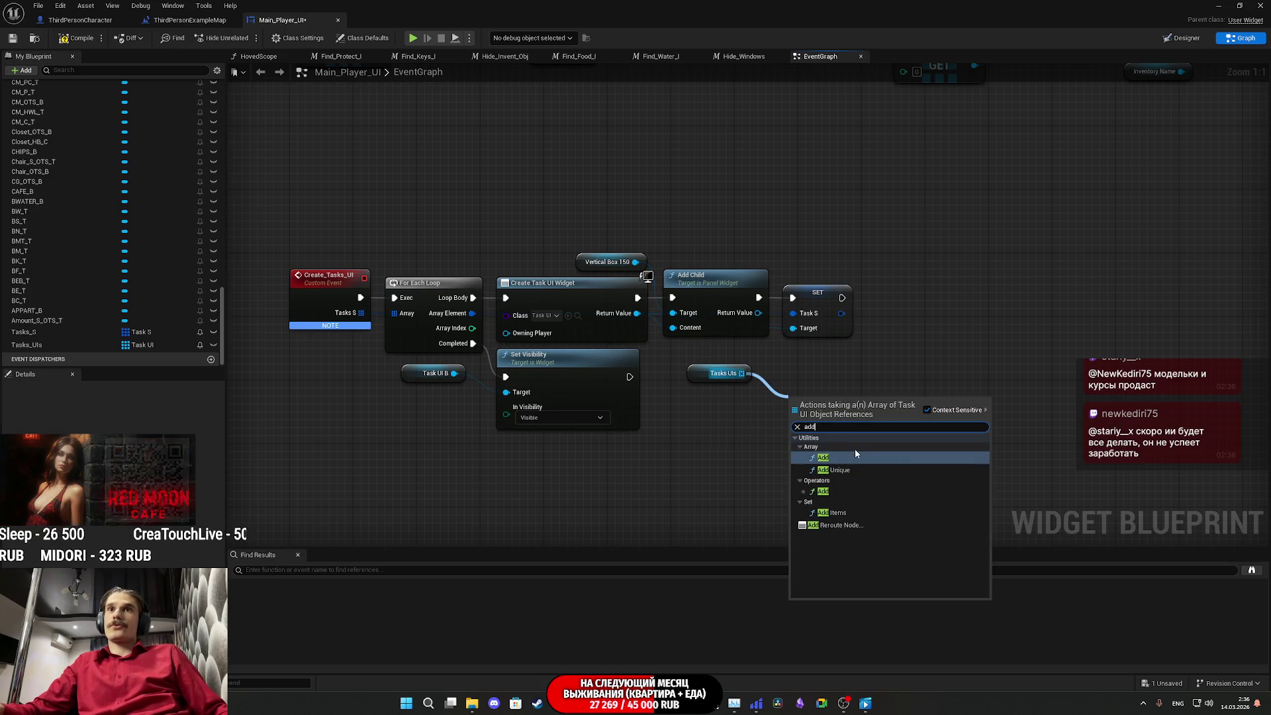
key("Escape")
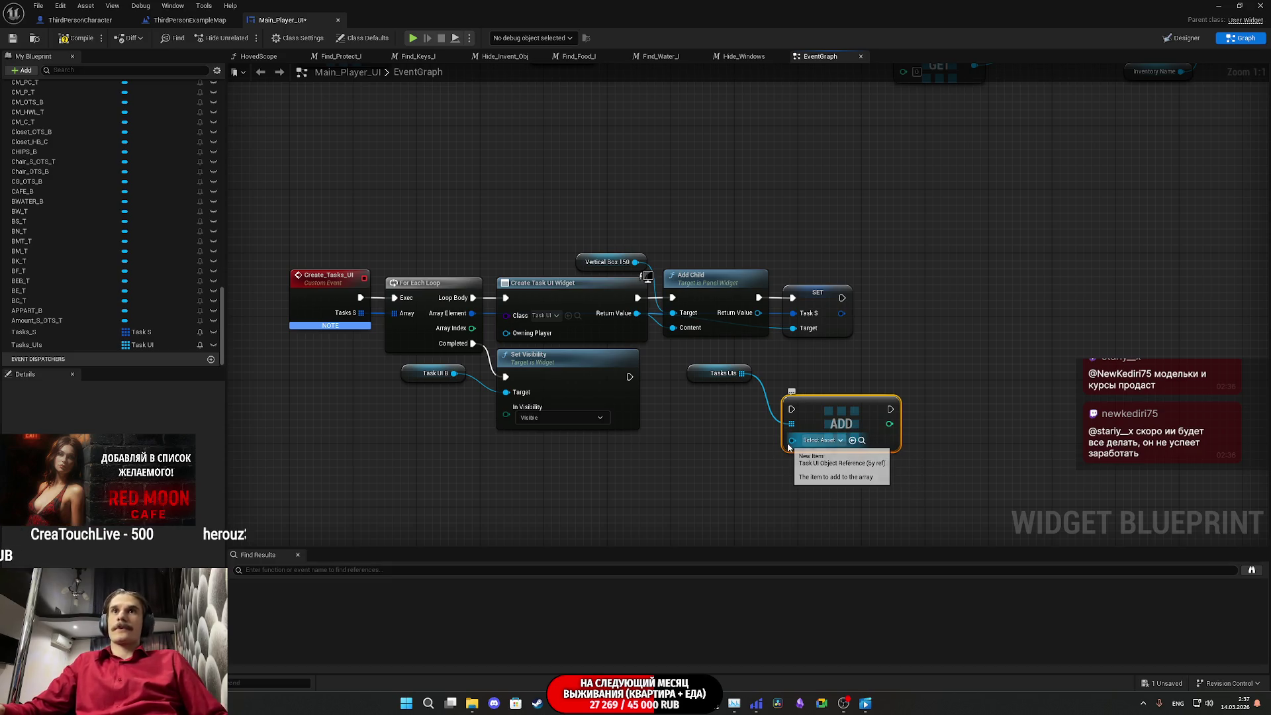
left_click_drag(792, 441, 620, 314)
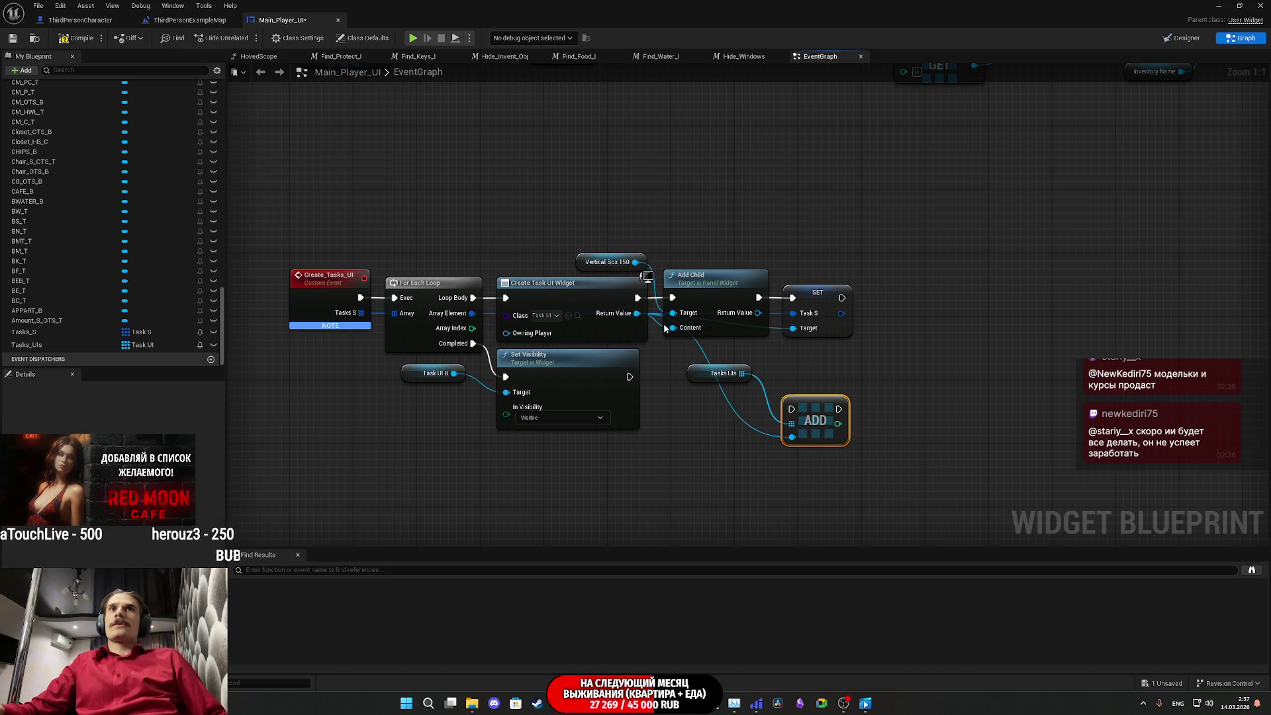
mouse_move(842, 297)
left_mouse_down()
mouse_move(874, 321)
mouse_move(792, 408)
mouse_move(901, 296)
left_mouse_up()
left_click_drag(714, 382, 931, 347)
left_click(825, 372)
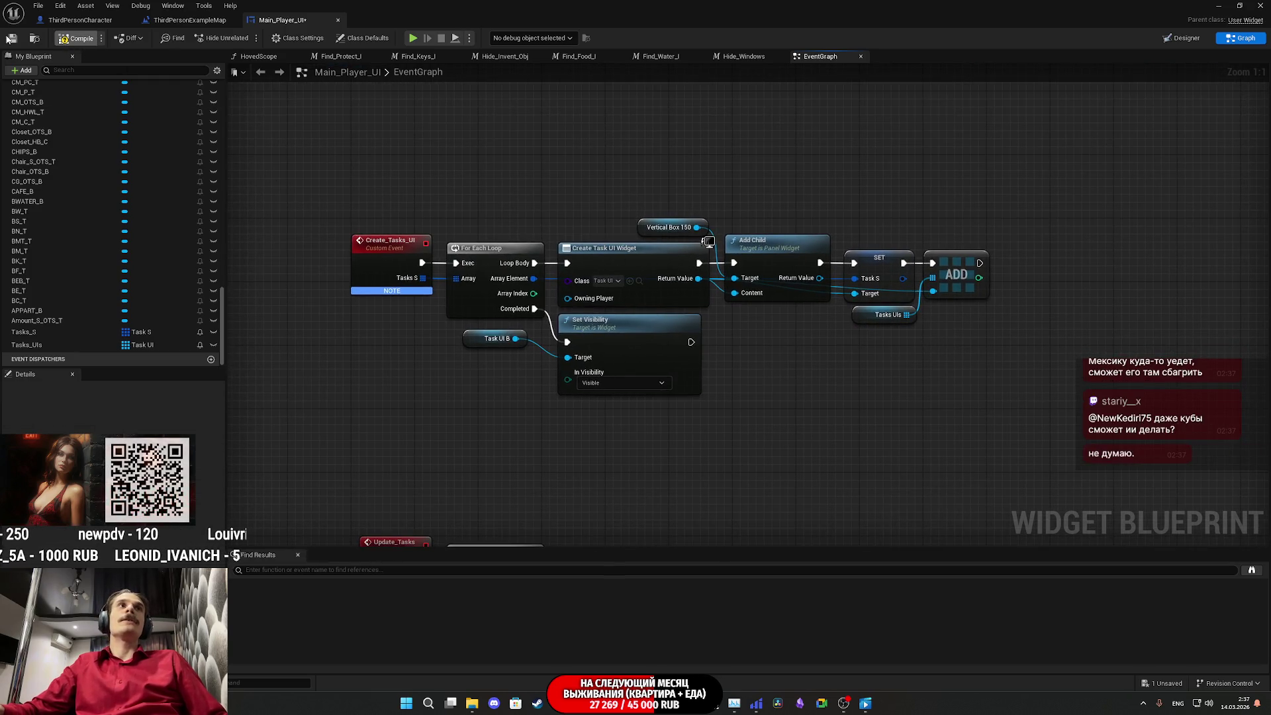
left_click_drag(411, 173, 678, 226)
Step: Move Create_Tasks_UI left and place a Tasks_UIs getter beside it
left_click(657, 308)
left_click_drag(657, 309, 593, 301)
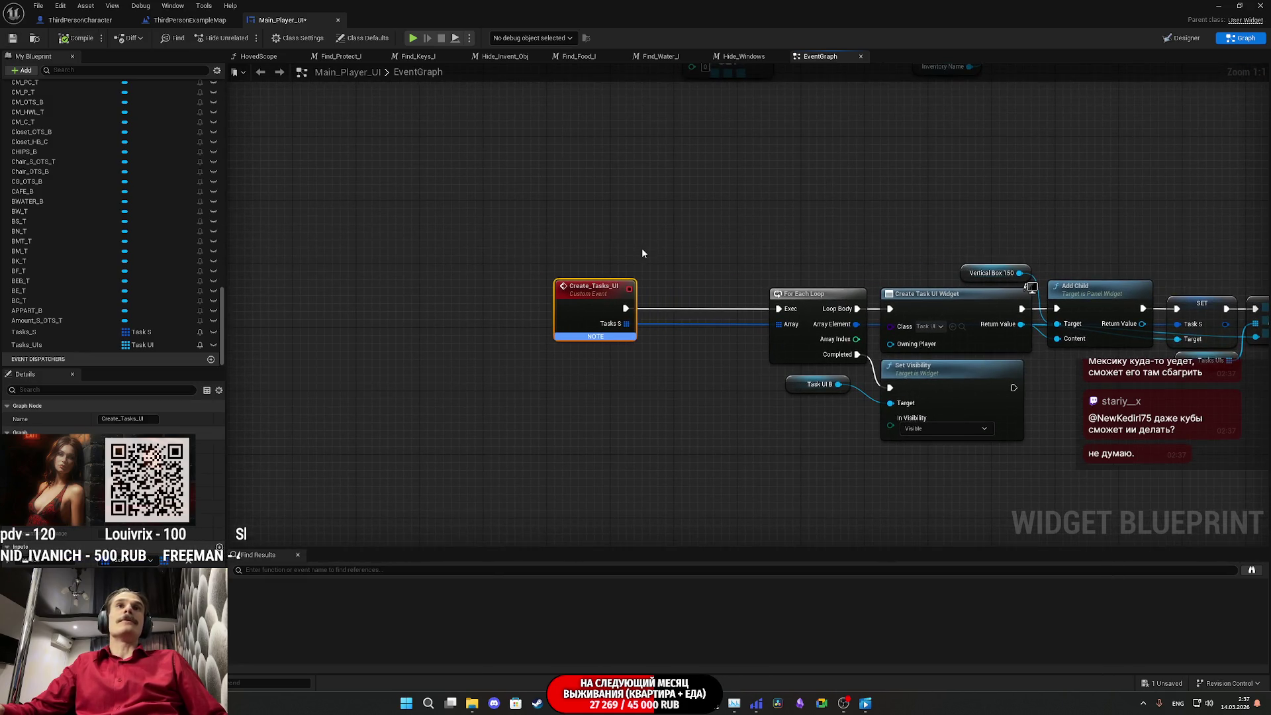
left_click_drag(27, 345, 587, 387)
left_click(530, 398)
Step: Add and delete a Remove Items node, then search the Tasks UIs array actions for 'remo'
type("re")
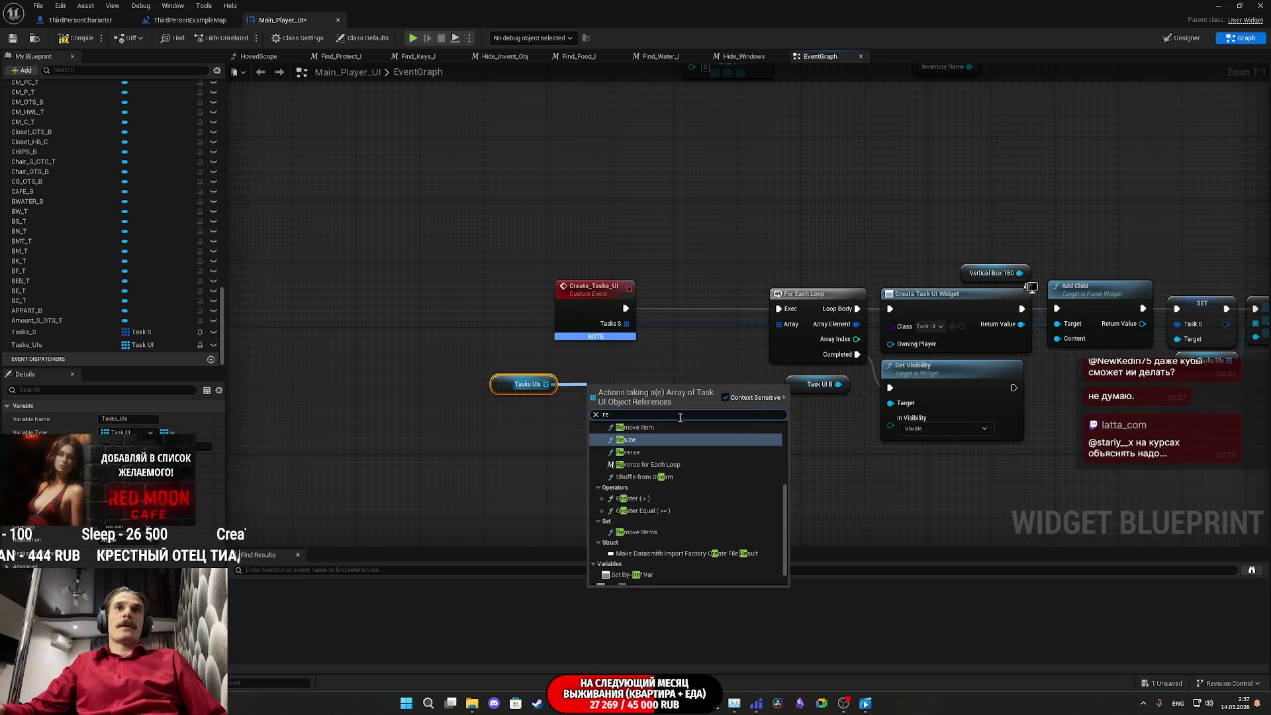
scroll(693, 464, "up", 2)
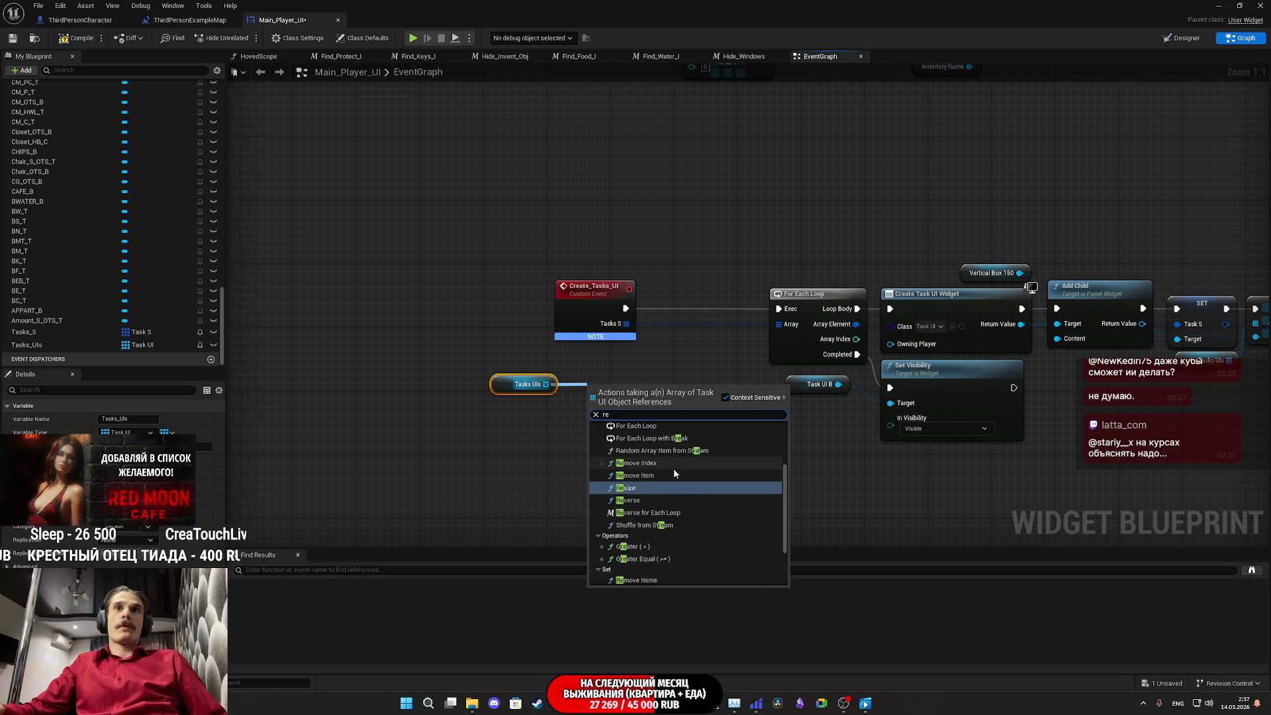
scroll(682, 486, "down", 2)
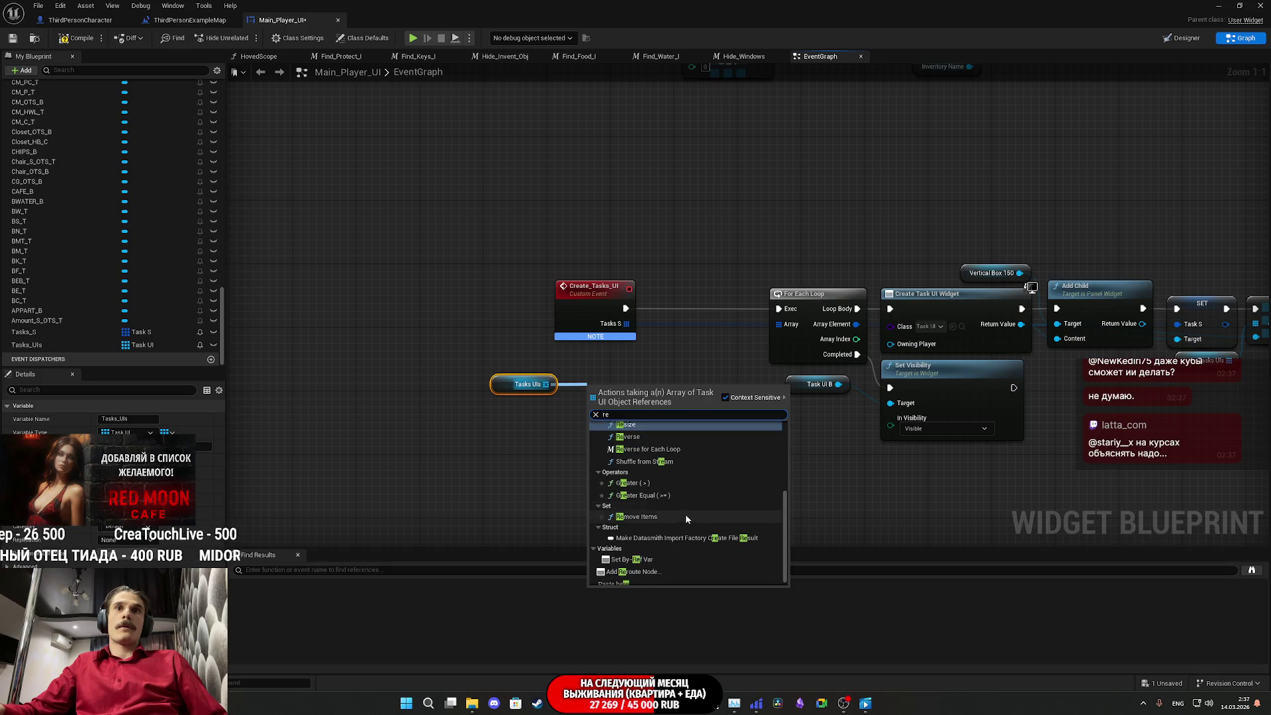
key("Escape")
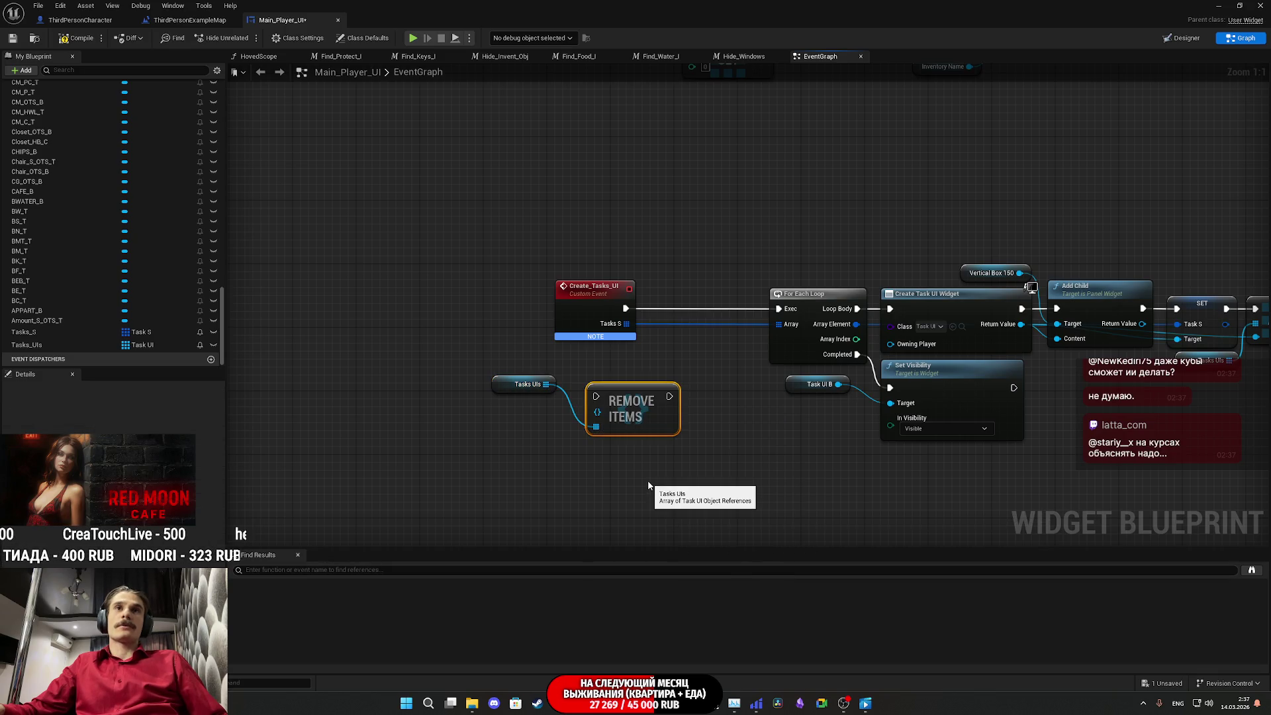
left_click_drag(639, 411, 639, 433)
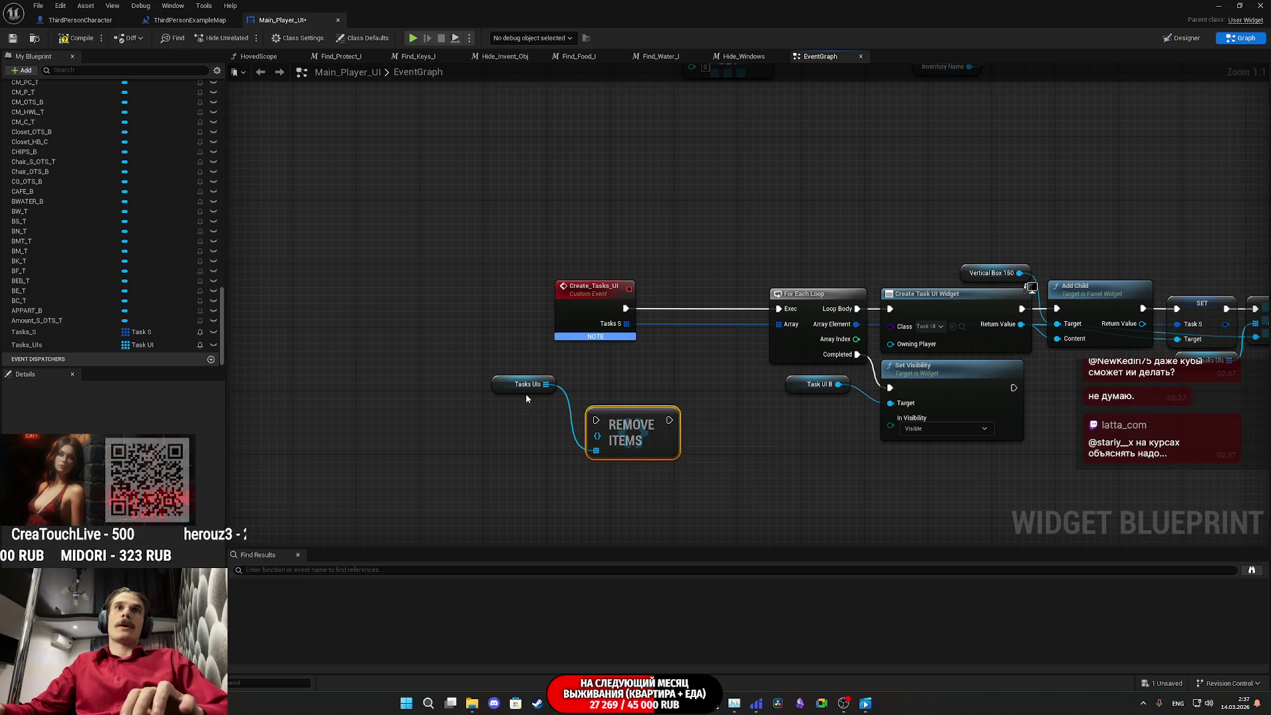
key("Delete")
left_click_drag(545, 384, 570, 421)
type("re")
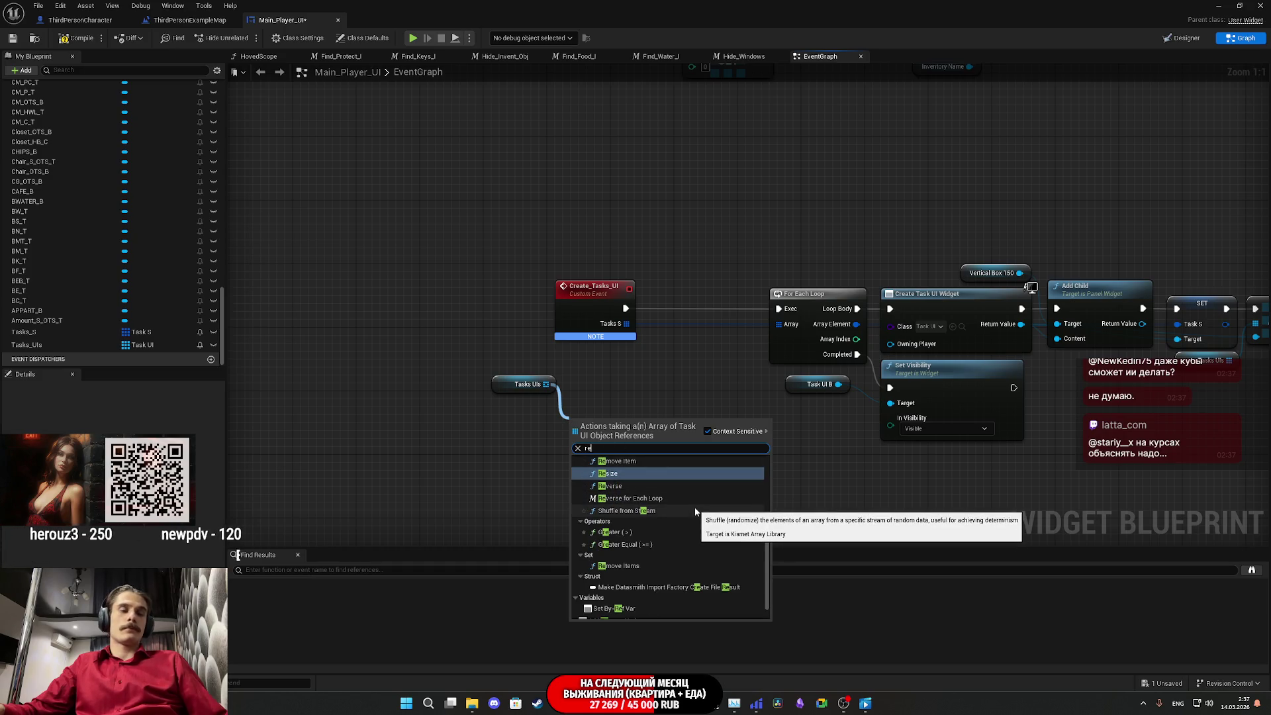
type("mo")
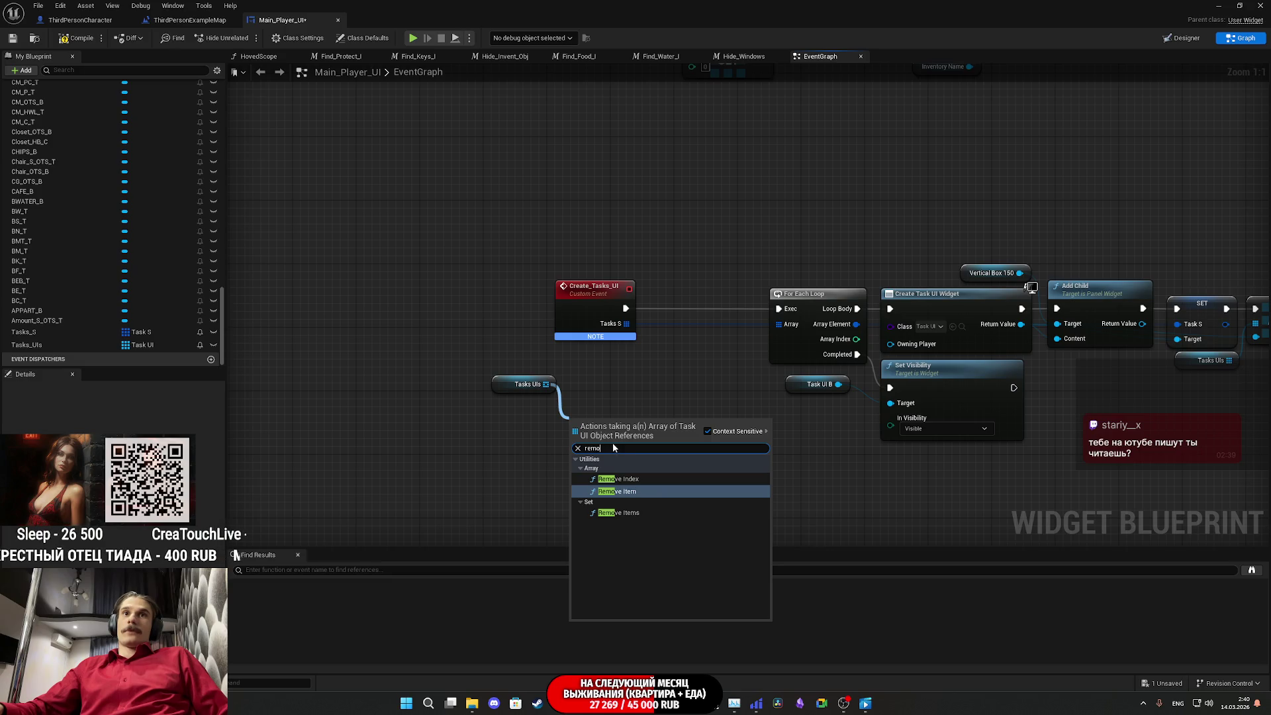
Step: Search the Tasks UIs actions for 'emp' and add a Clear array node
type("em")
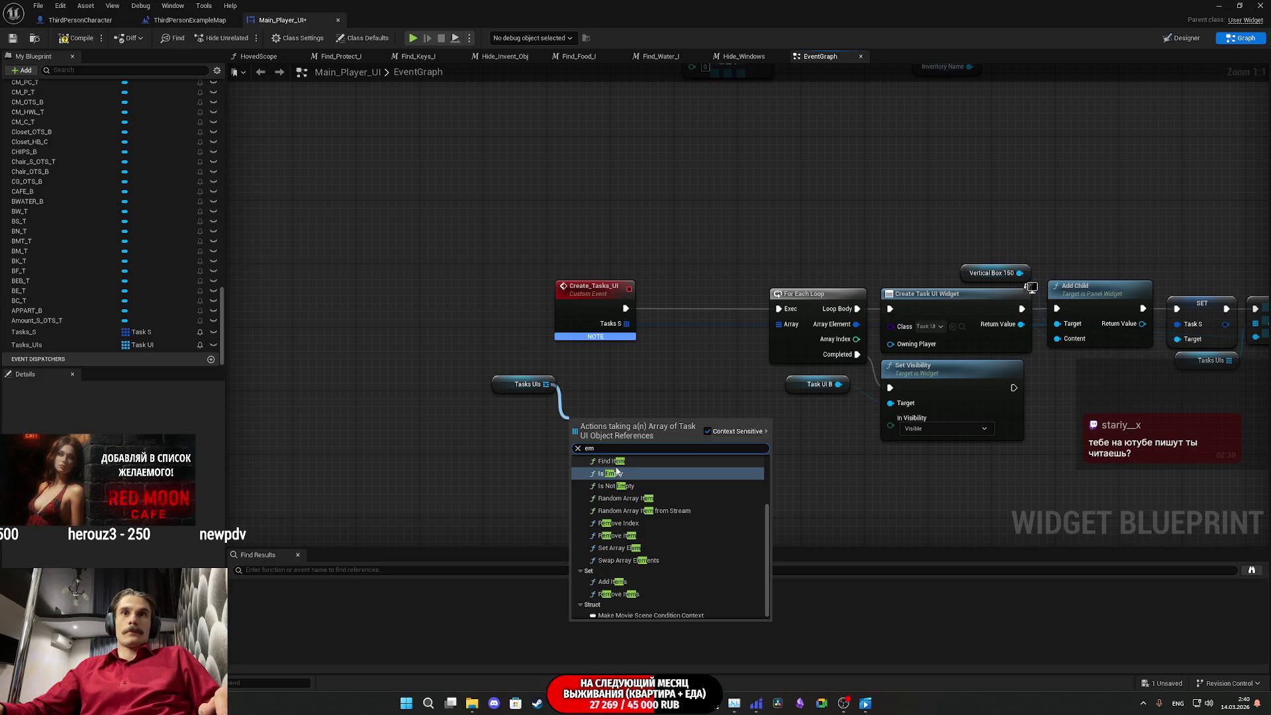
type("p")
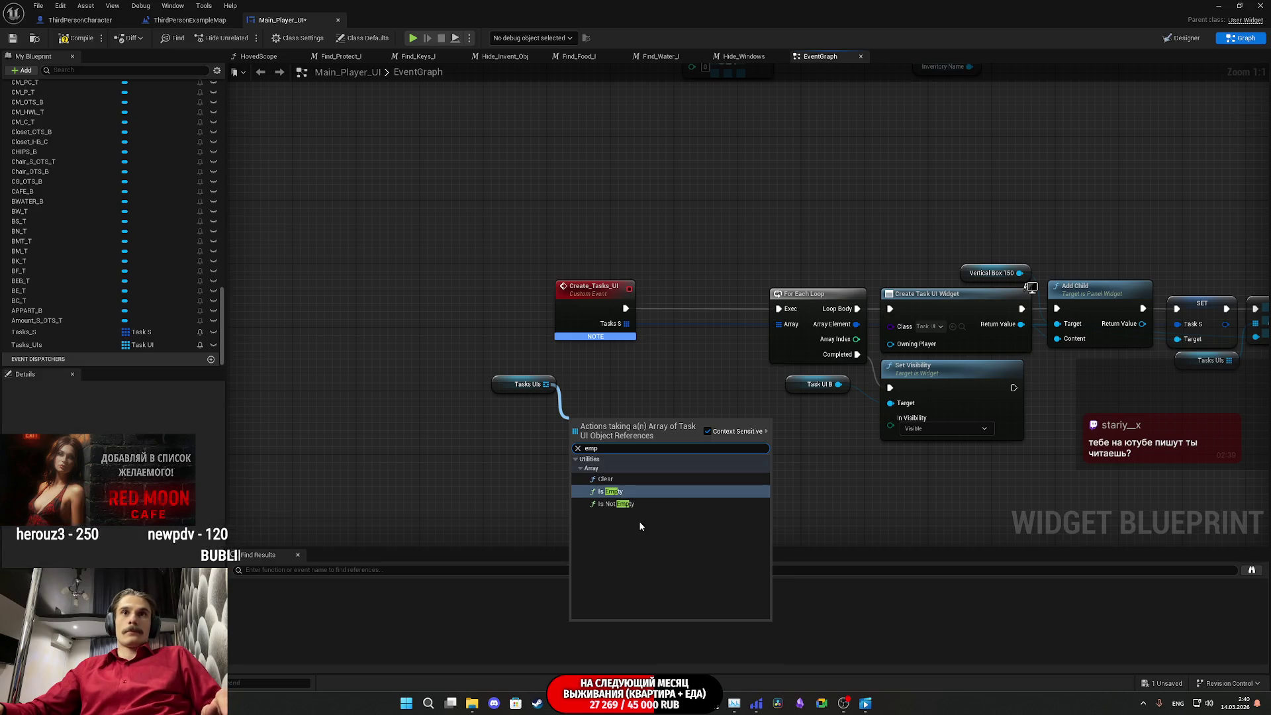
left_click(625, 478)
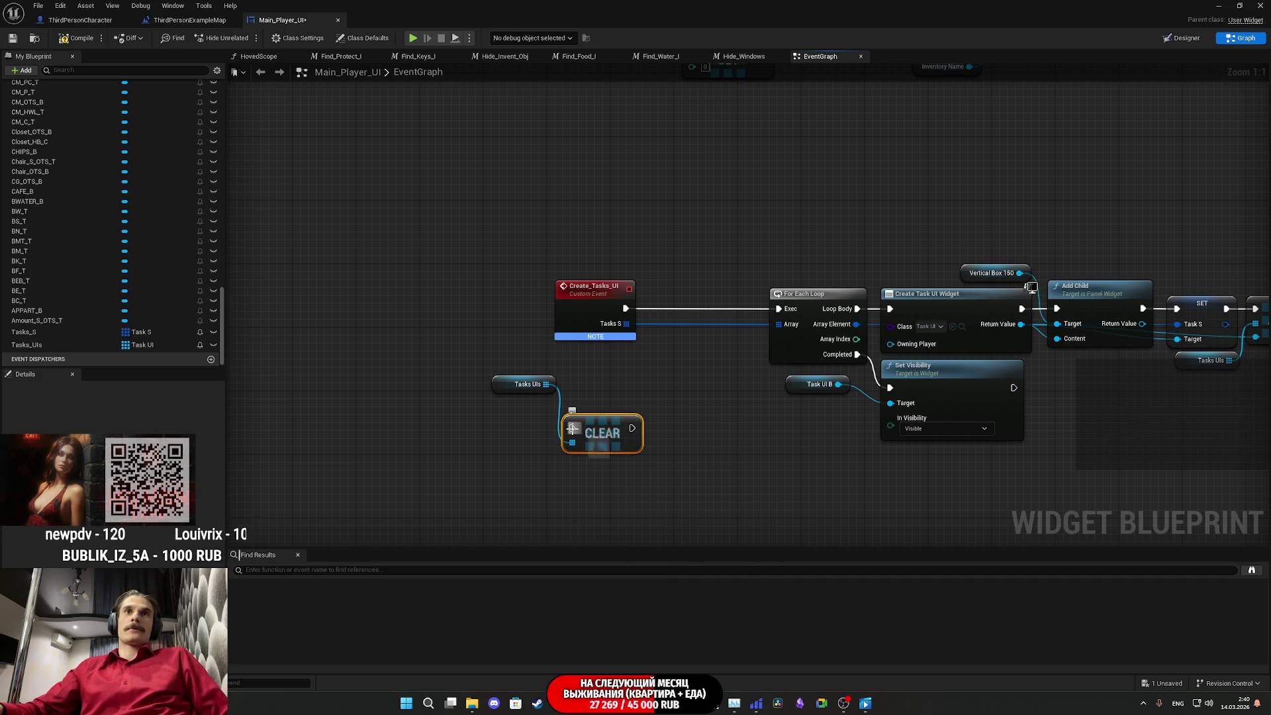
Step: Wire Clear between Create_Tasks_UI and the For Each Loop with Tasks UIs as its target
mouse_move(573, 429)
left_mouse_down()
mouse_move(645, 312)
mouse_move(627, 308)
left_mouse_up()
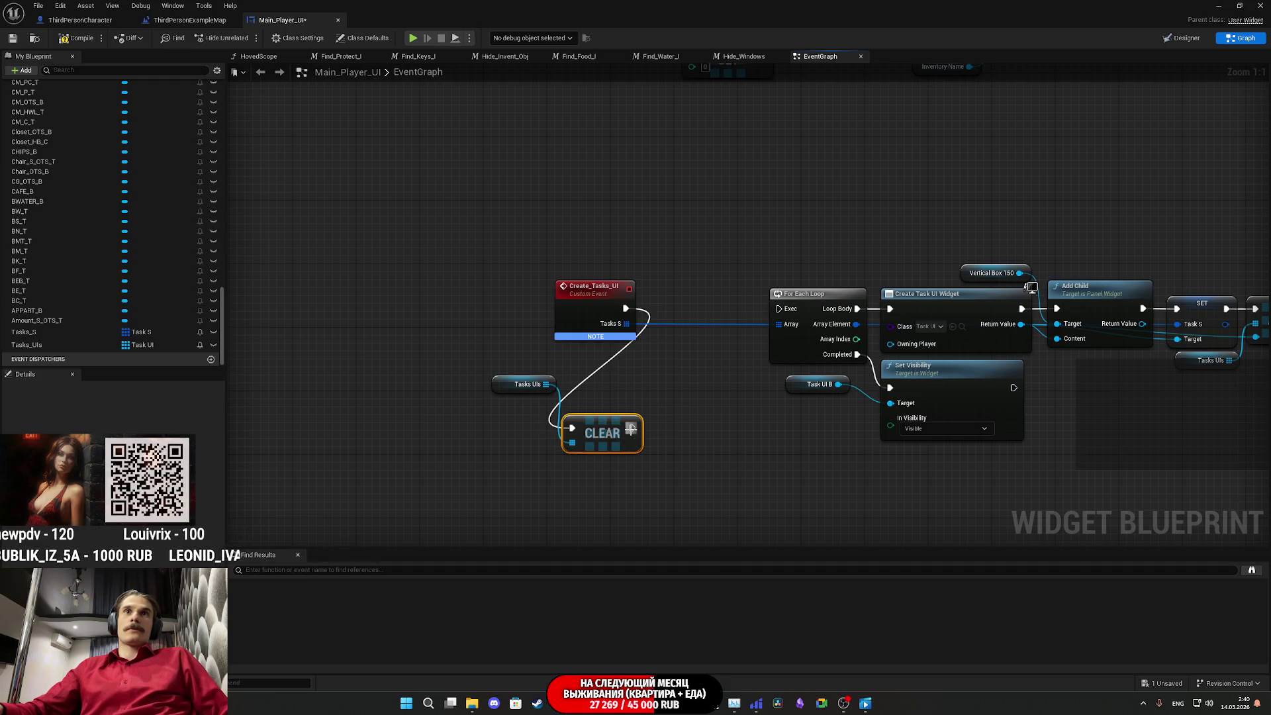
left_click_drag(631, 428, 778, 309)
left_click_drag(598, 429, 712, 308)
left_click_drag(605, 312, 633, 308)
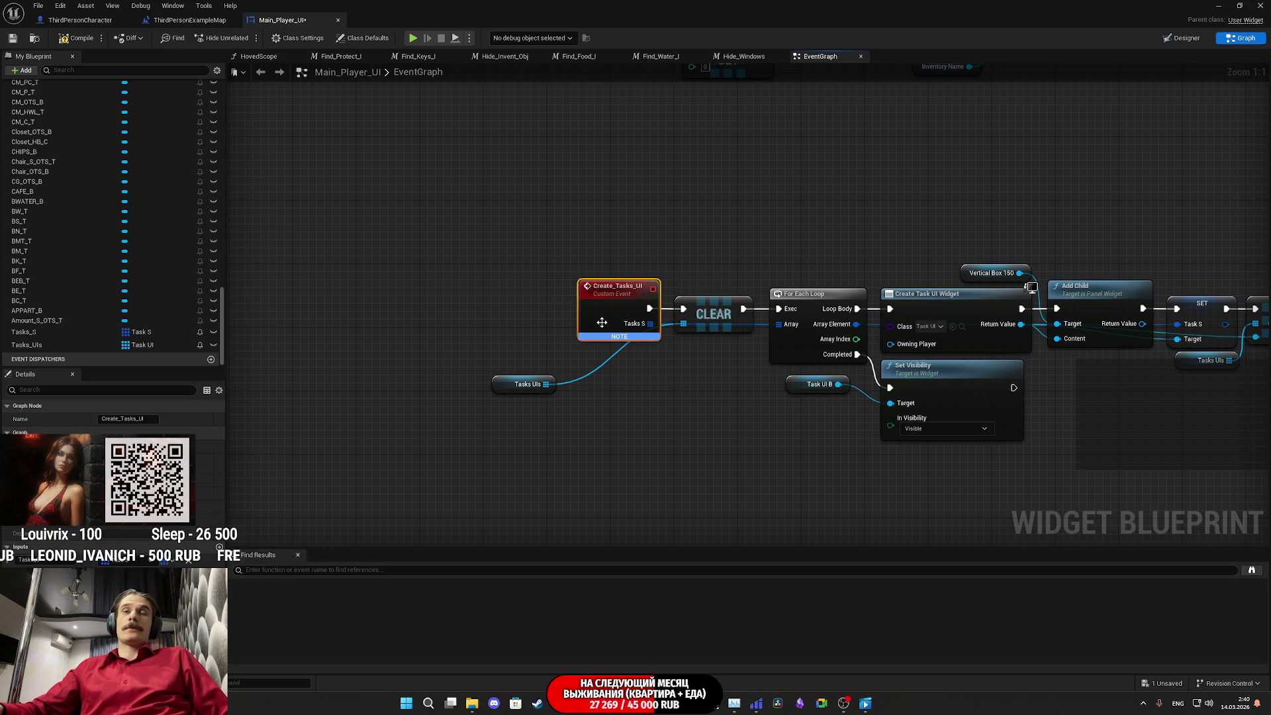
mouse_move(510, 389)
left_mouse_down()
mouse_move(633, 358)
mouse_move(614, 360)
left_mouse_up()
left_click(645, 399)
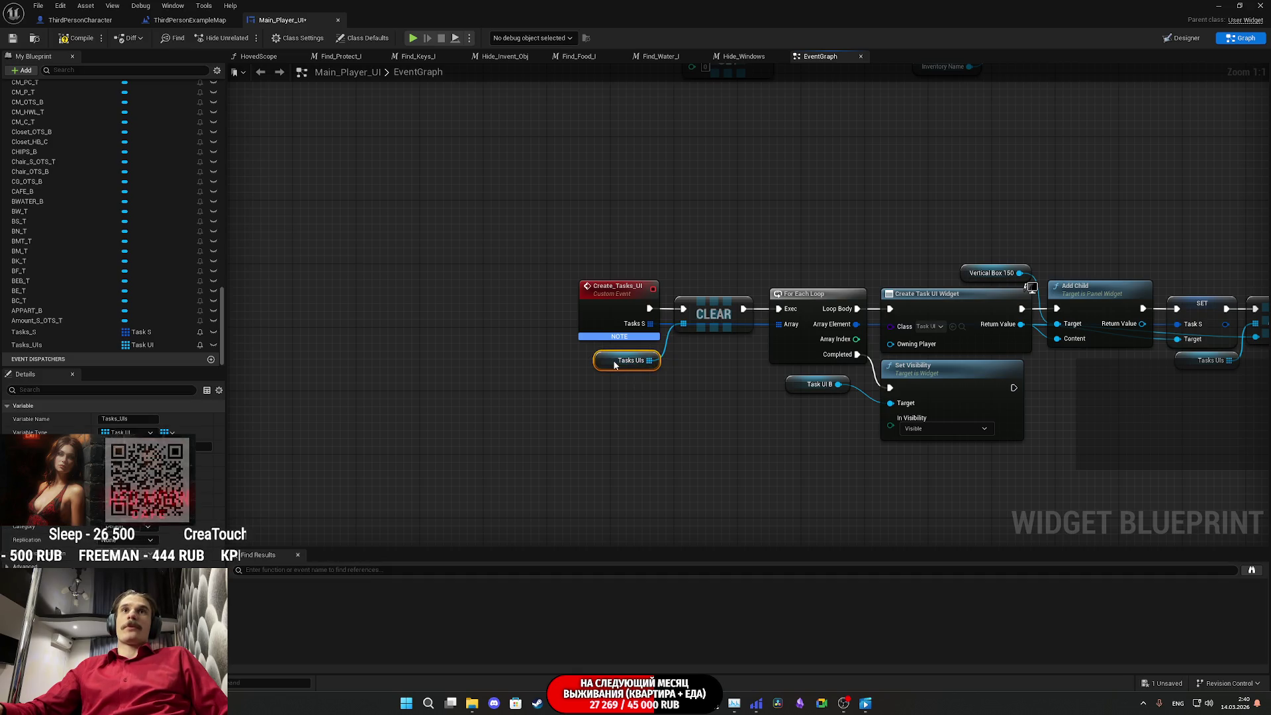
Step: Compile and save Main_Player_UI, then bring Chrome's Twitch dashboard forward
left_click(89, 41)
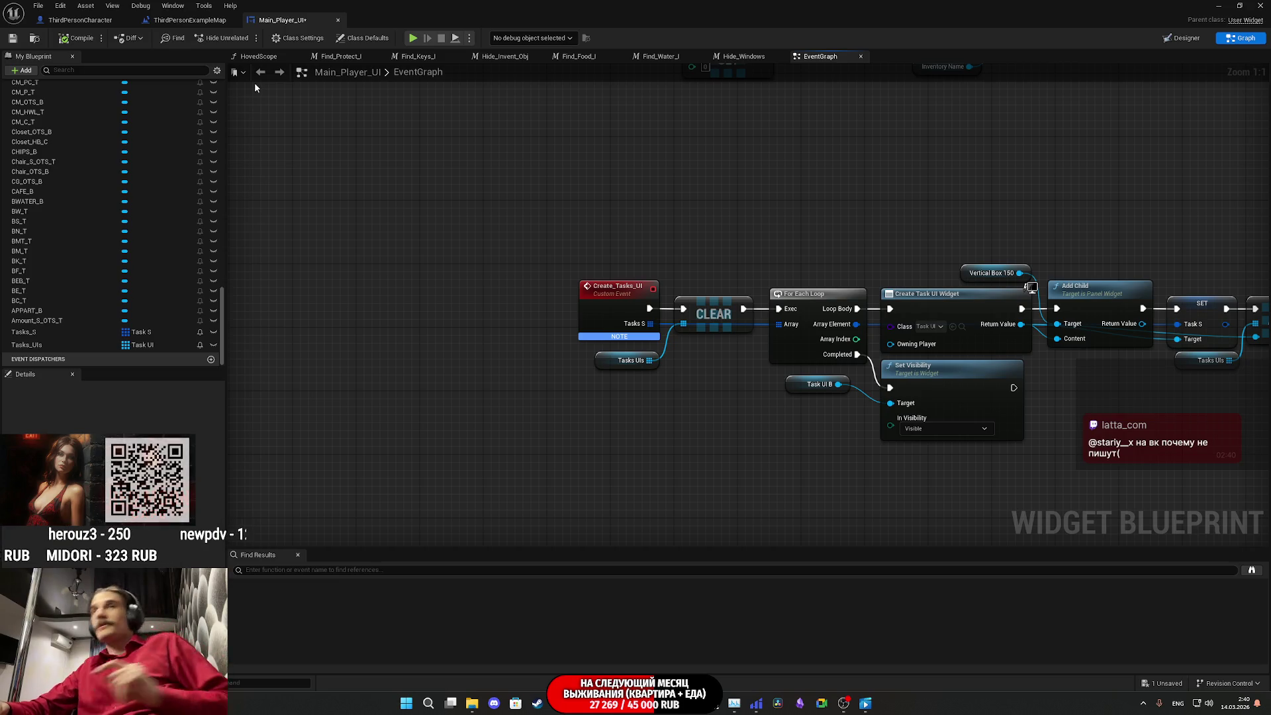
left_click(15, 39)
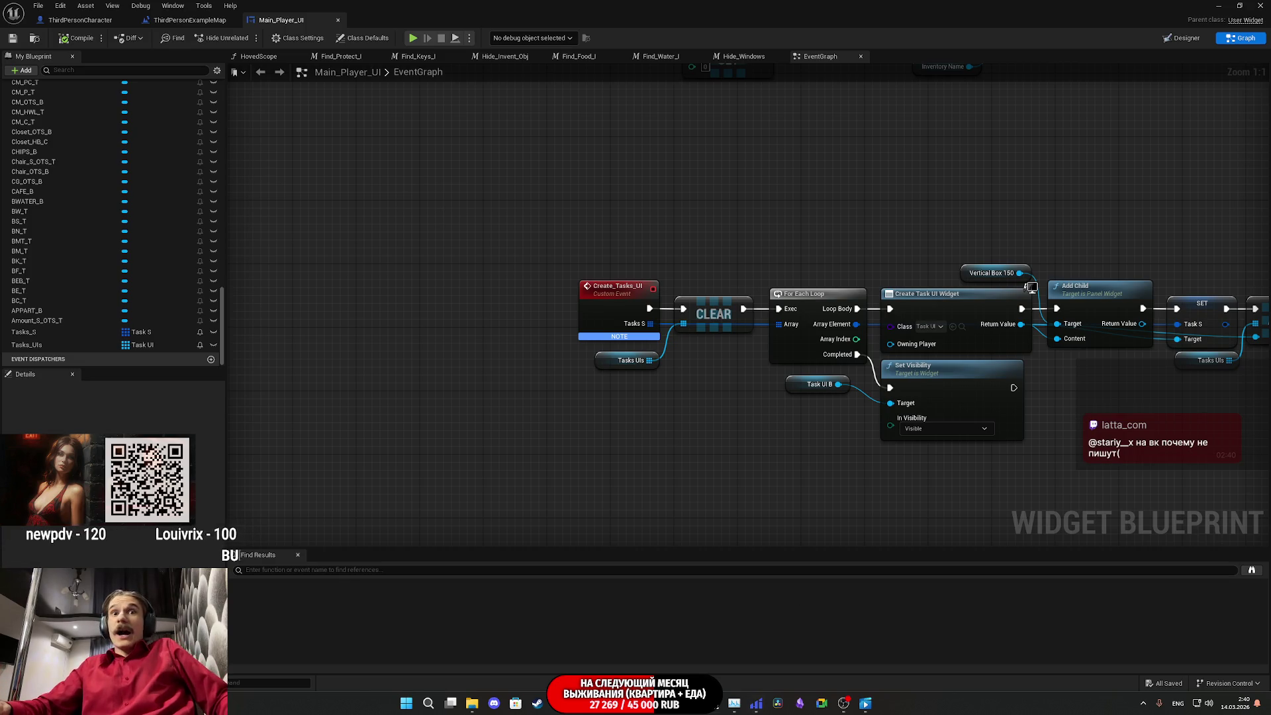
left_click(560, 703)
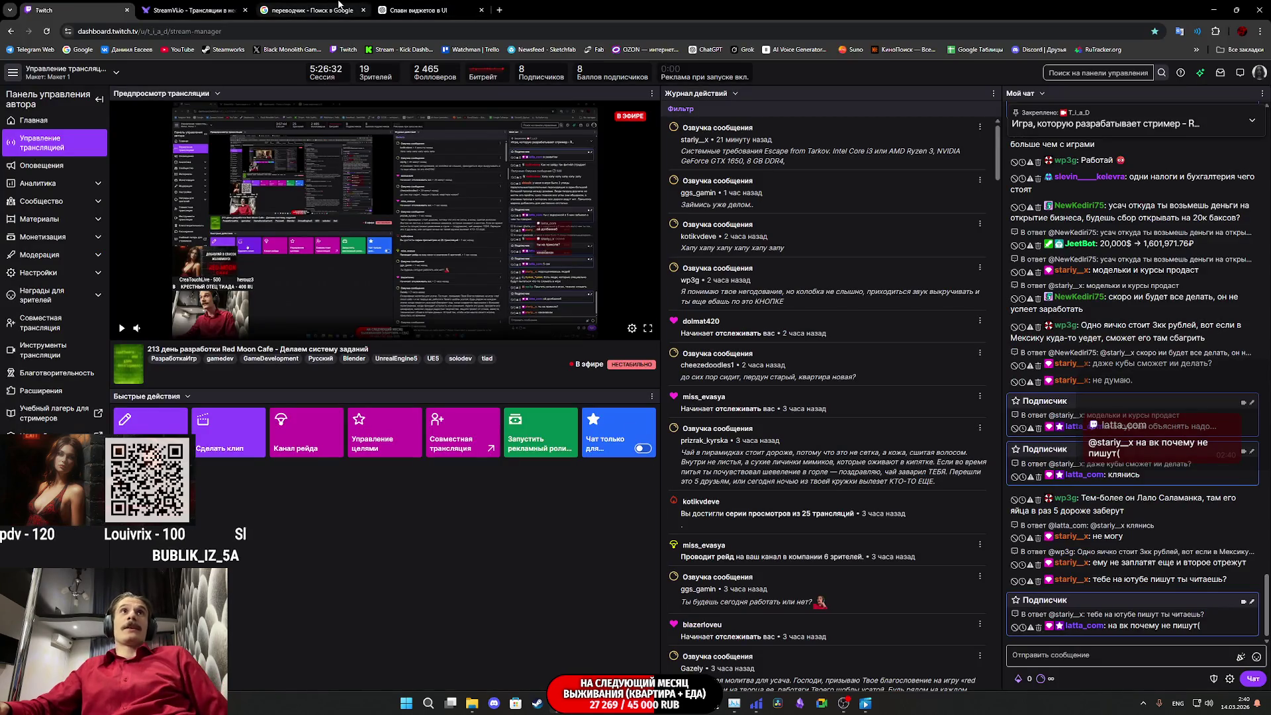
Step: Check StreamVi, then open the VK Video Live stream's game and software development category
left_click(192, 10)
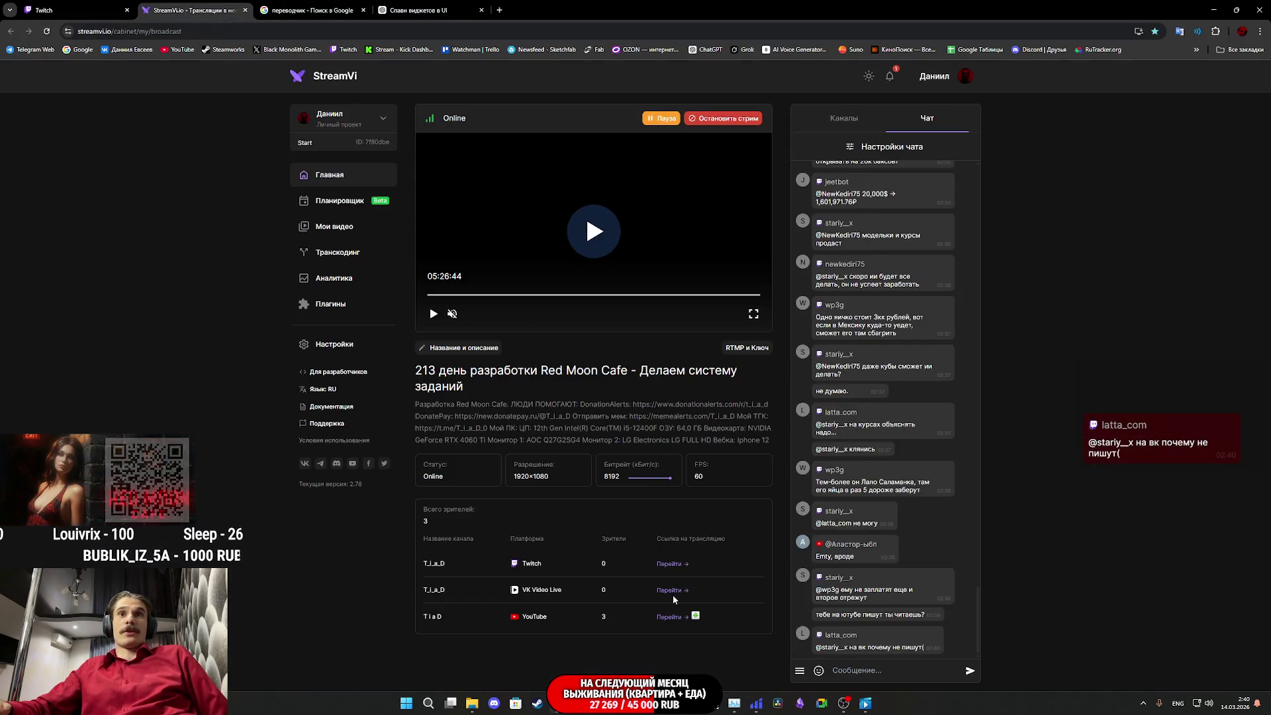
left_click(671, 590)
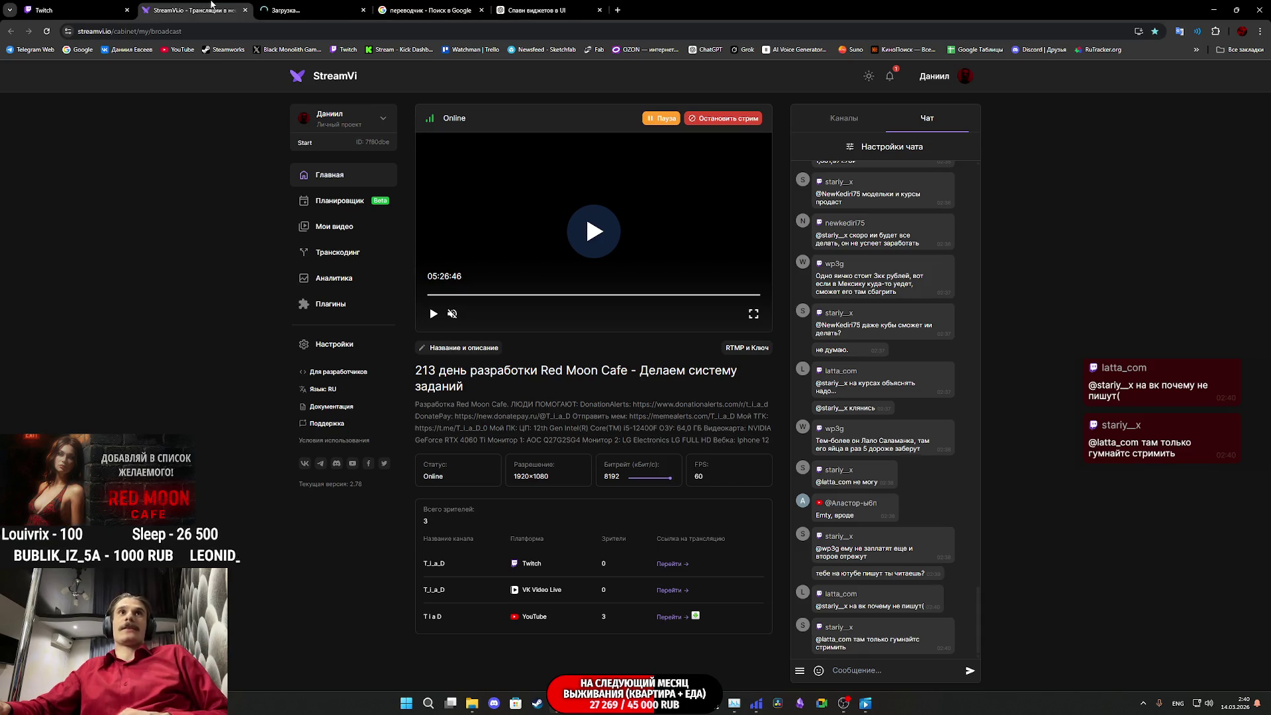
left_click(311, 10)
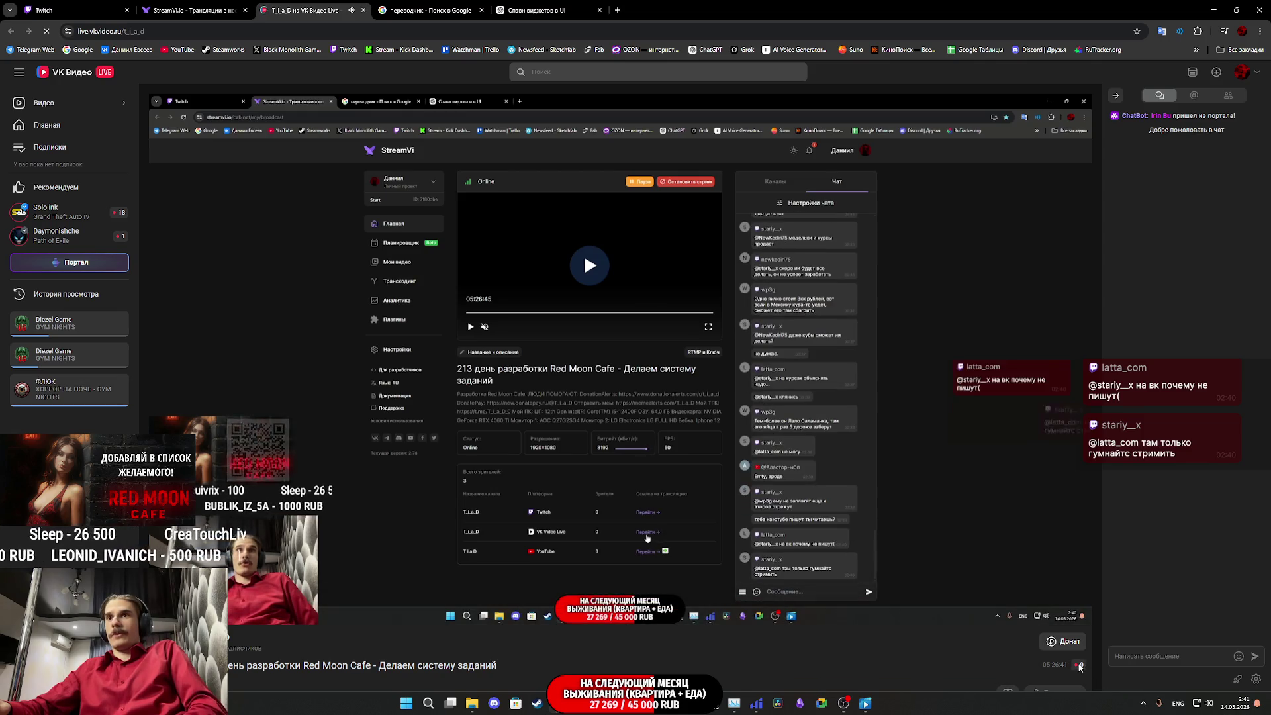
scroll(248, 591, "down", 3)
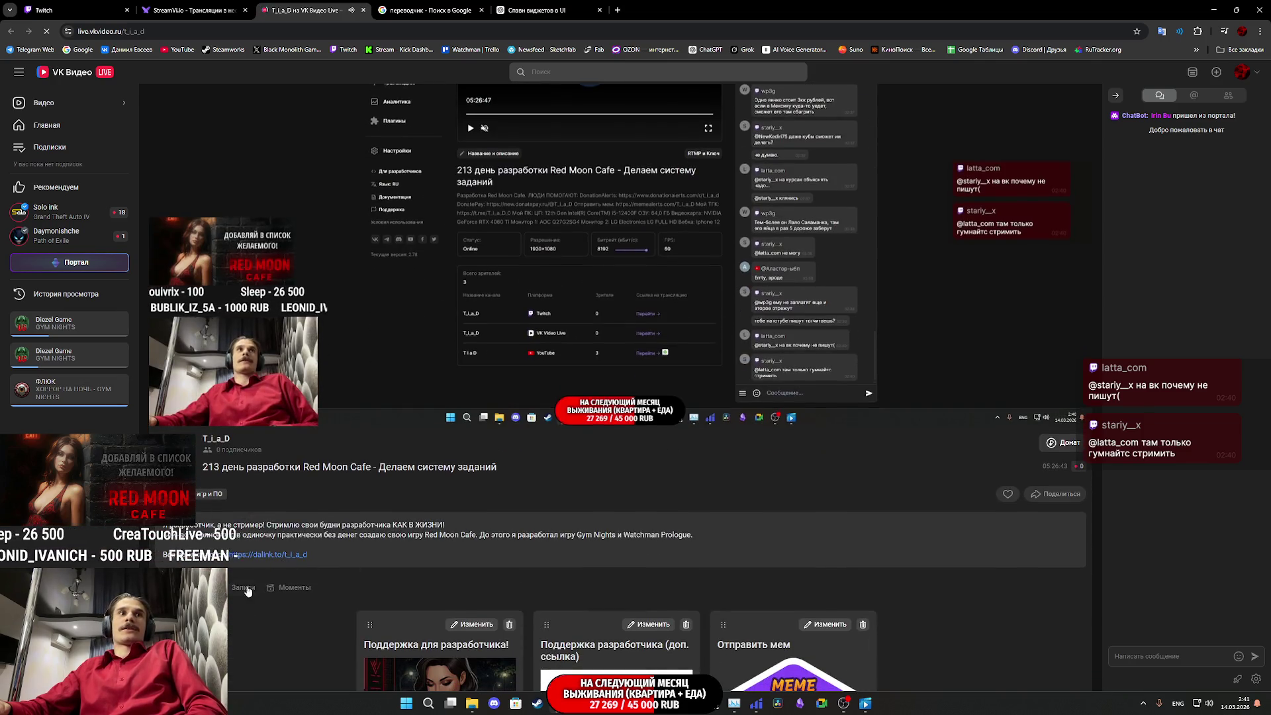
left_click(205, 496)
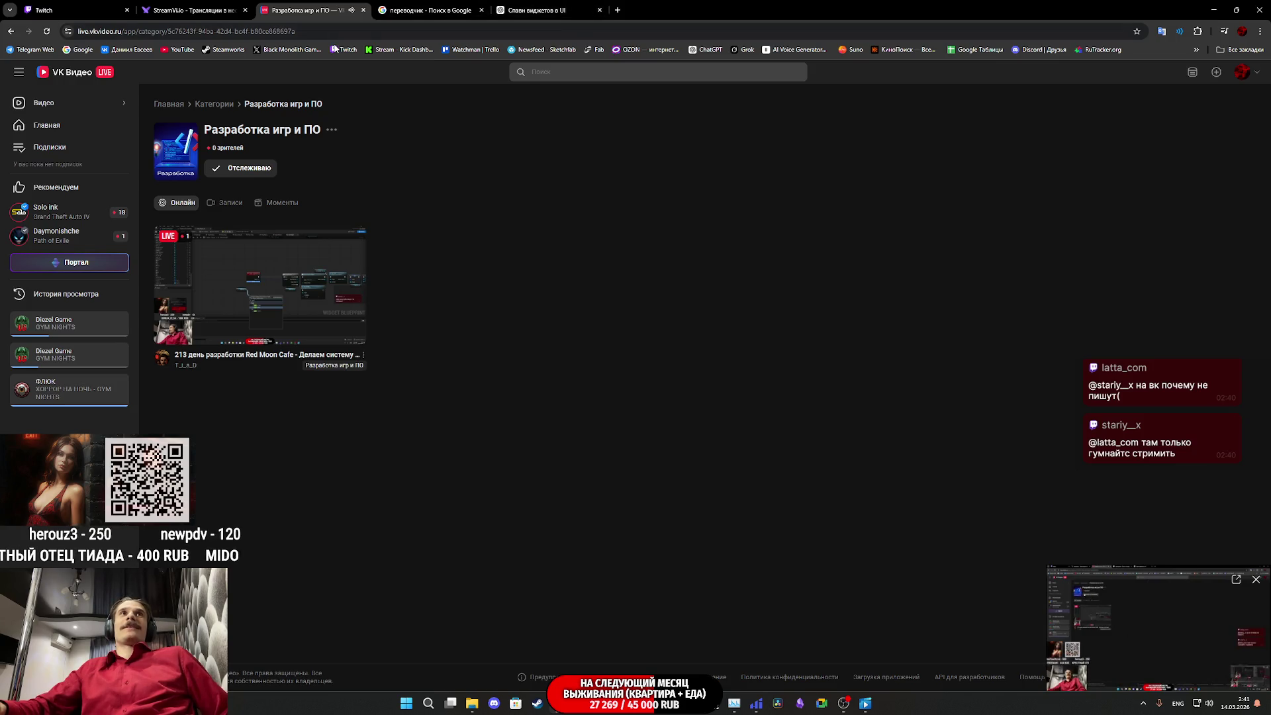
Step: Close the VK Video tab and view the newly opened Twitch category tab
key("ctrl+w")
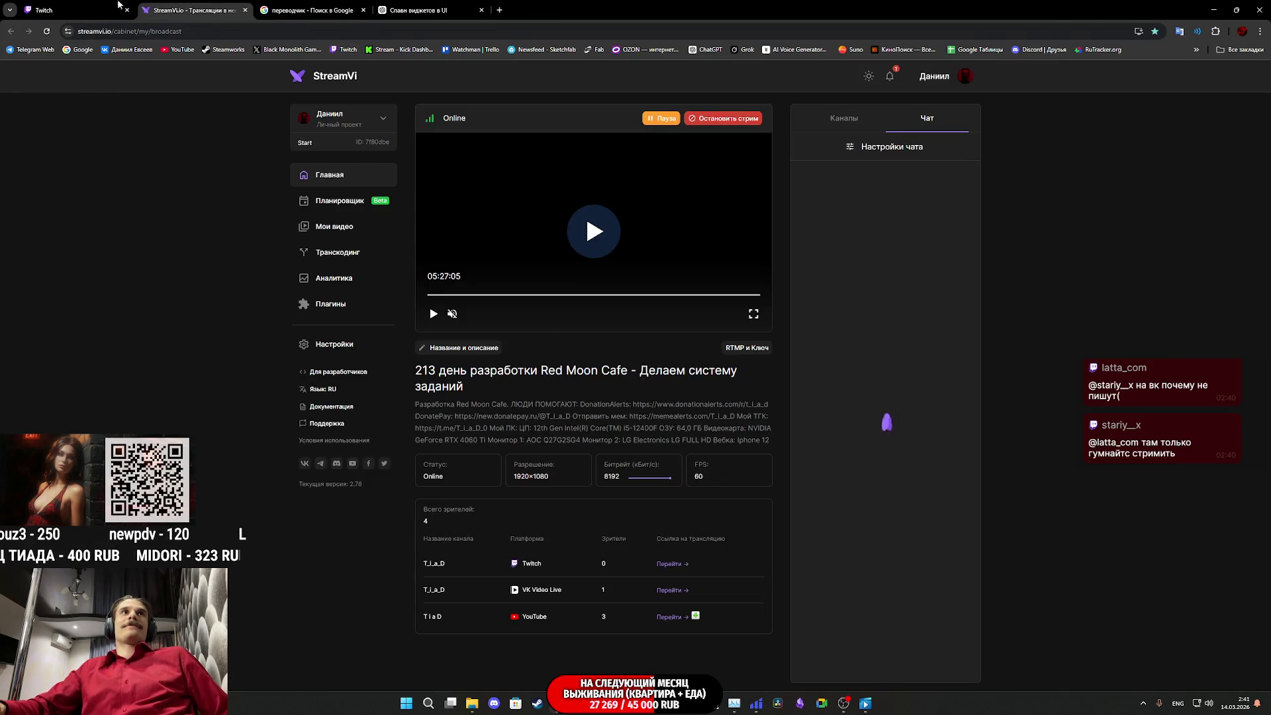
left_click(119, 4)
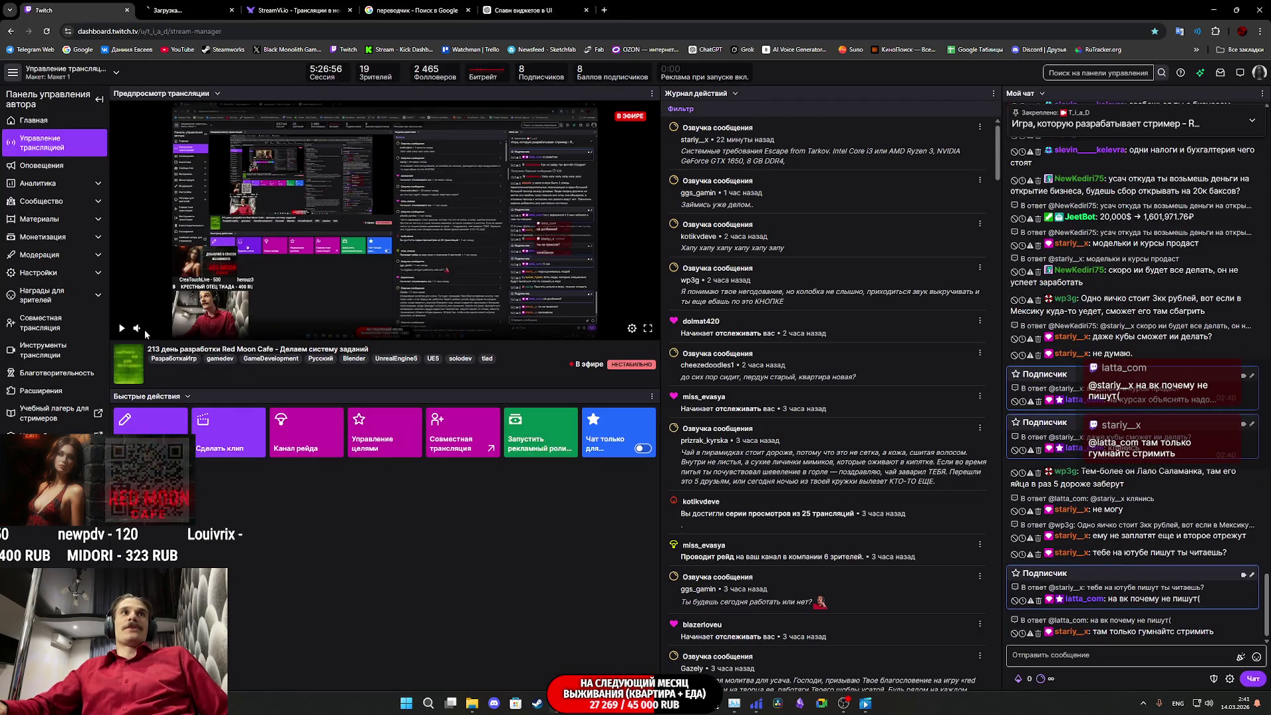
left_click(222, 16)
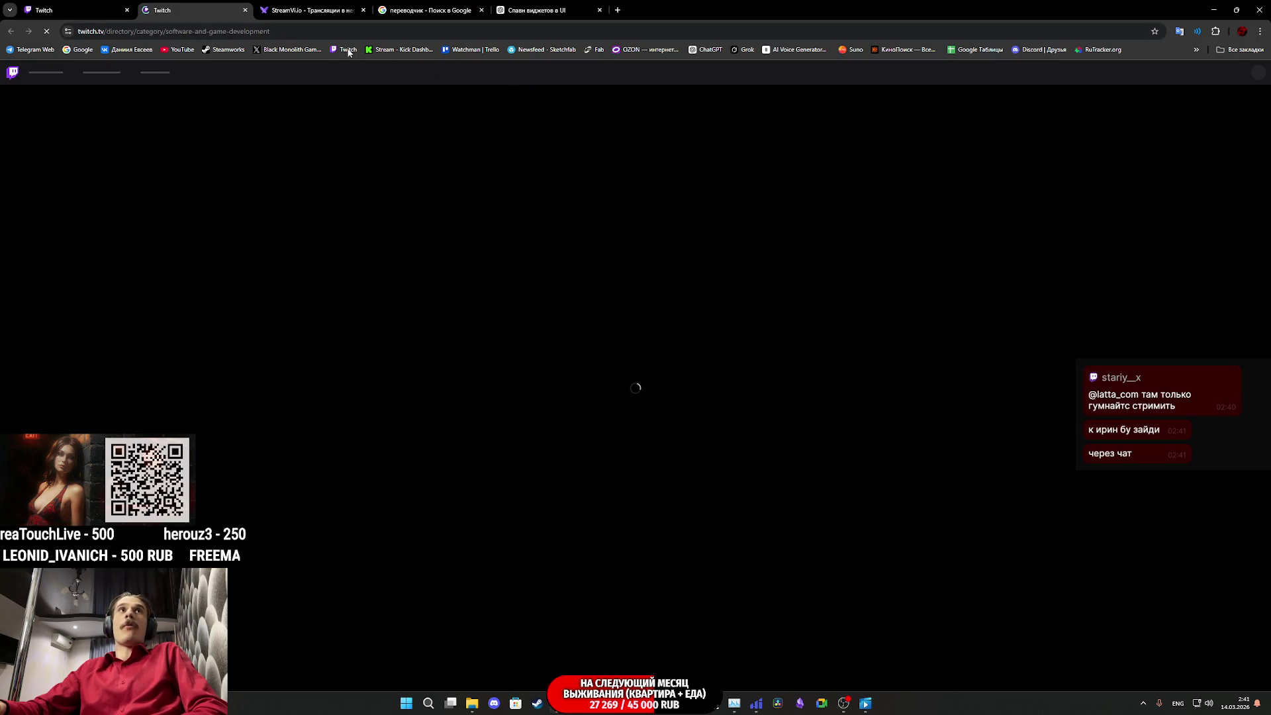
Step: Disconnect the Hiddify VPN so the Twitch category page can load
left_click(93, 6)
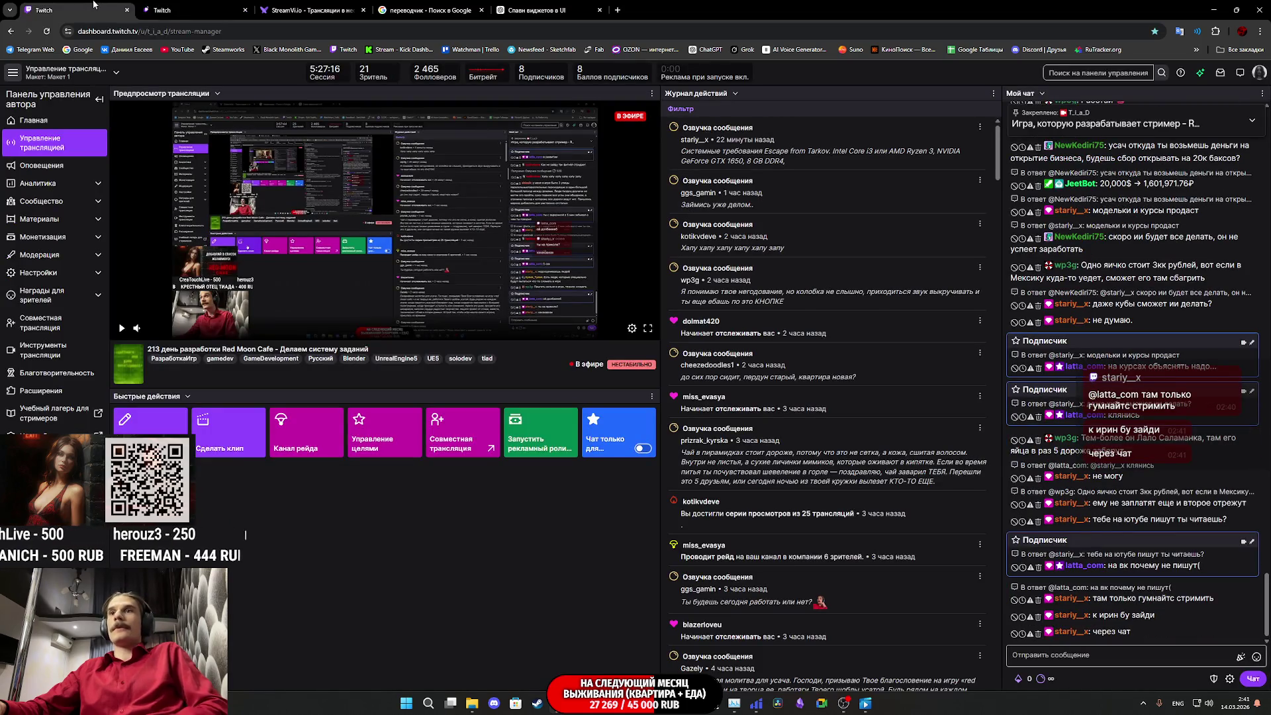
left_click(192, 6)
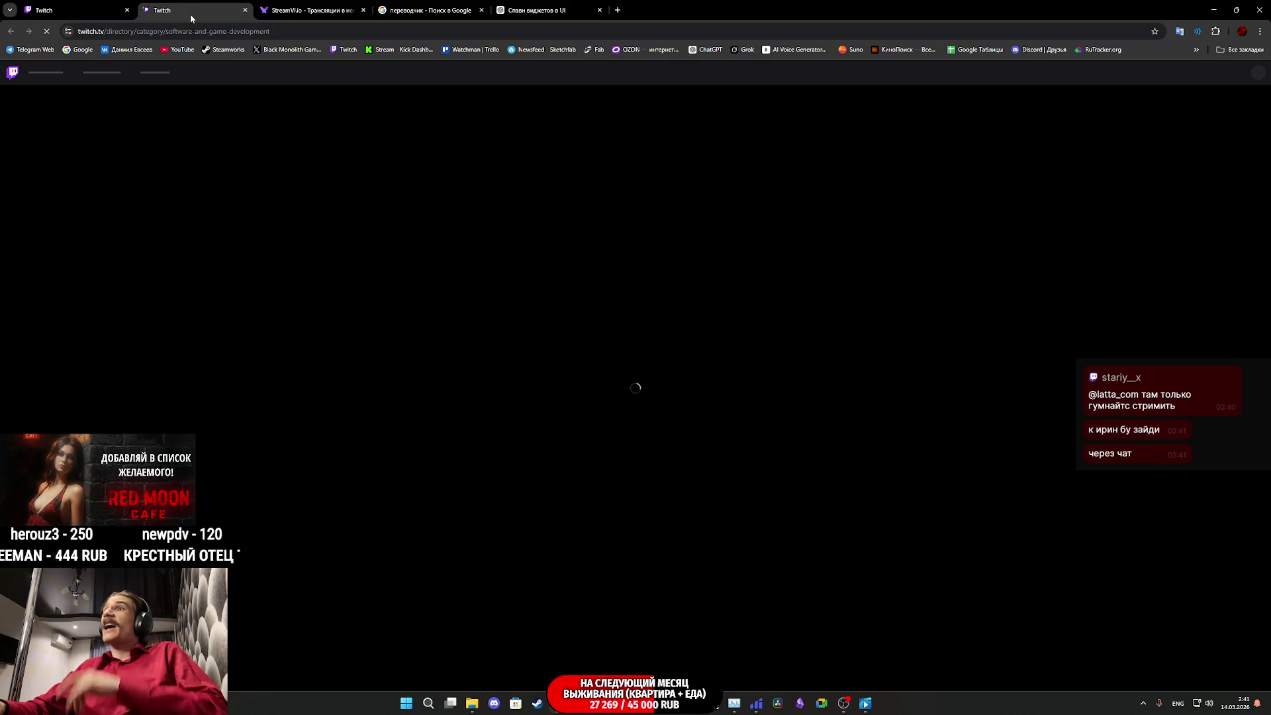
left_click(754, 709)
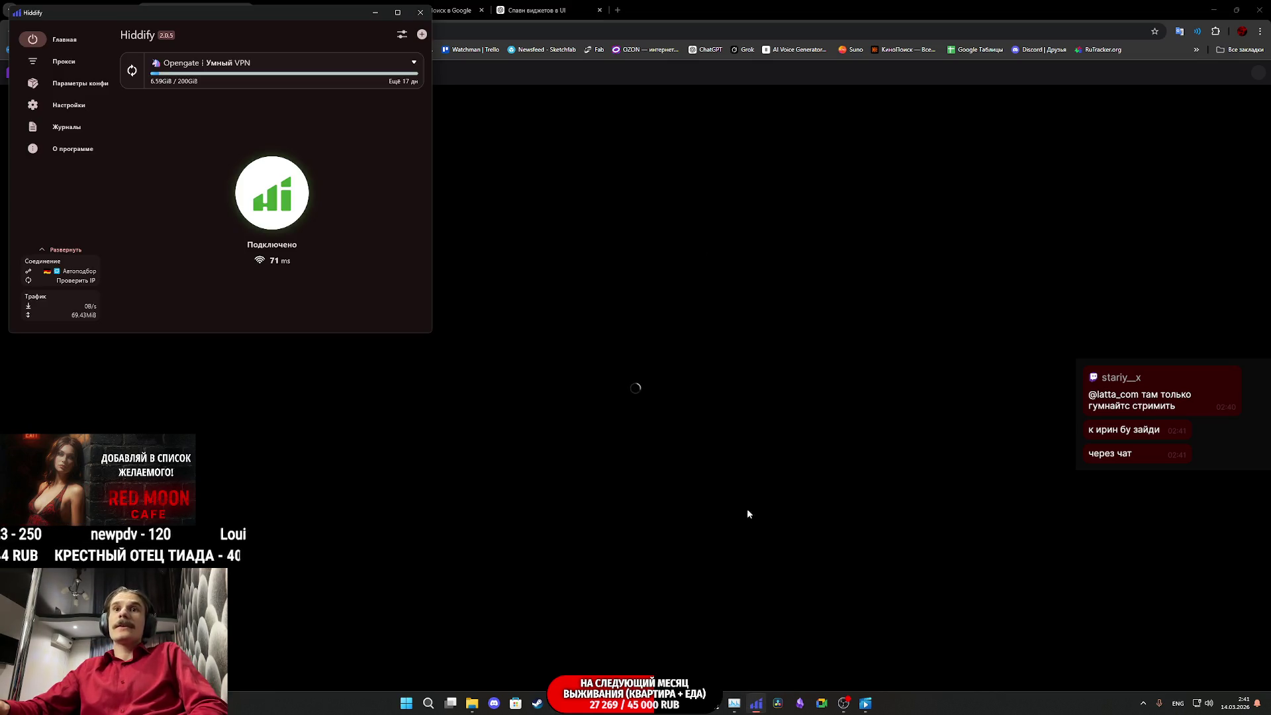
left_click(269, 206)
left_click(743, 5)
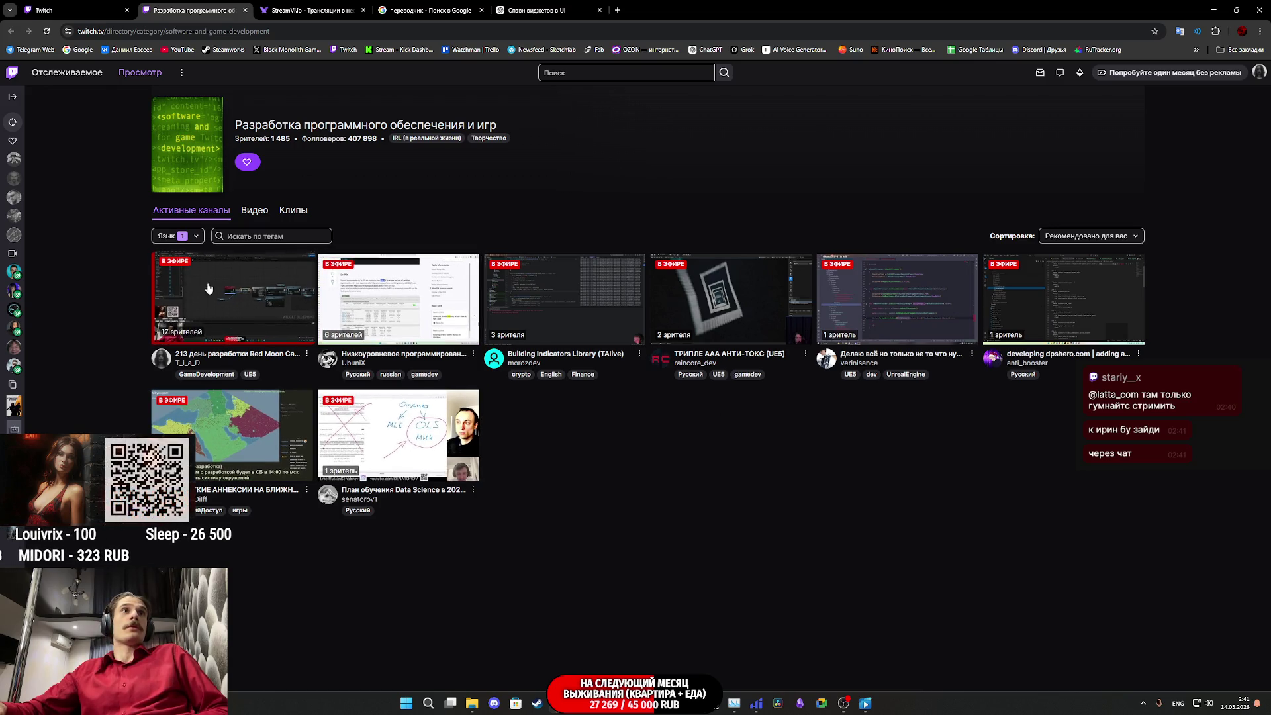
Step: Remove the Русский filter from the category's channel language list
left_click(184, 239)
left_click(163, 262)
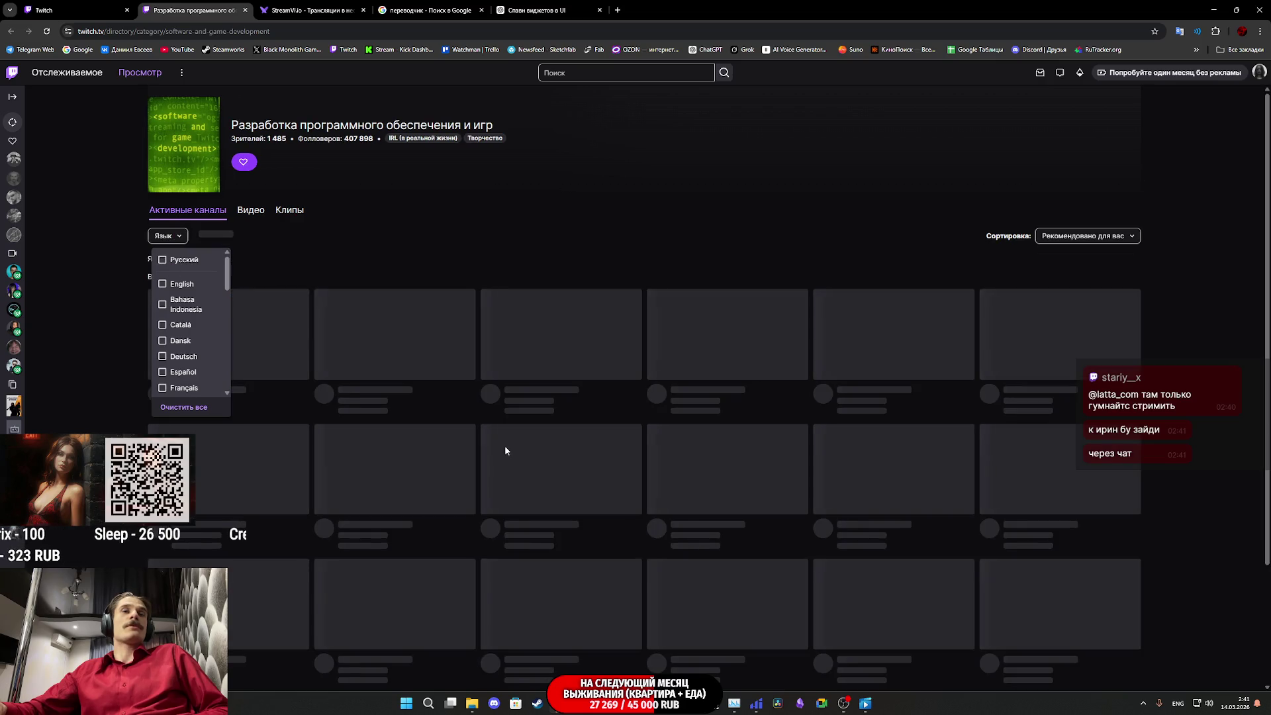
left_click(605, 229)
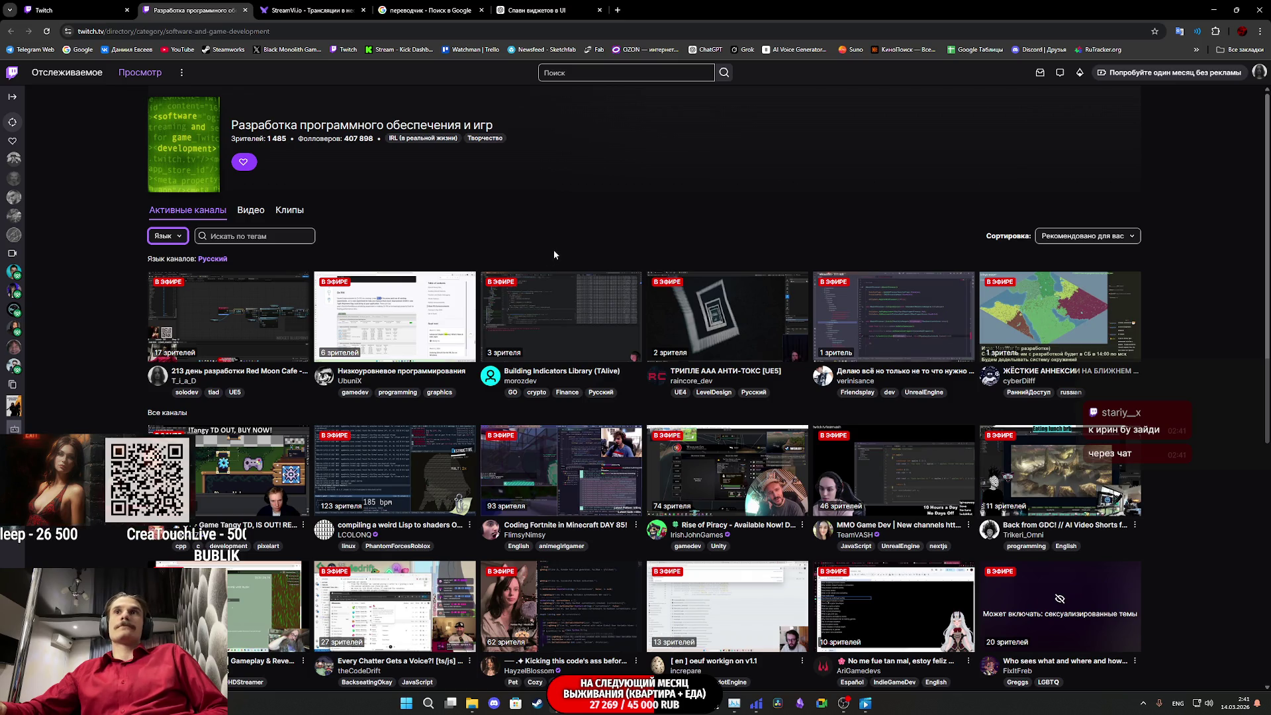
scroll(554, 254, "down", 2)
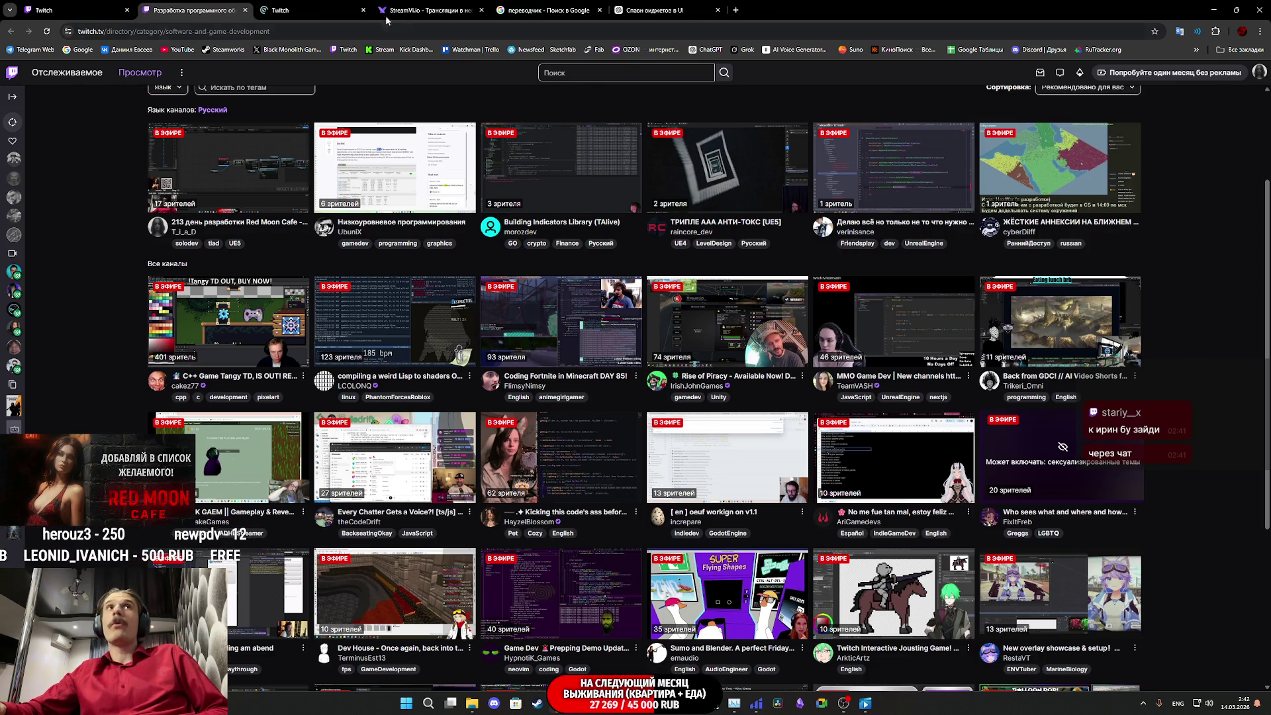
Step: Close the FixItFreb channel page and browse the live channel list
left_click(293, 10)
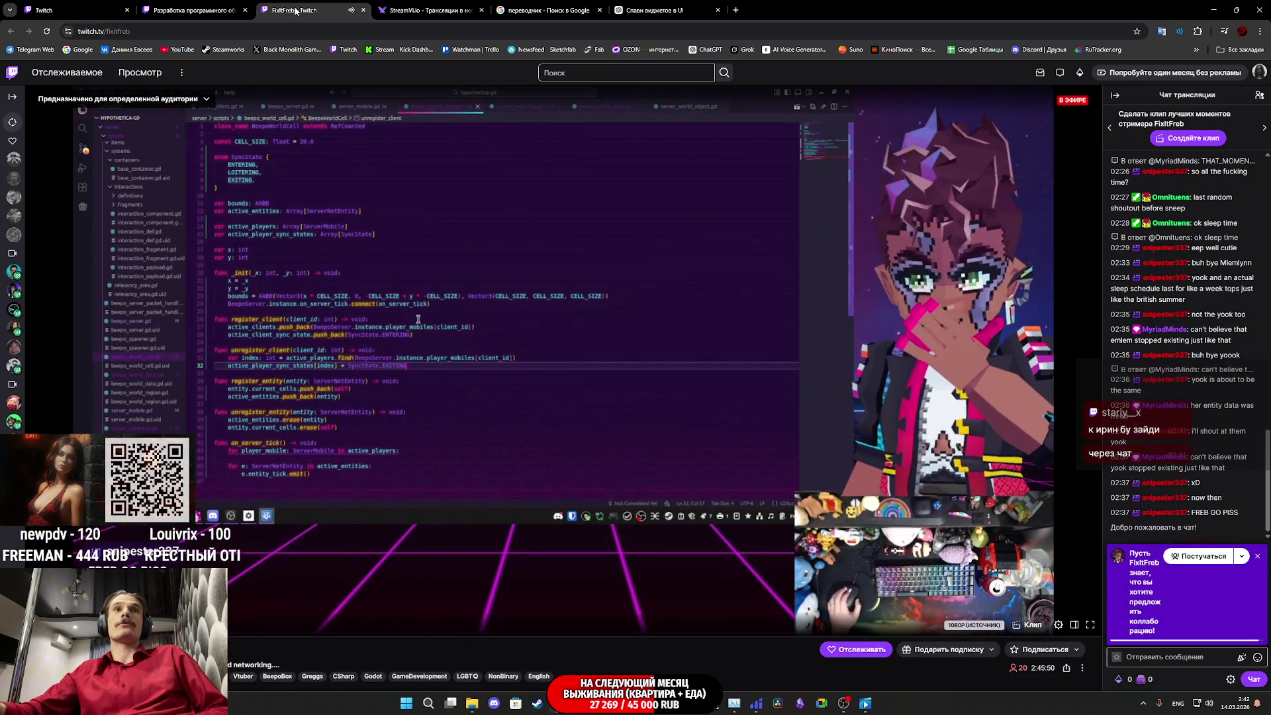
middle_click(295, 10)
scroll(1031, 467, "down", 3)
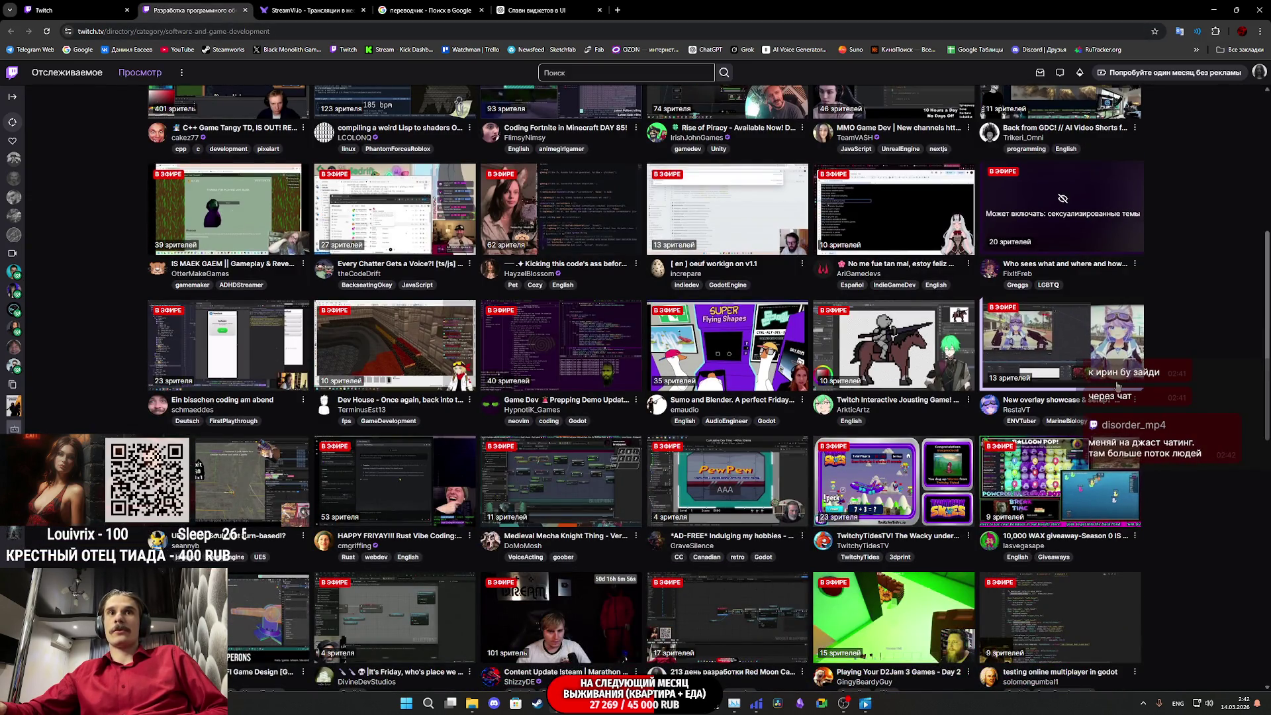
scroll(1119, 388, "down", 3)
scroll(1142, 398, "up", 6)
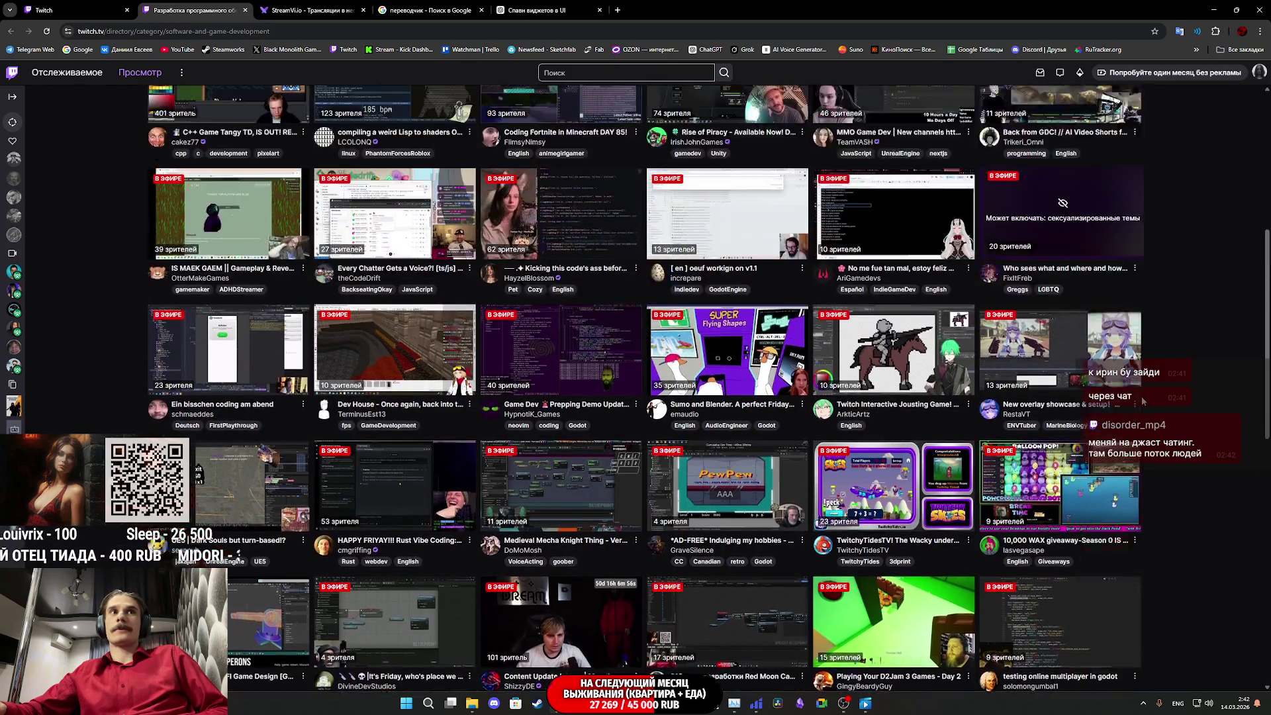
scroll(1193, 404, "down", 15)
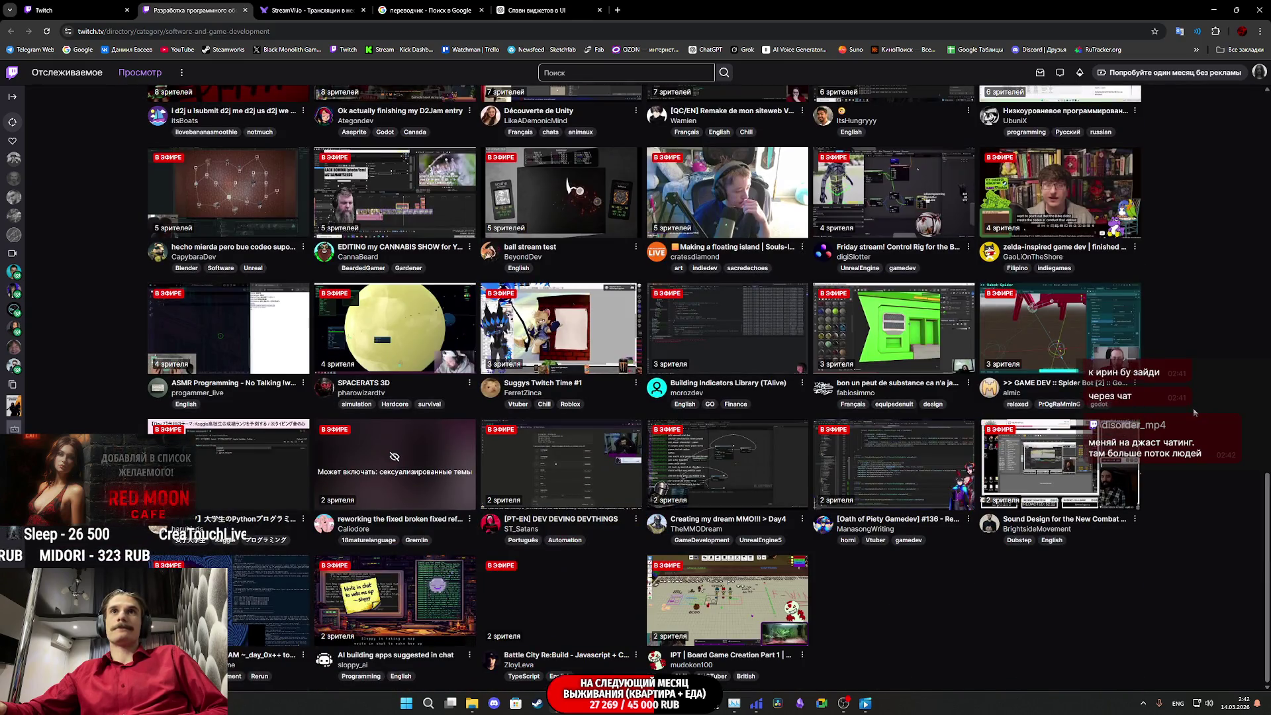
scroll(1192, 409, "up", 15)
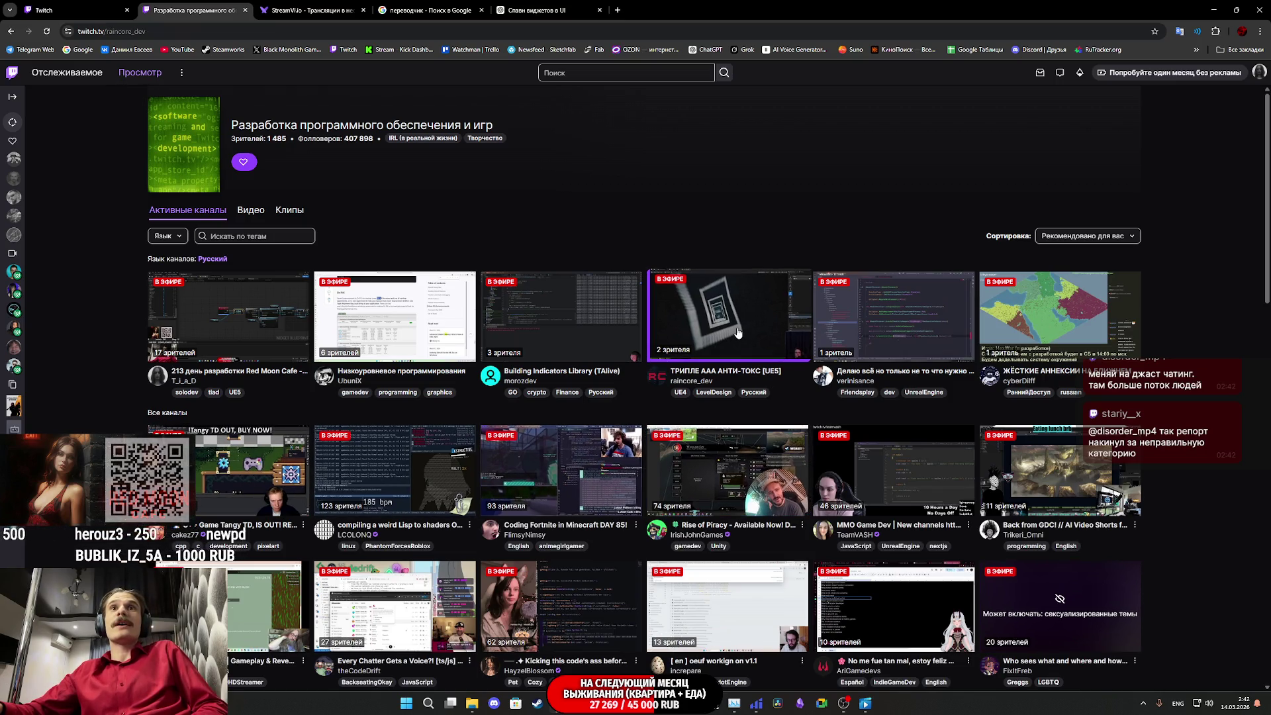
Step: Watch the raincore_dev stream, then open and close the clip linked in its chat
left_click(761, 317)
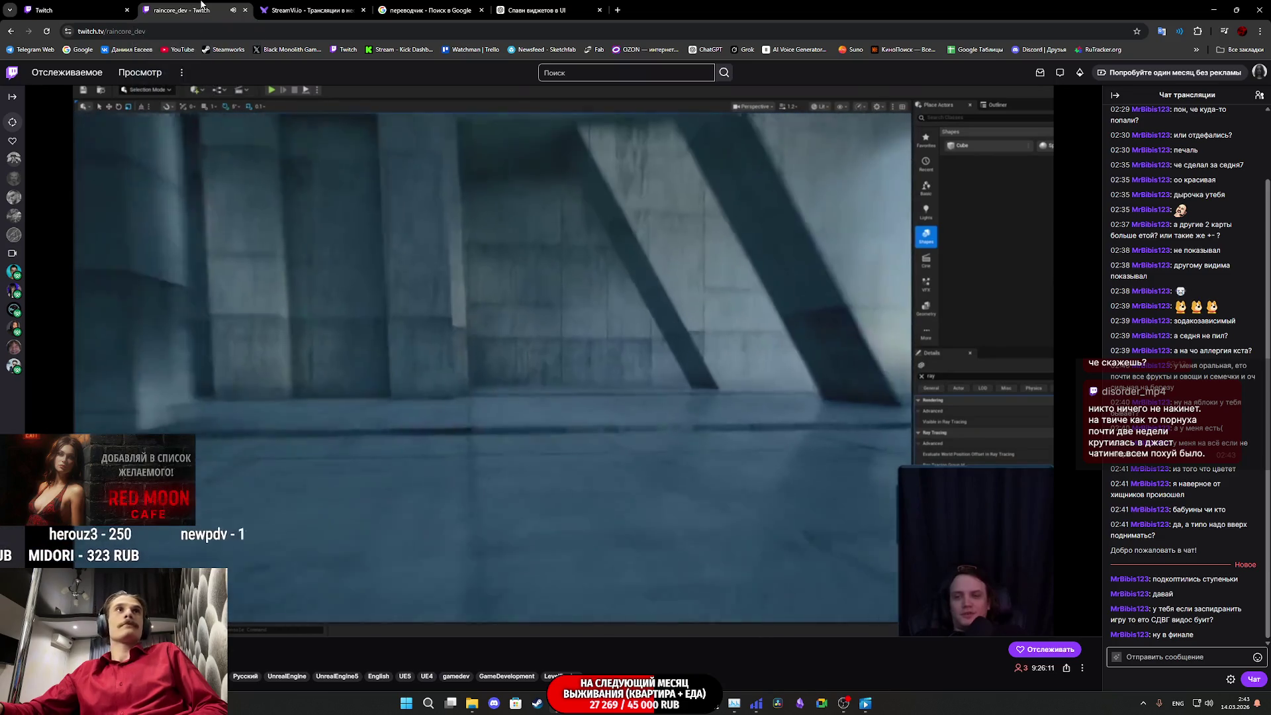
middle_click(149, 8)
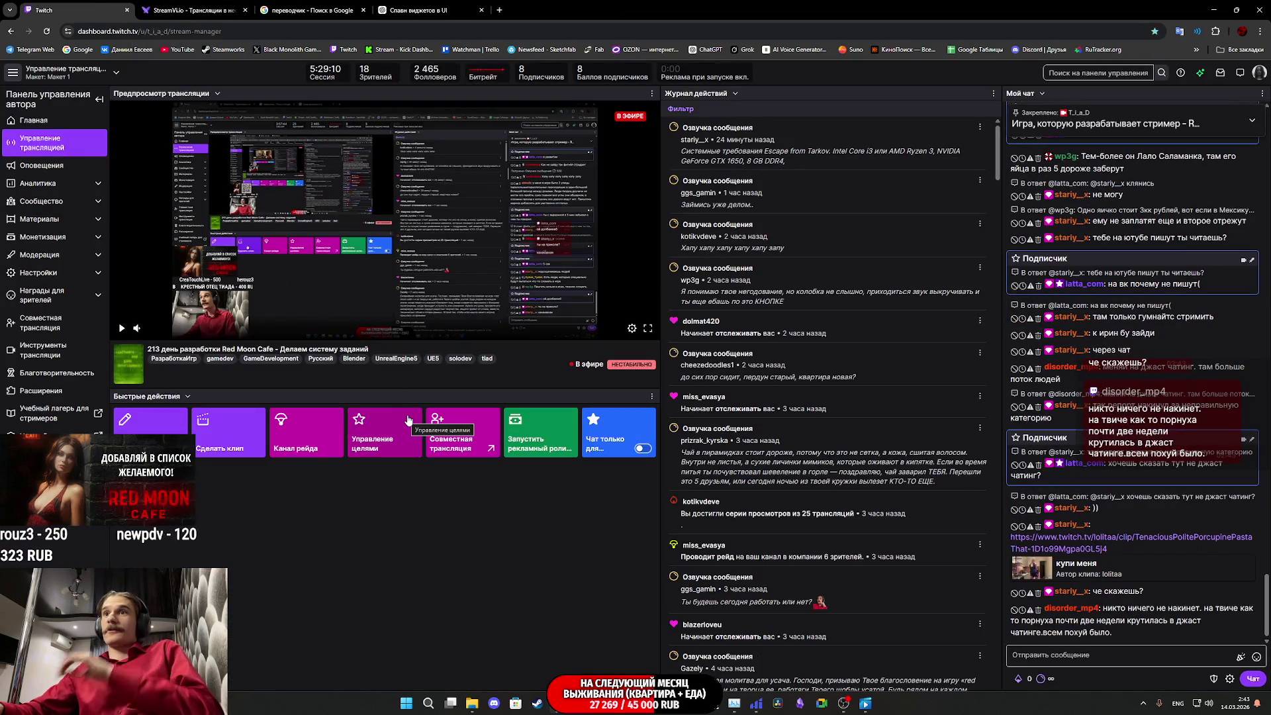
middle_click(1140, 540)
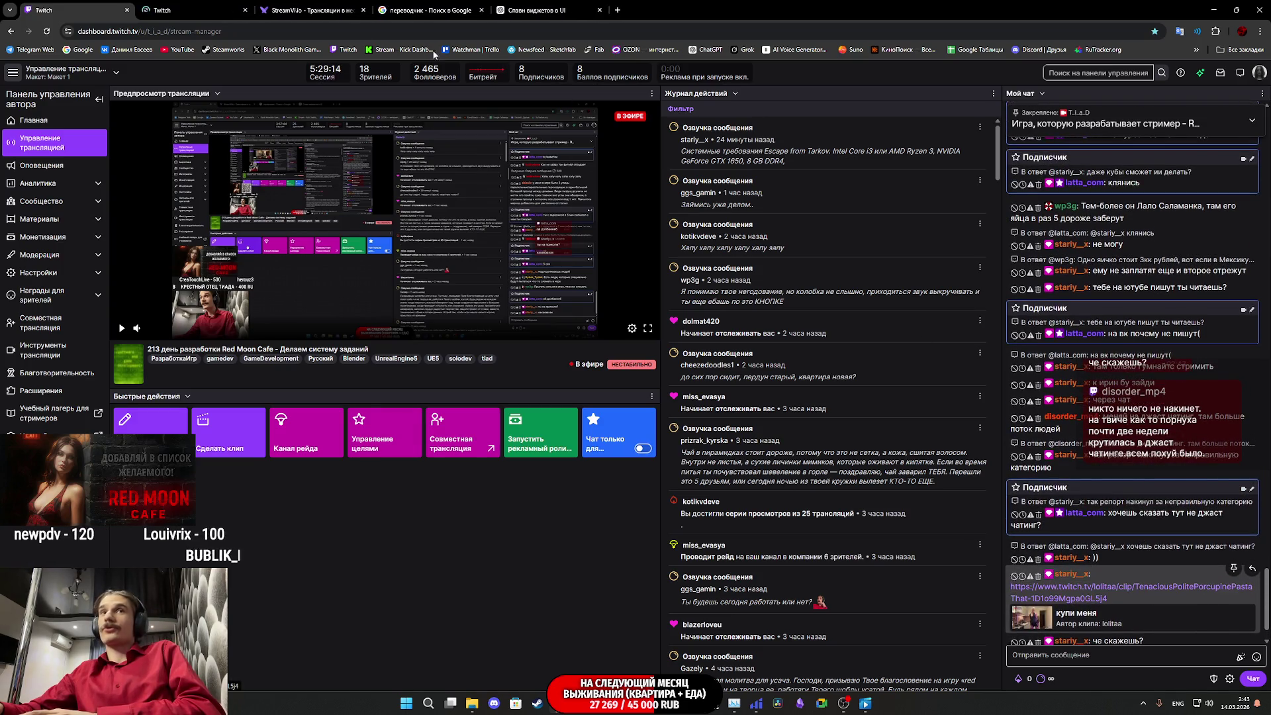
left_click(207, 4)
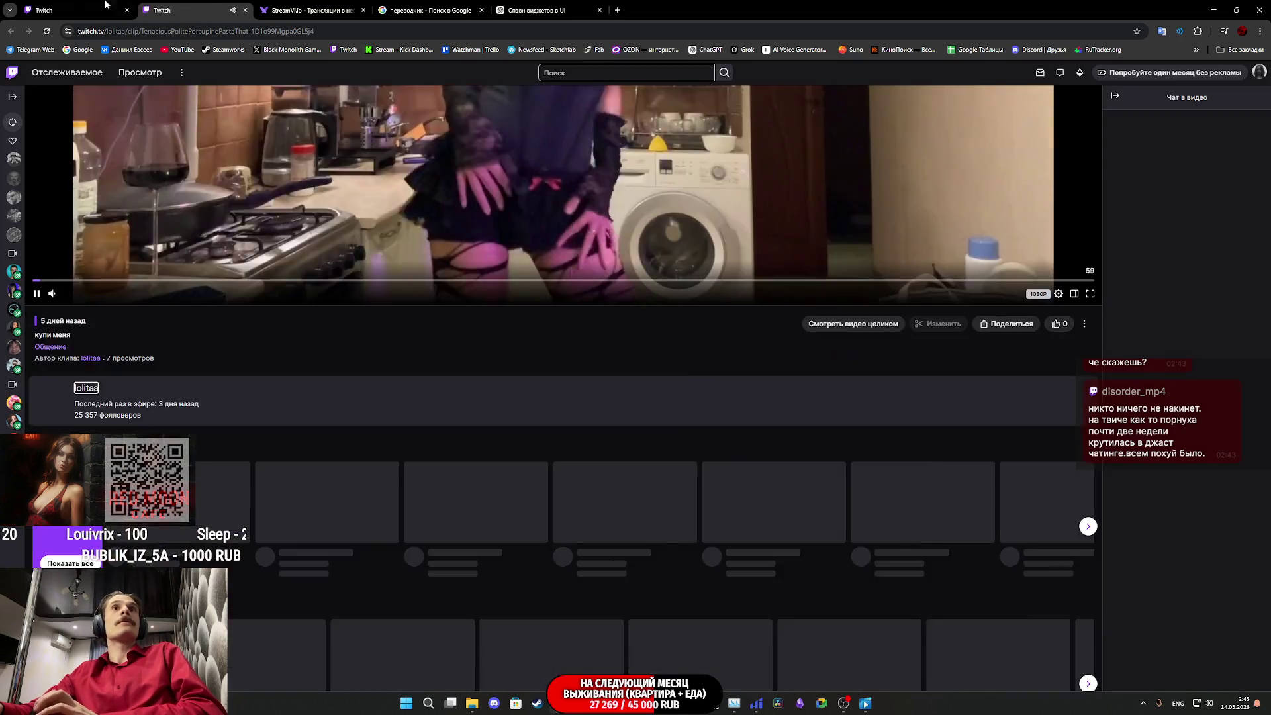
middle_click(179, 14)
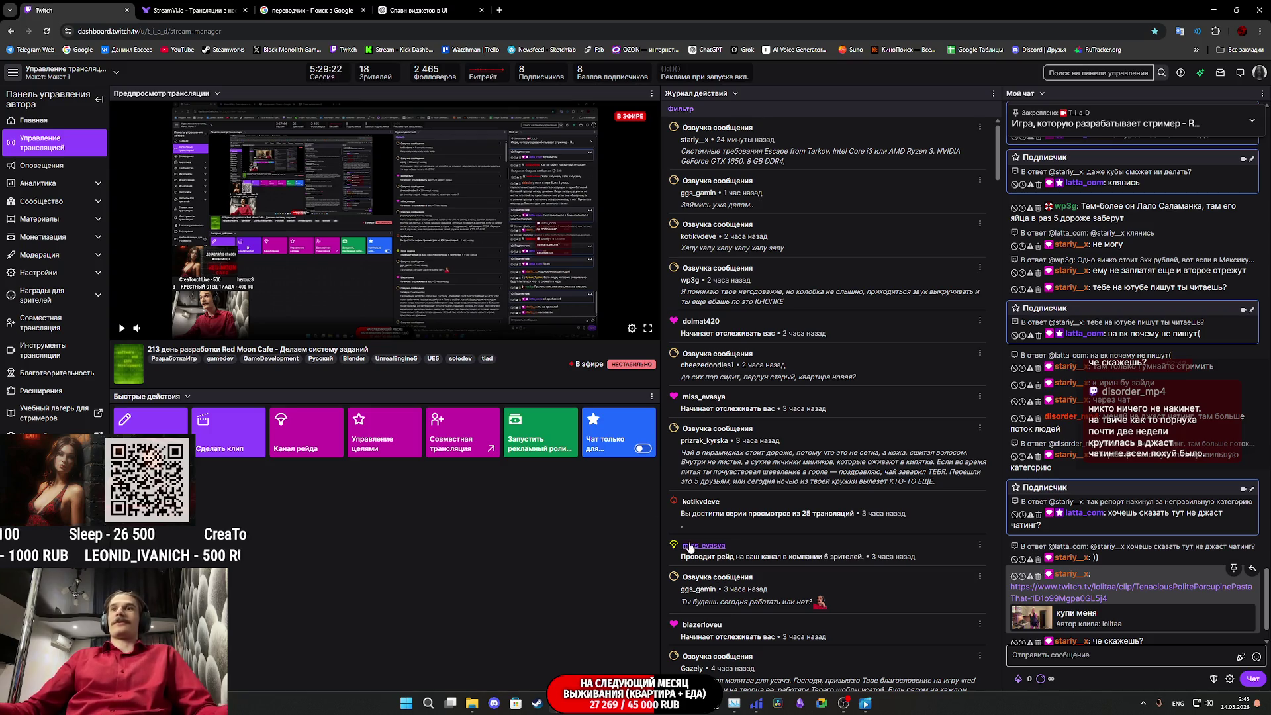
Step: Return to the Unreal Engine blueprint editor from the taskbar
scroll(835, 596, "down", 1)
scroll(835, 596, "up", 1)
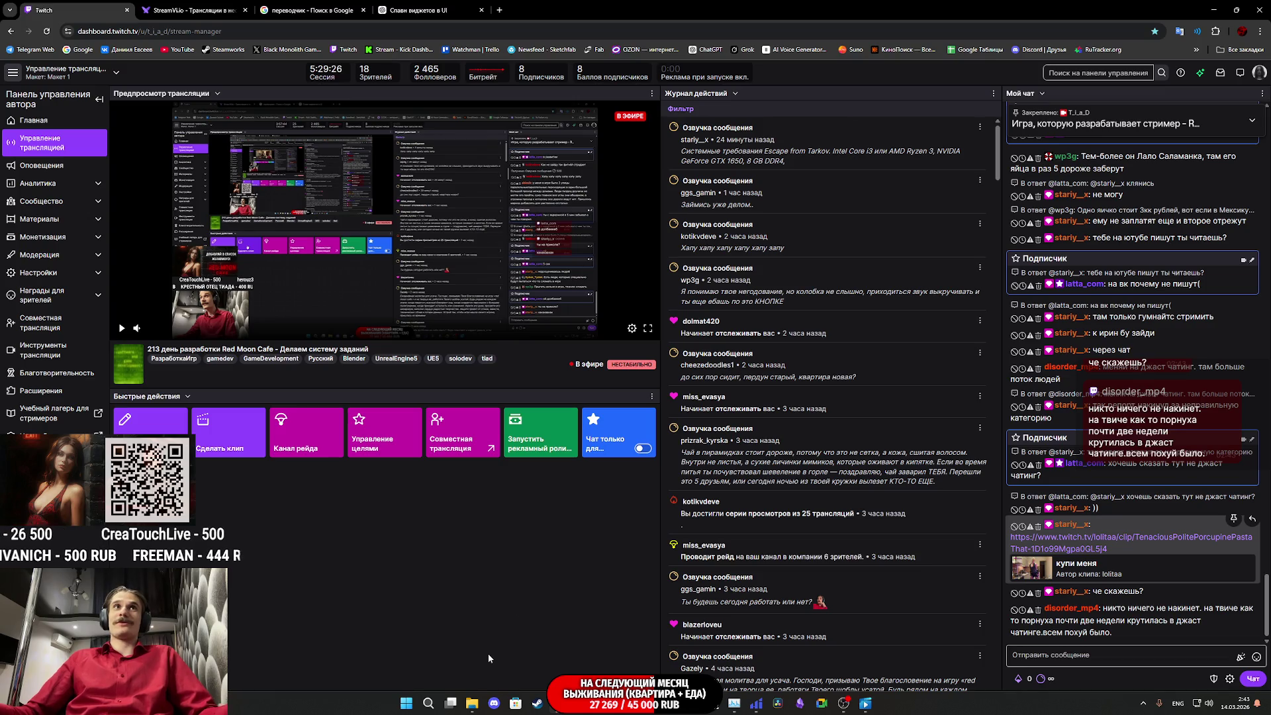
mouse_move(800, 708)
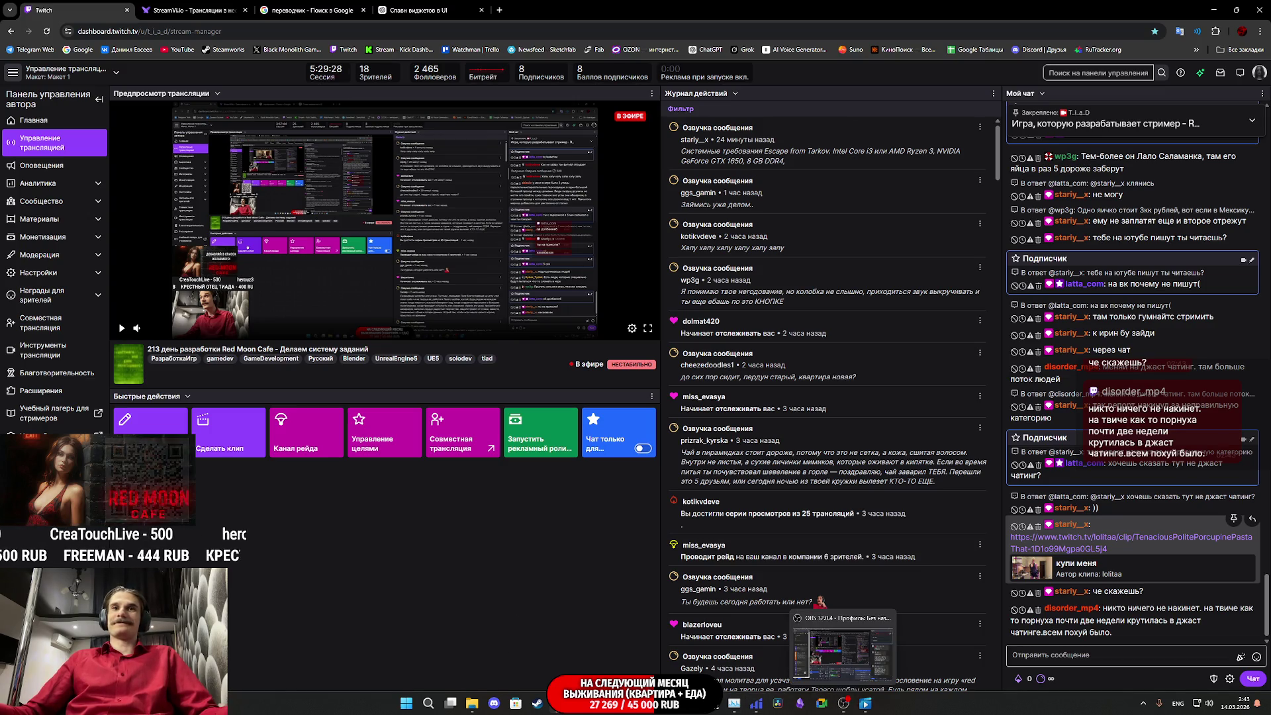
mouse_move(604, 704)
left_click(623, 655)
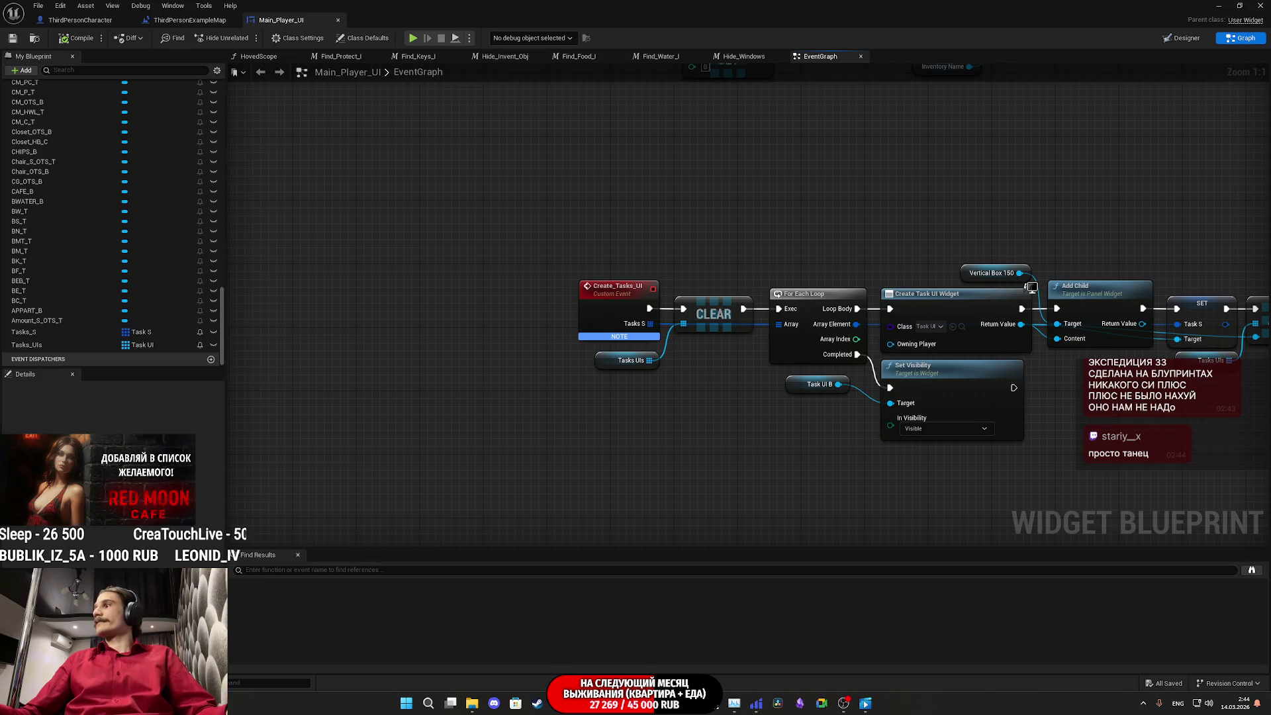
Step: Save Main_Player_UI, bring Update_Tasks into view, and start Play In Editor with Alt+P
left_click(13, 38)
left_click_drag(841, 208, 829, 215)
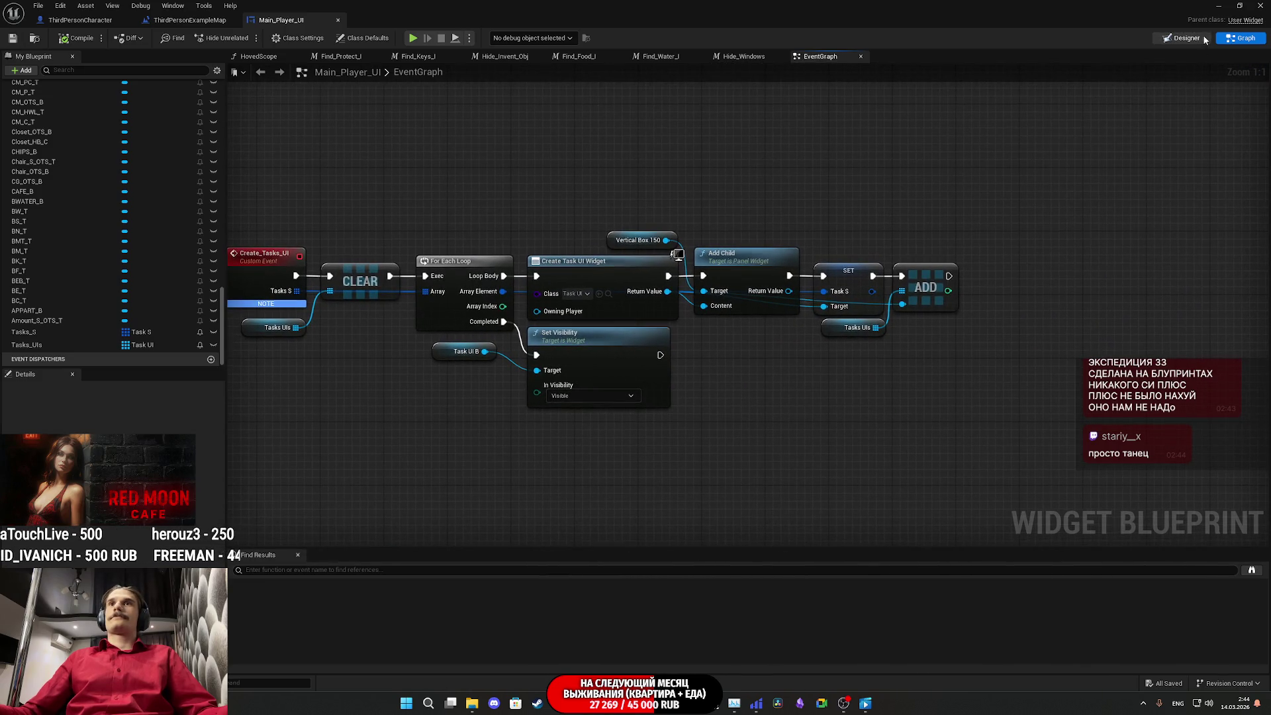
left_click_drag(853, 461, 1074, 215)
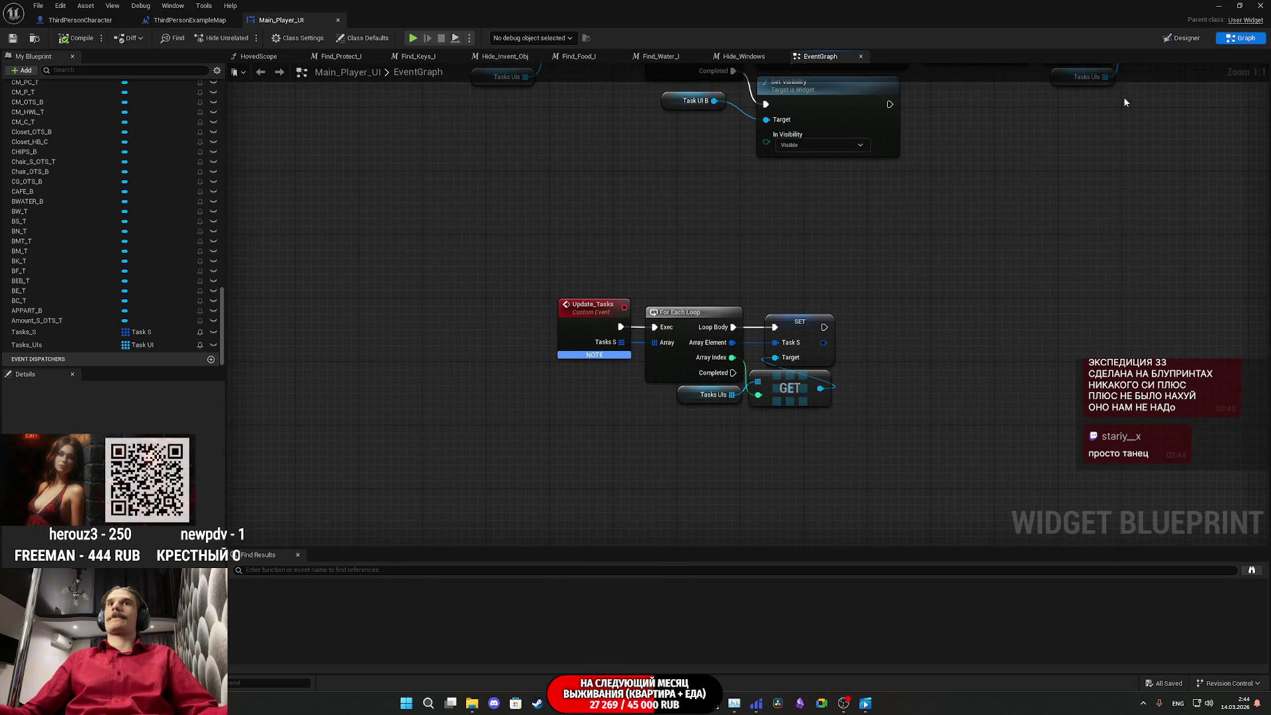
left_click(1219, 6)
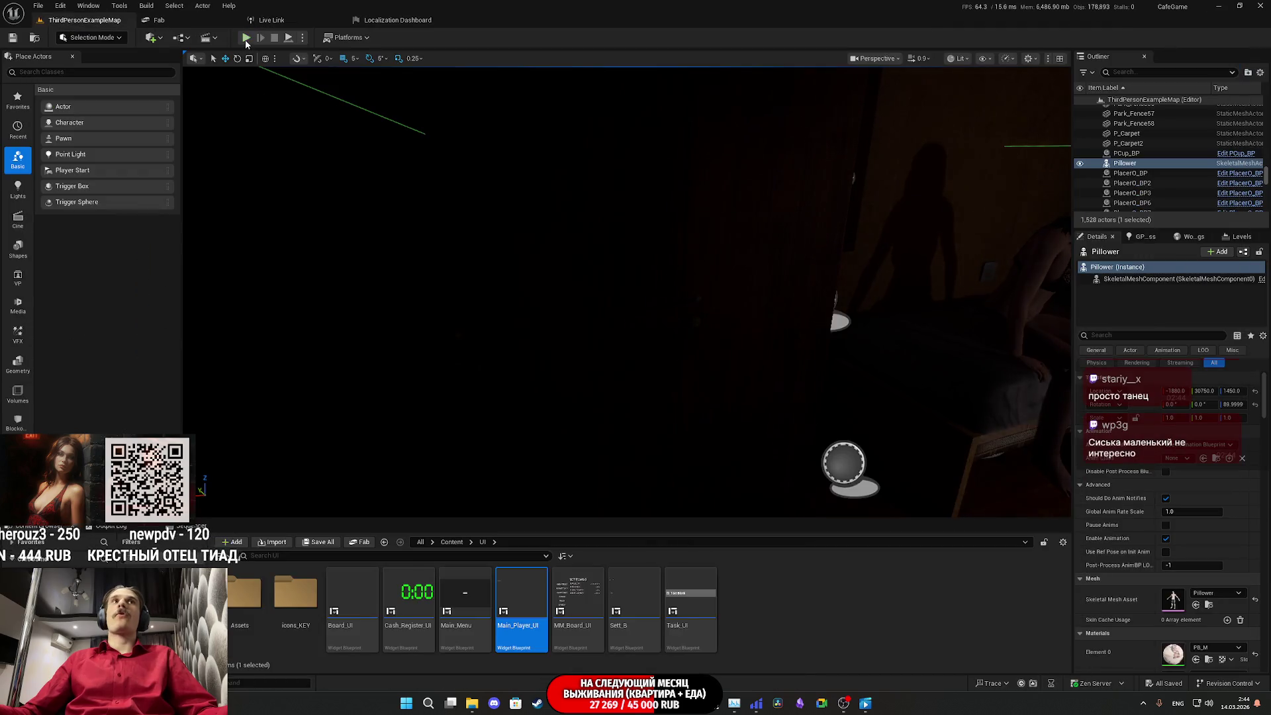
key("alt+p")
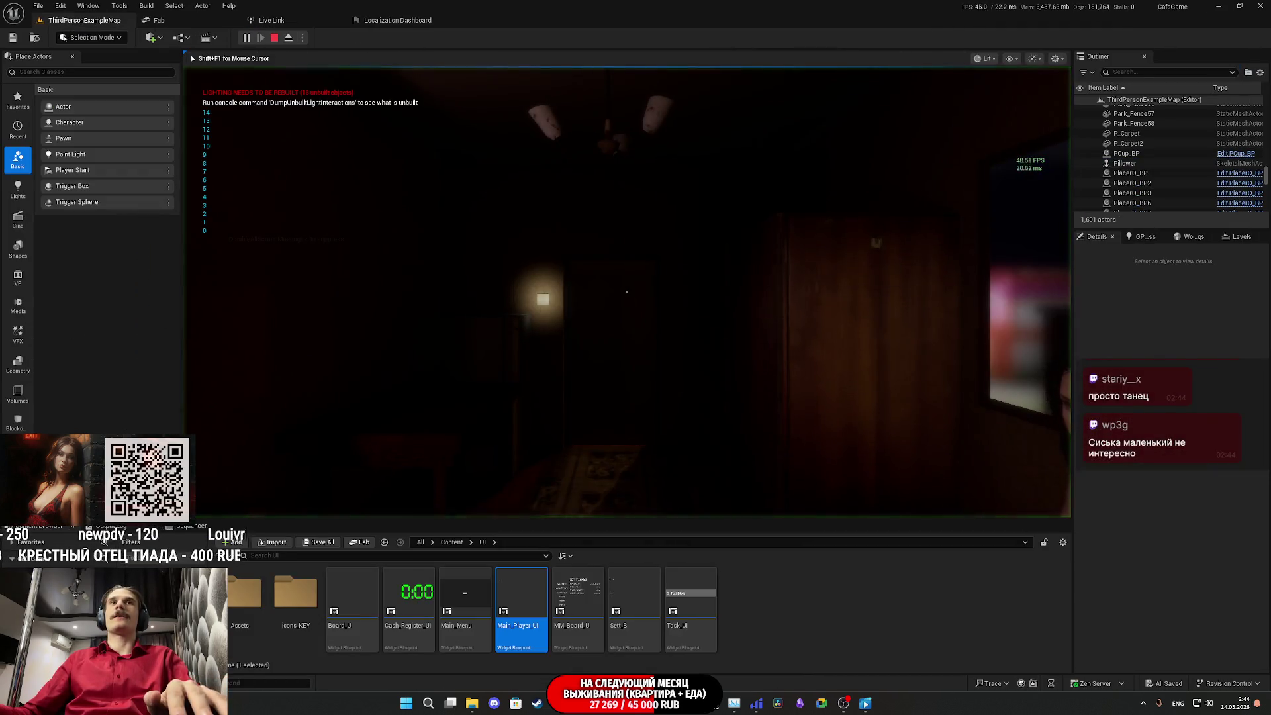
Step: In fullscreen play, turn on the light, open the closet and take the red shirt
key("F11")
key("w")
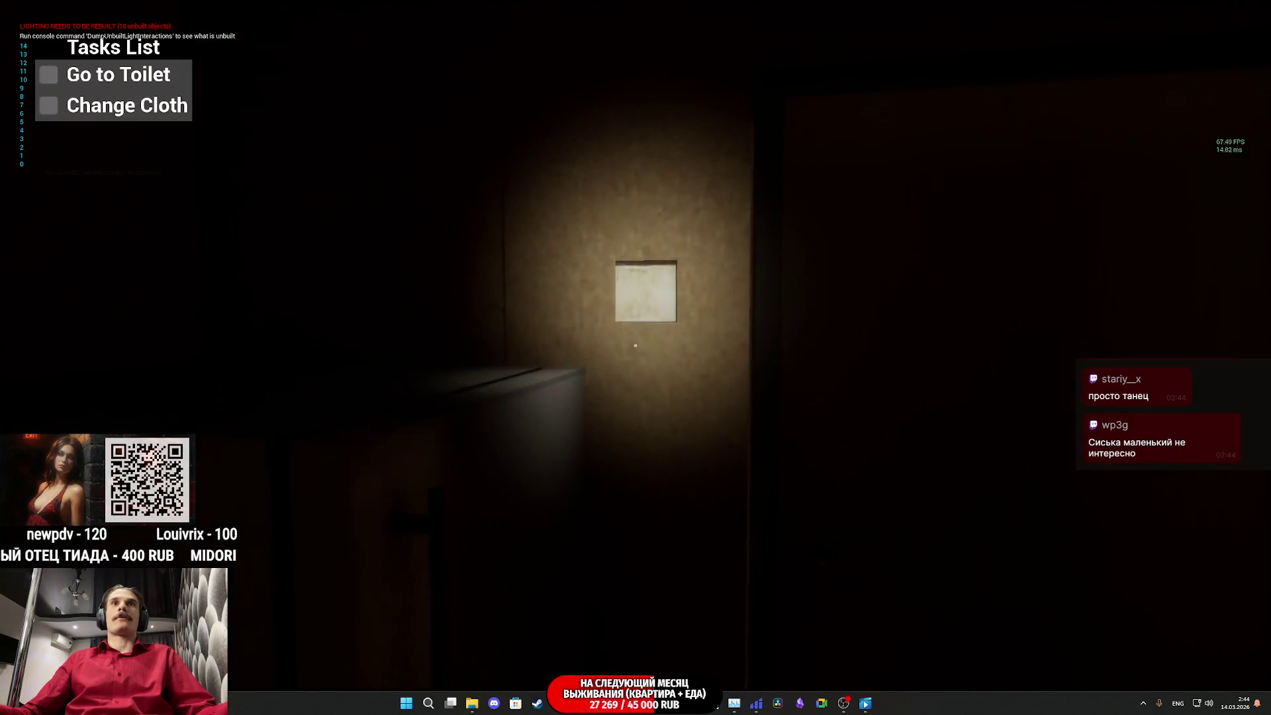
left_click(636, 345)
left_click(636, 345)
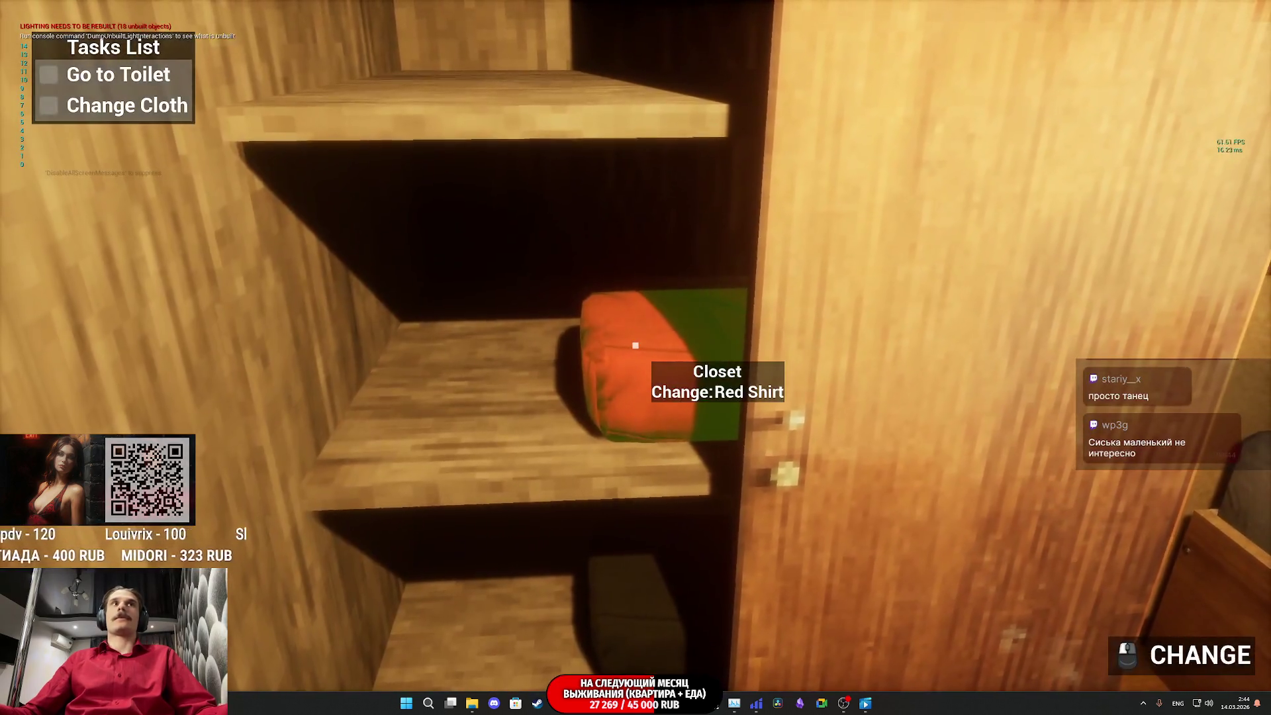
left_click(636, 345)
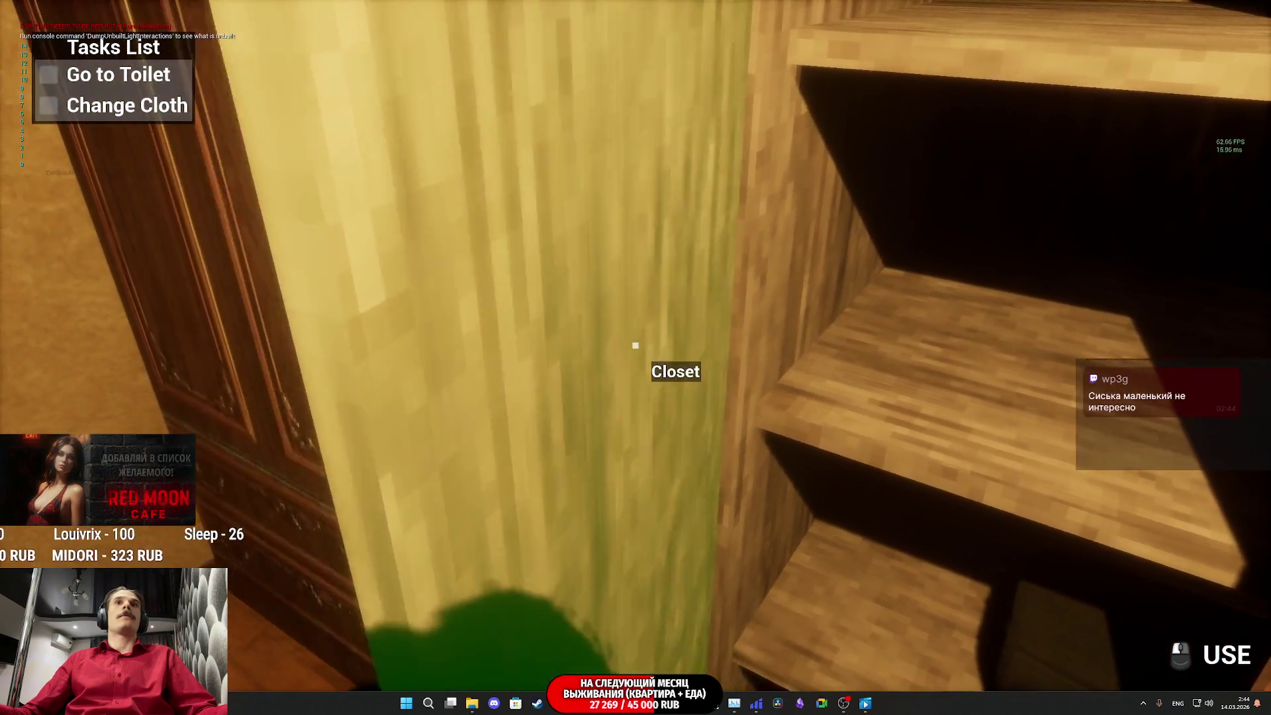
Step: Stop the play session and reopen Main_Player_UI and the level blueprint graph
key("Escape")
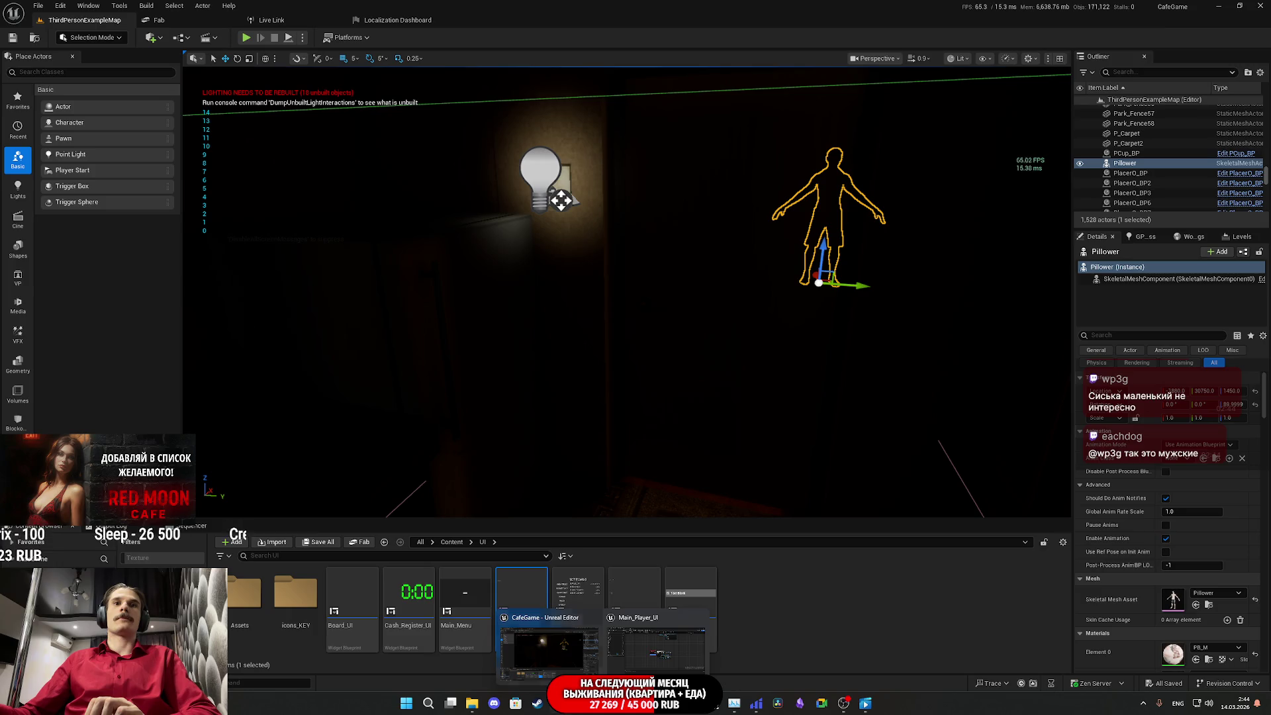
double_click(522, 603)
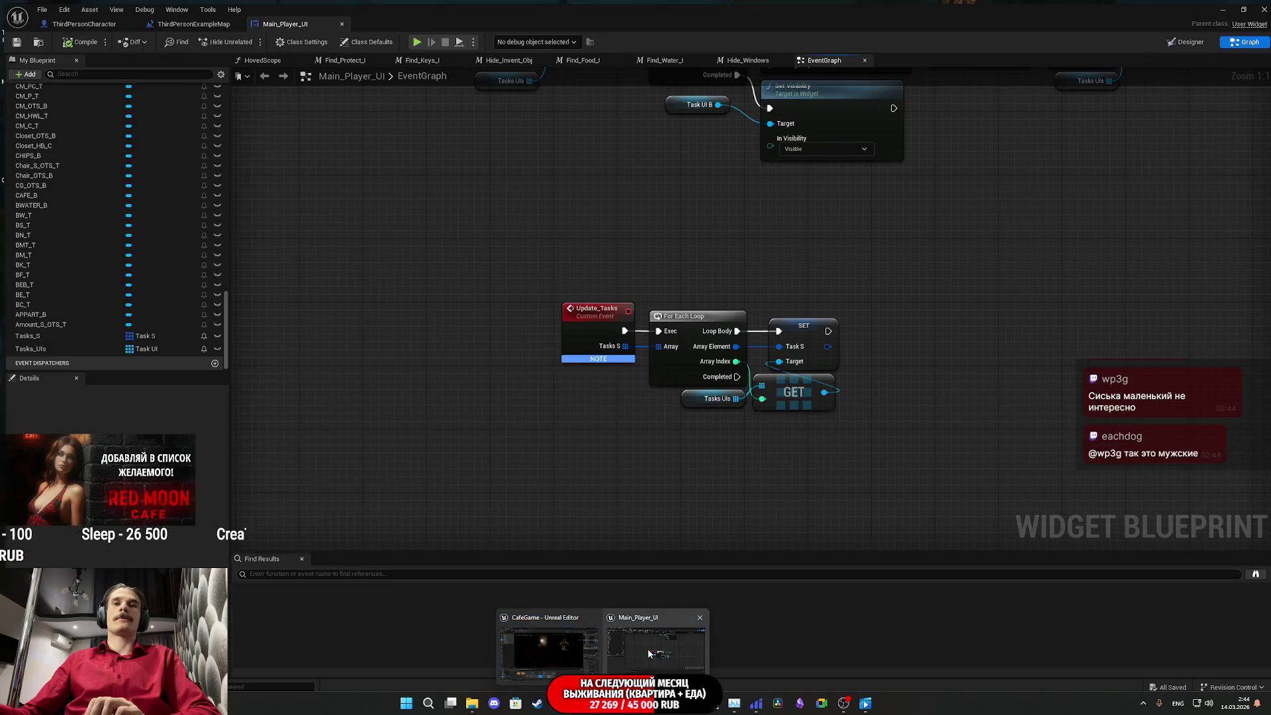
left_click(185, 20)
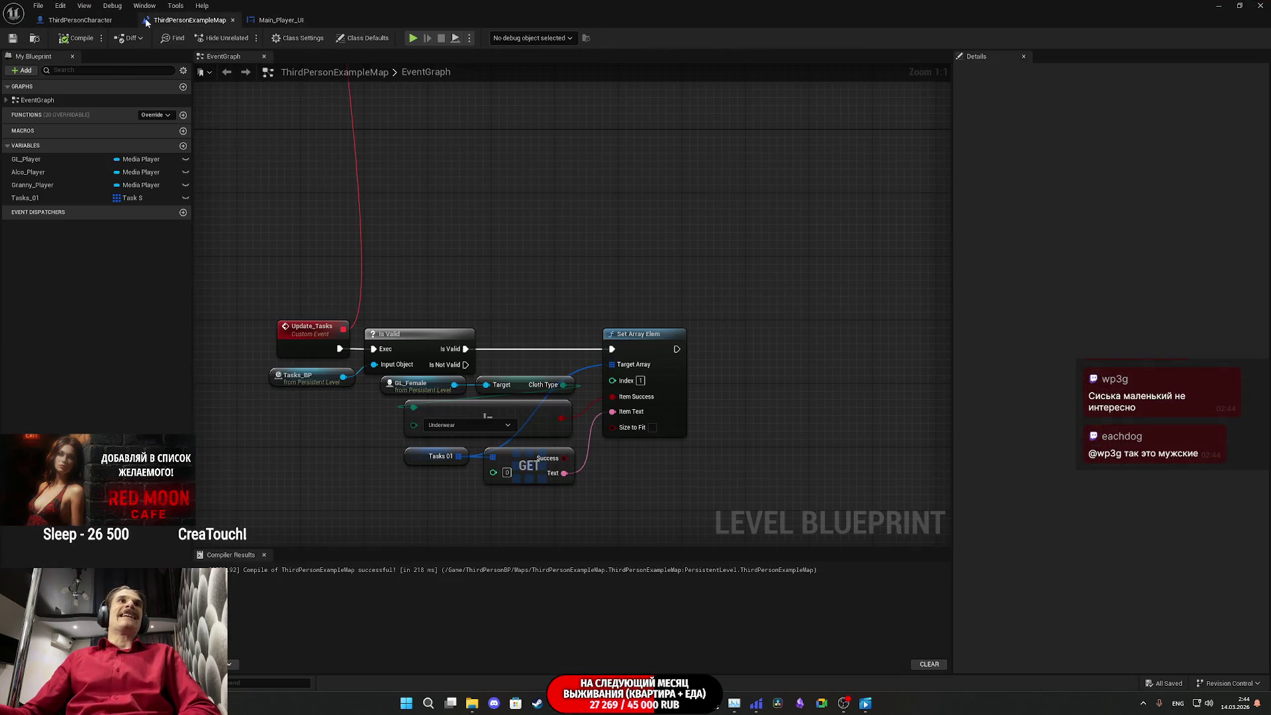
Step: Check the ThirdPersonCharacter graph and try 'upda' and 'get ui' node searches in the level blueprint
left_click(102, 21)
mouse_move(696, 221)
left_mouse_down()
mouse_move(630, 307)
mouse_move(661, 267)
left_mouse_up()
left_click(190, 20)
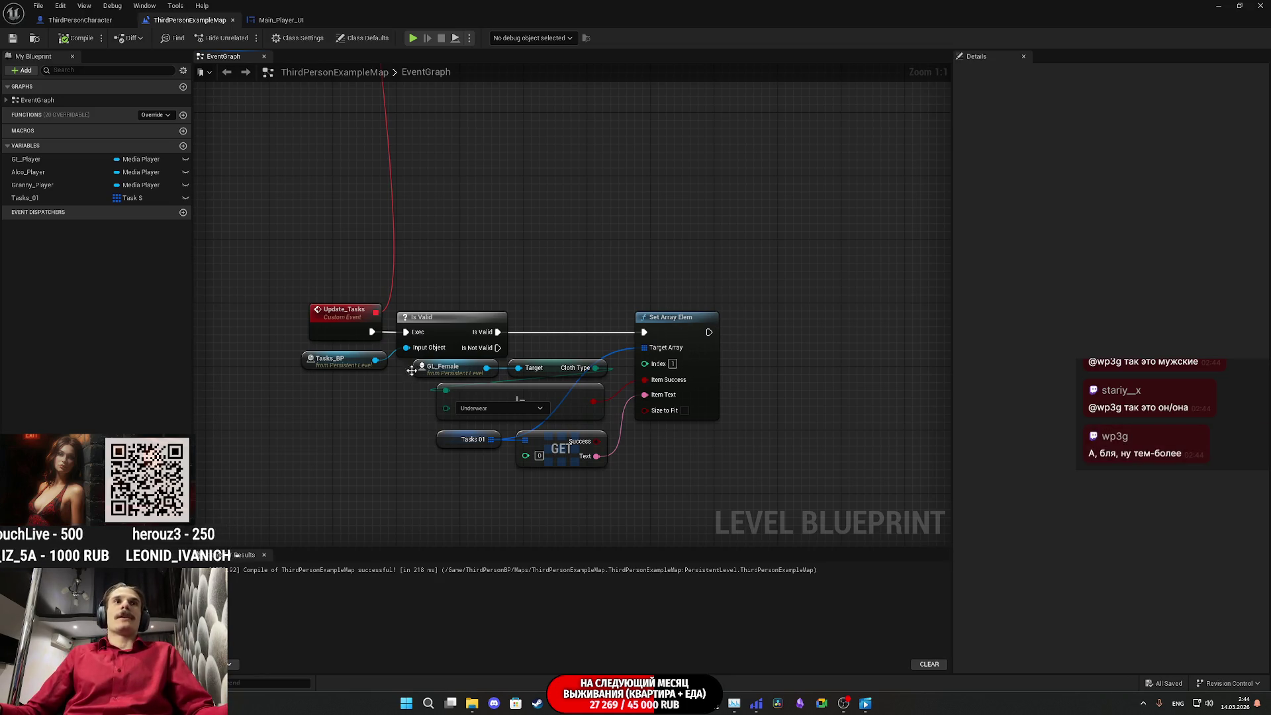
left_click_drag(486, 369, 788, 388)
type("upda")
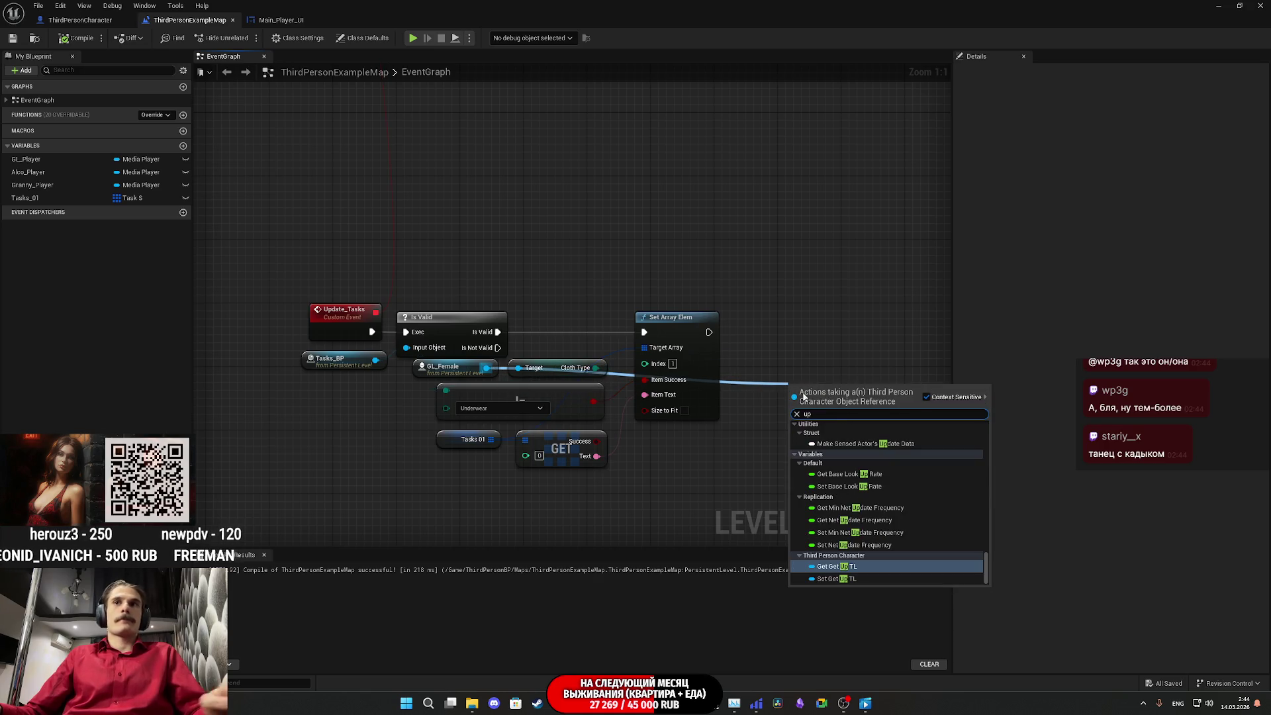
scroll(881, 457, "down", 5)
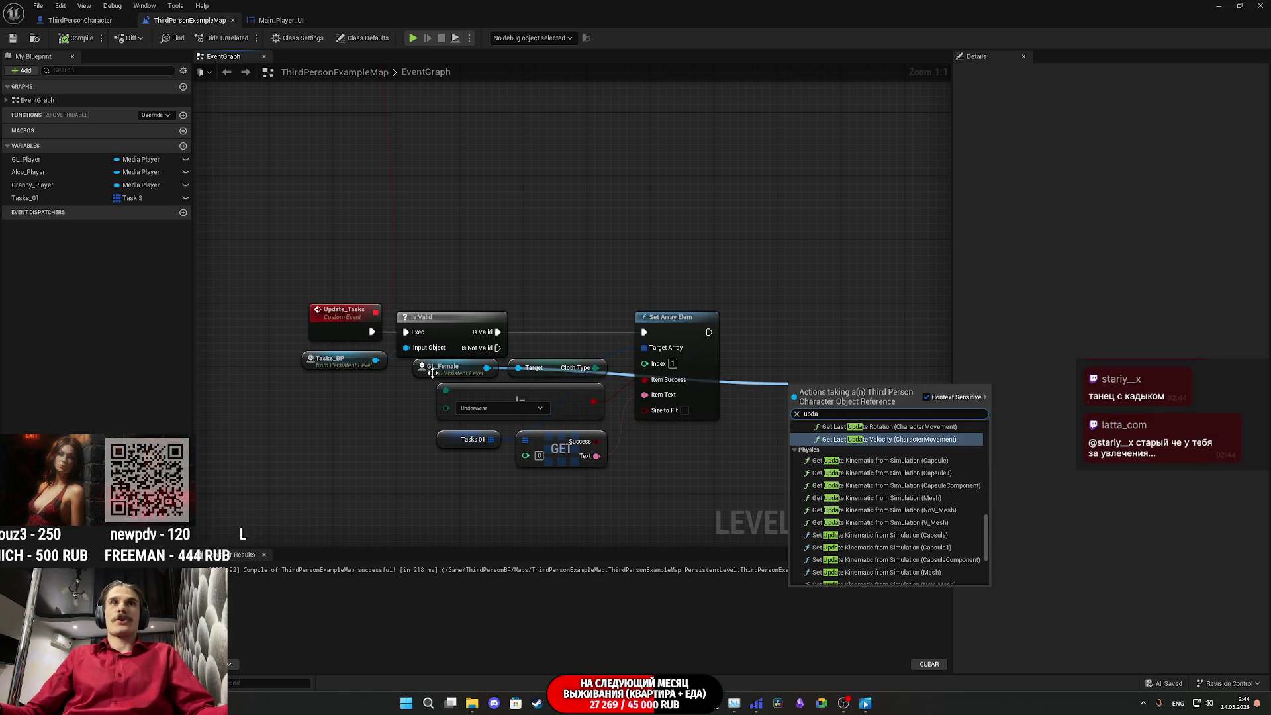
mouse_move(376, 359)
left_mouse_down()
mouse_move(417, 424)
mouse_move(424, 486)
left_mouse_up()
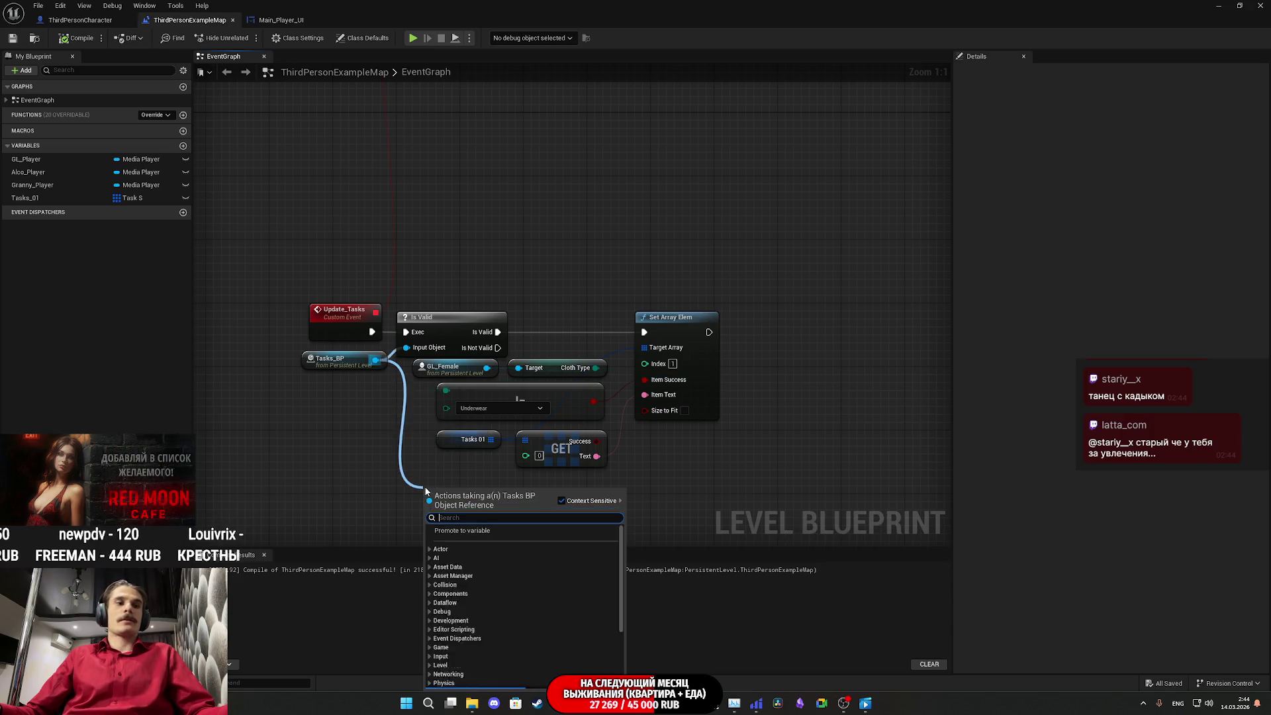
type("get ui")
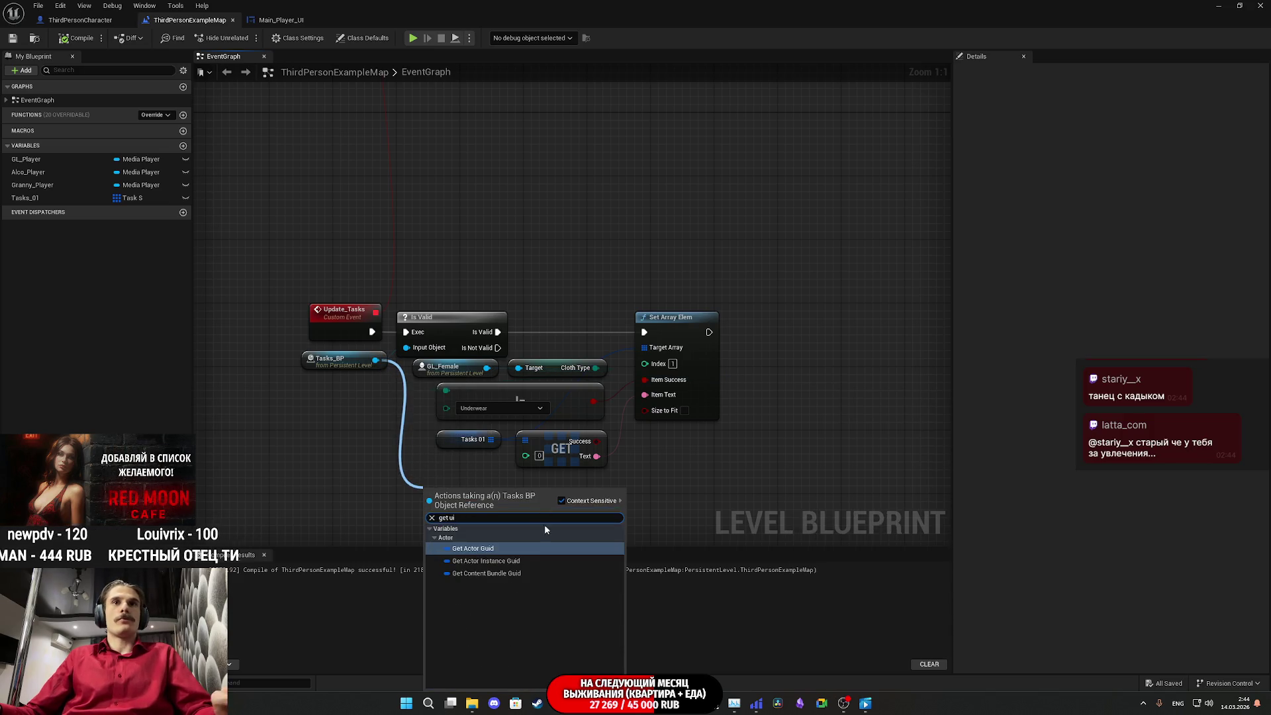
left_click(352, 483)
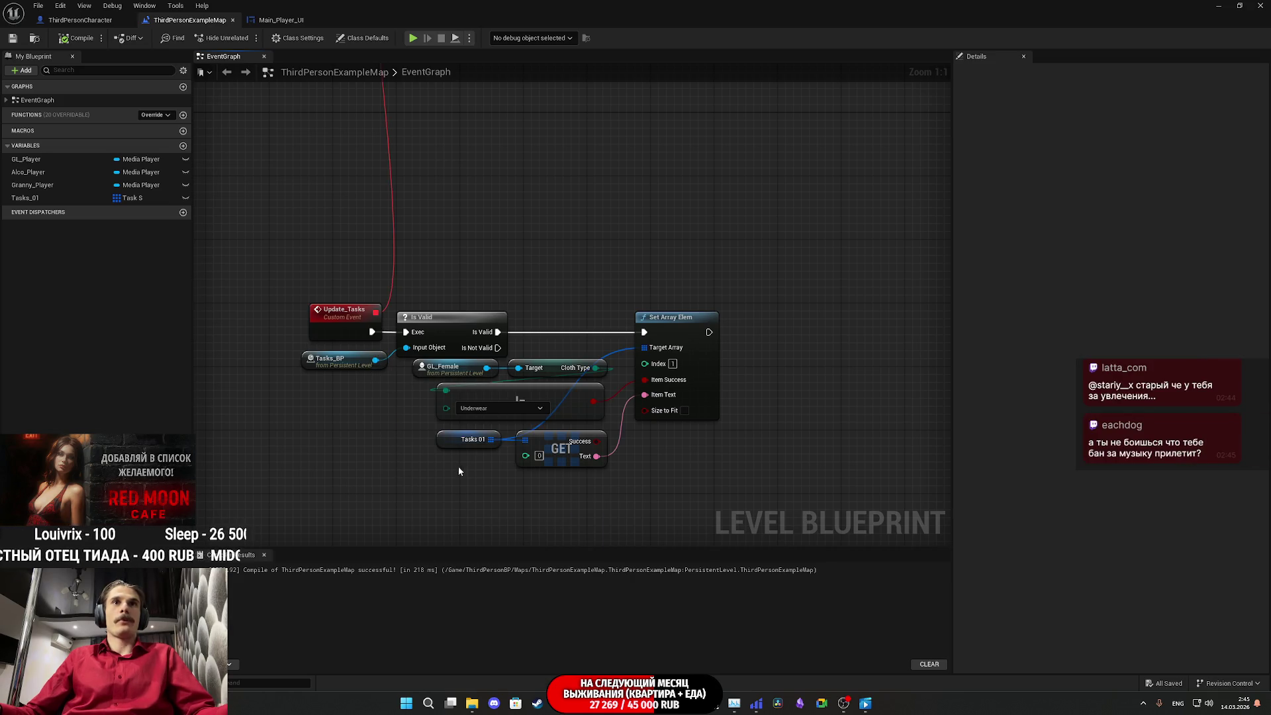
Step: From GL_Female, add Get Player UI and its Update Tasks call, wired after Set Array Elem
left_click_drag(458, 466, 483, 478)
left_click_drag(523, 359, 528, 363)
type("g")
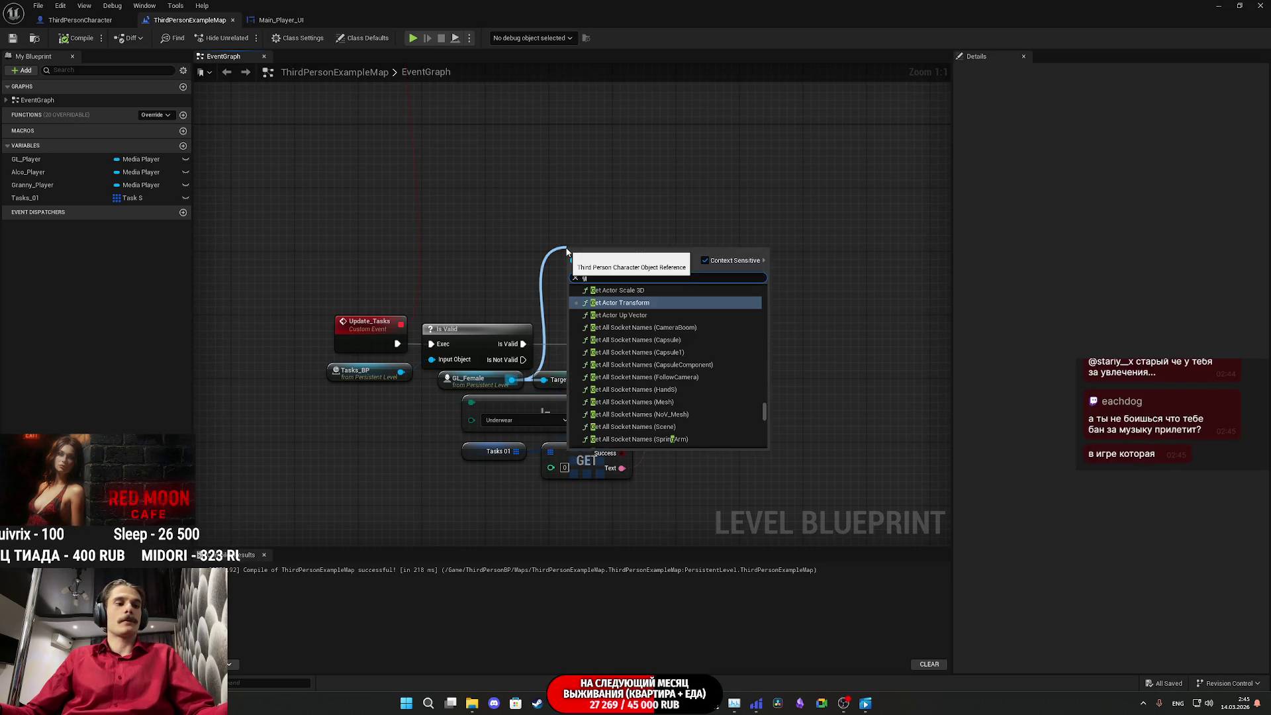
type("et ui")
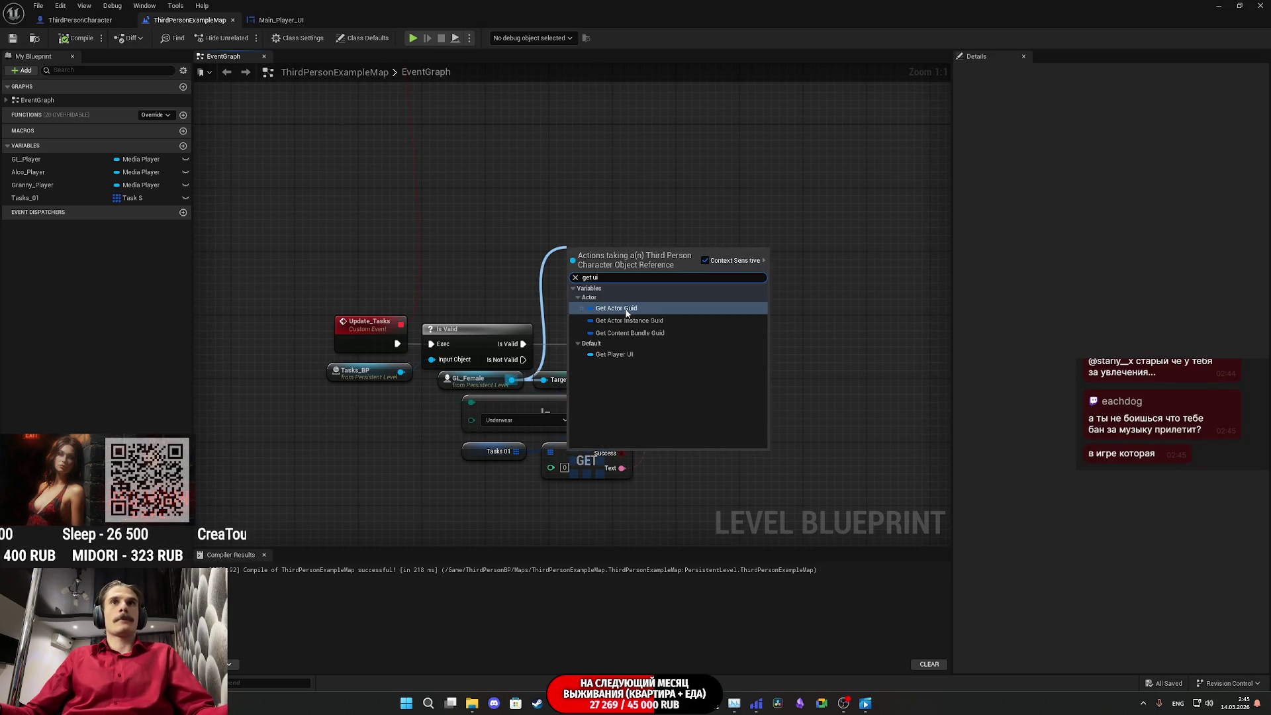
left_click(629, 358)
left_click_drag(647, 253, 711, 250)
type("update")
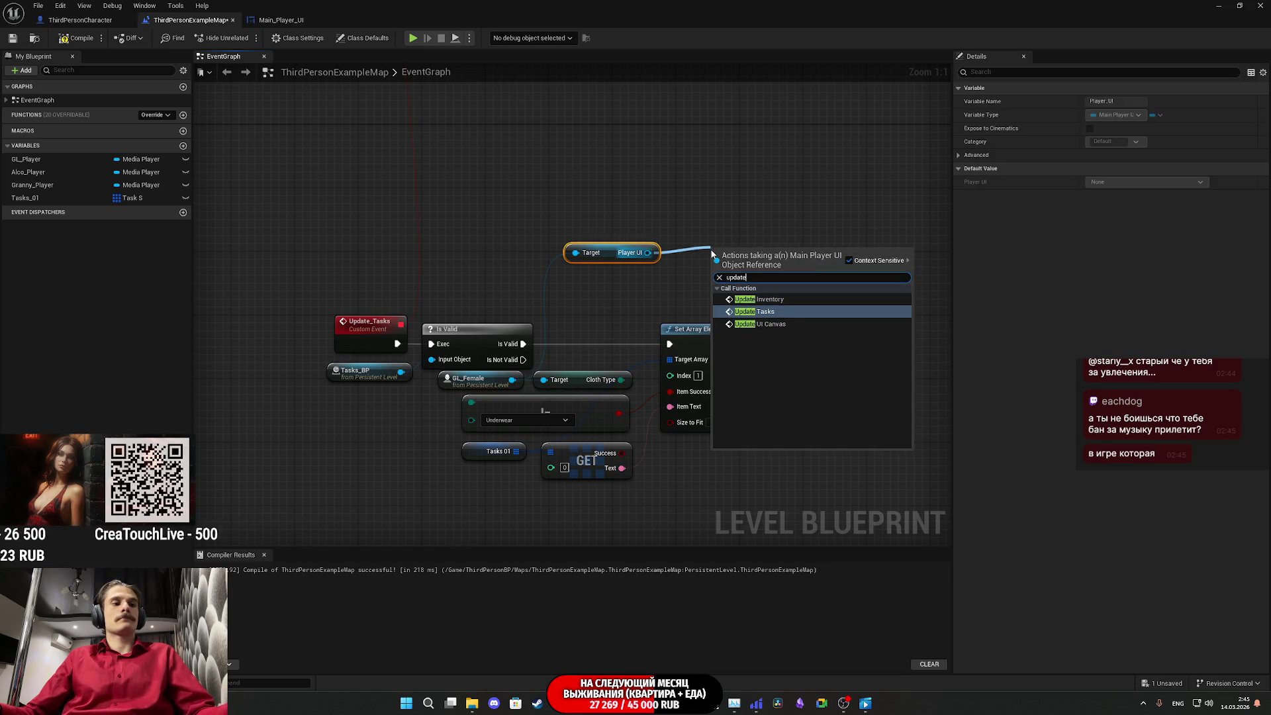
left_click(776, 317)
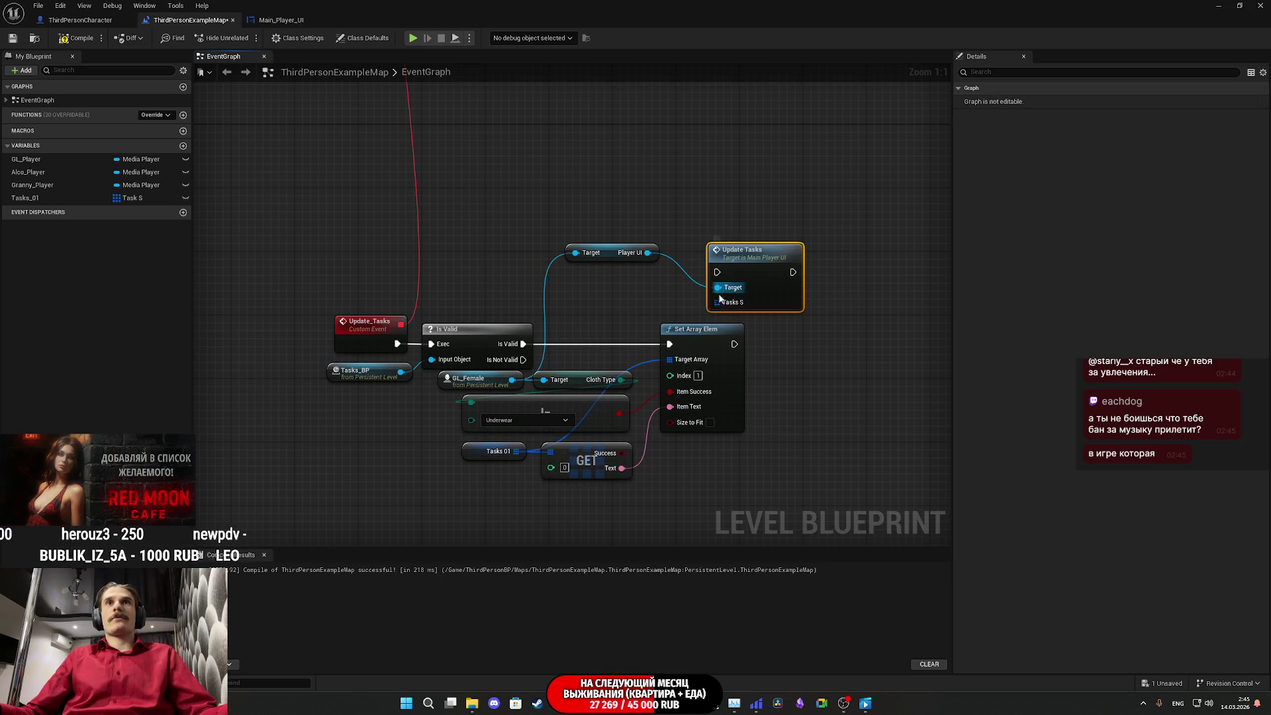
mouse_move(717, 272)
left_mouse_down()
mouse_move(605, 396)
mouse_move(638, 382)
mouse_move(658, 346)
mouse_move(734, 349)
left_mouse_up()
mouse_move(760, 270)
left_mouse_down()
mouse_move(806, 352)
mouse_move(809, 340)
left_mouse_up()
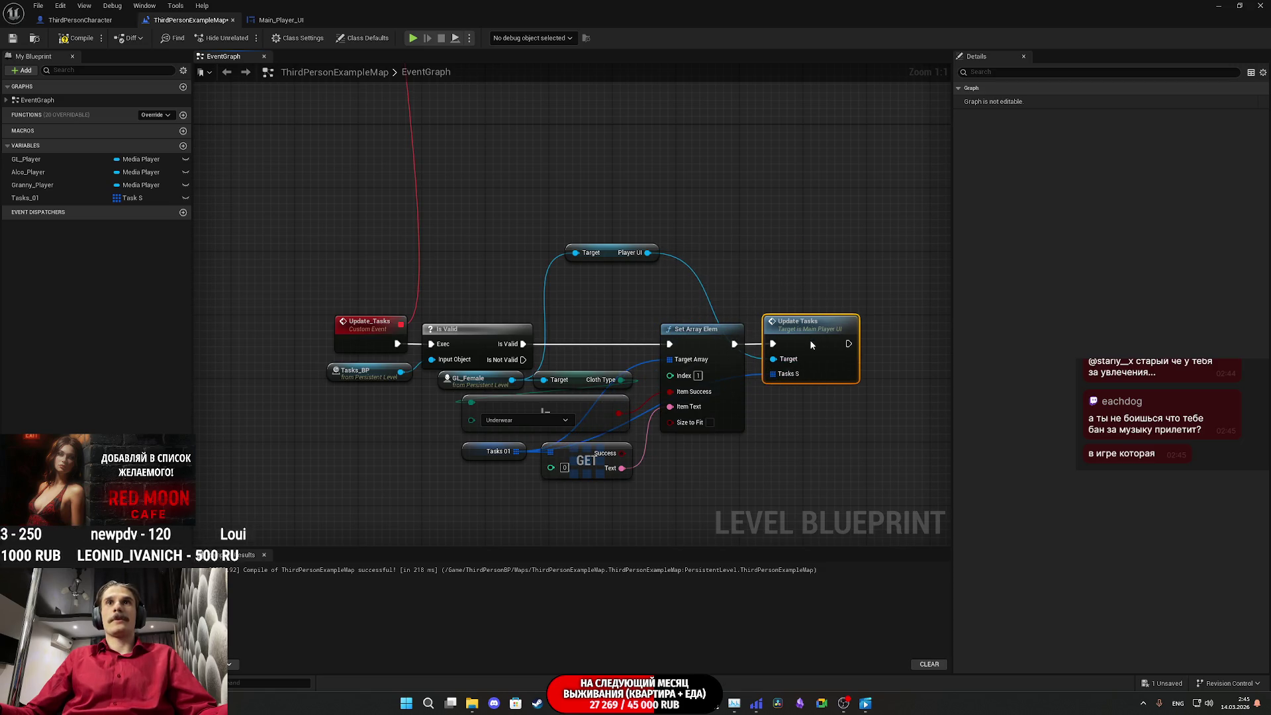
mouse_move(610, 257)
left_mouse_down()
mouse_move(578, 341)
mouse_move(585, 361)
left_mouse_up()
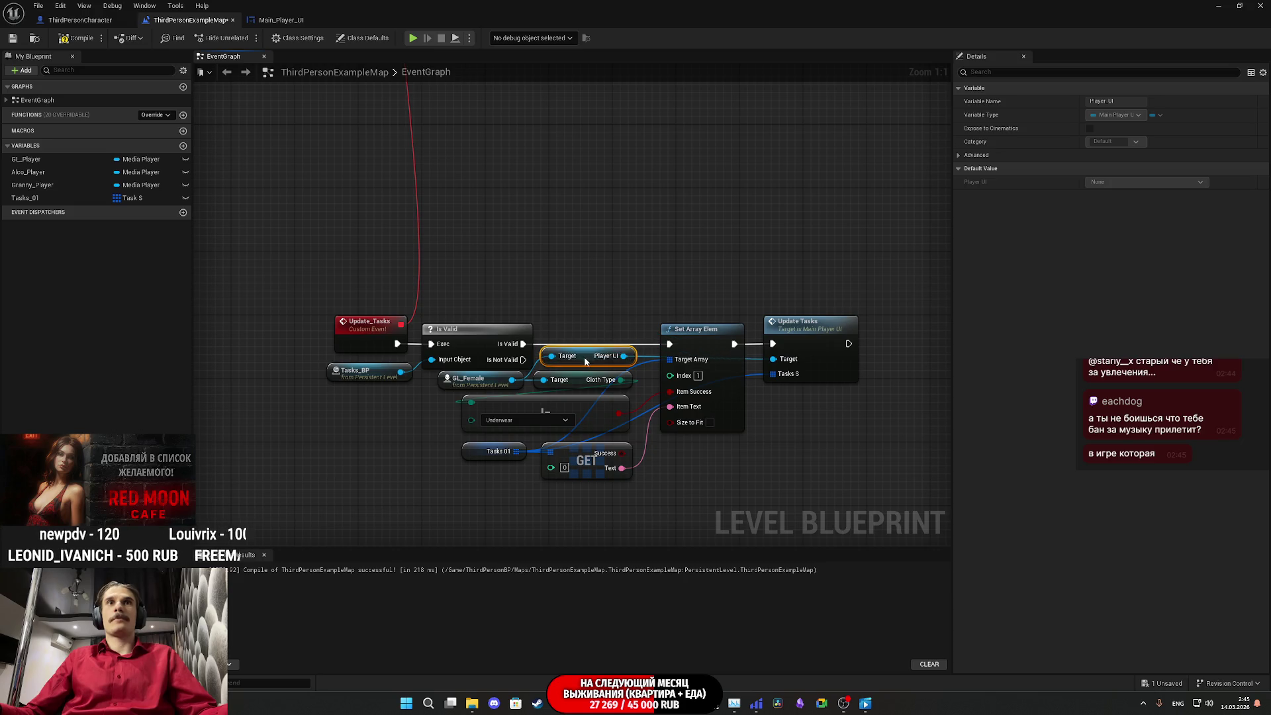
Step: Compile and save the level blueprint, then minimize its editor
left_click(82, 40)
left_click(13, 38)
left_click(1219, 5)
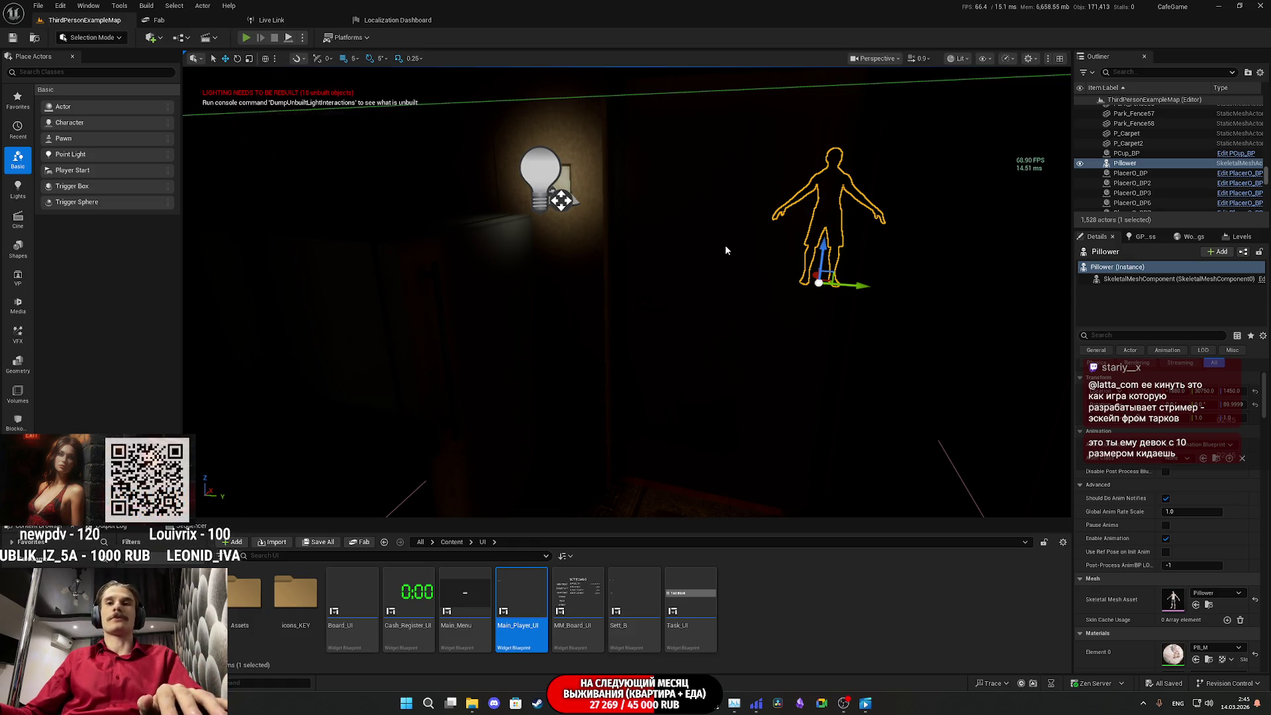
Step: Play fullscreen, flip the toilet light, take the red shirt from the closet, then stop
key("alt+p")
key("F11")
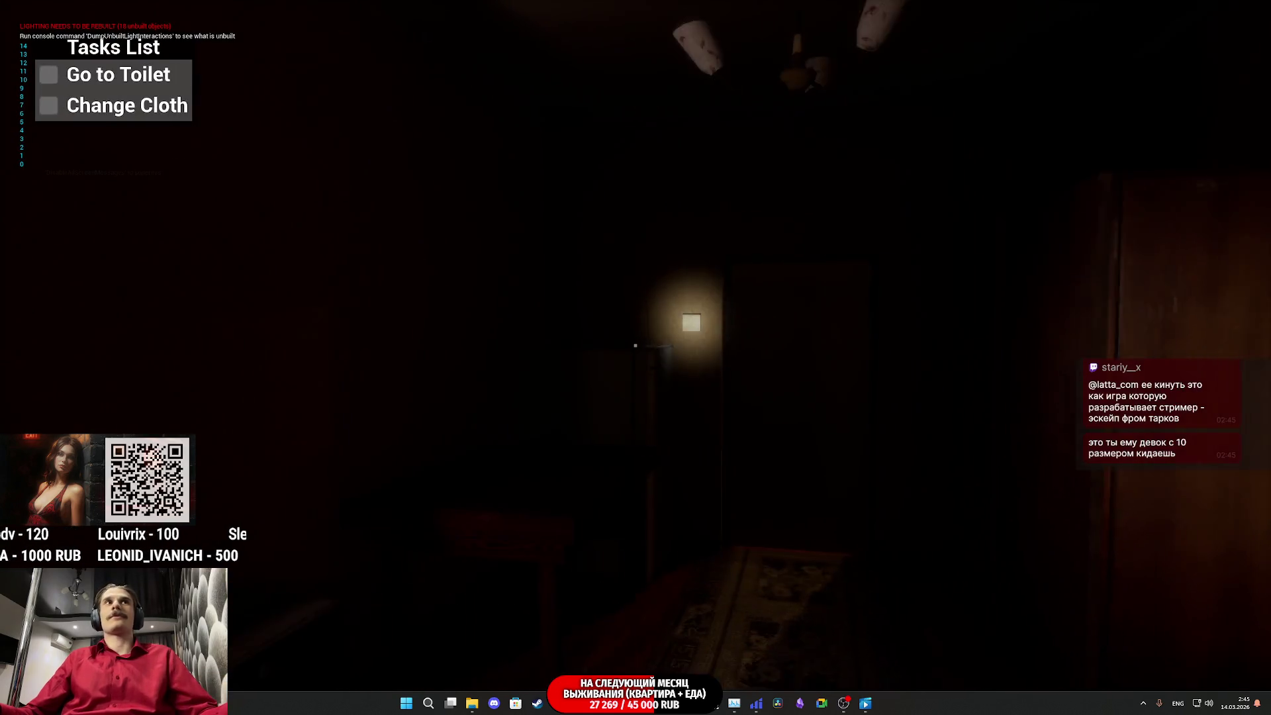
key("w")
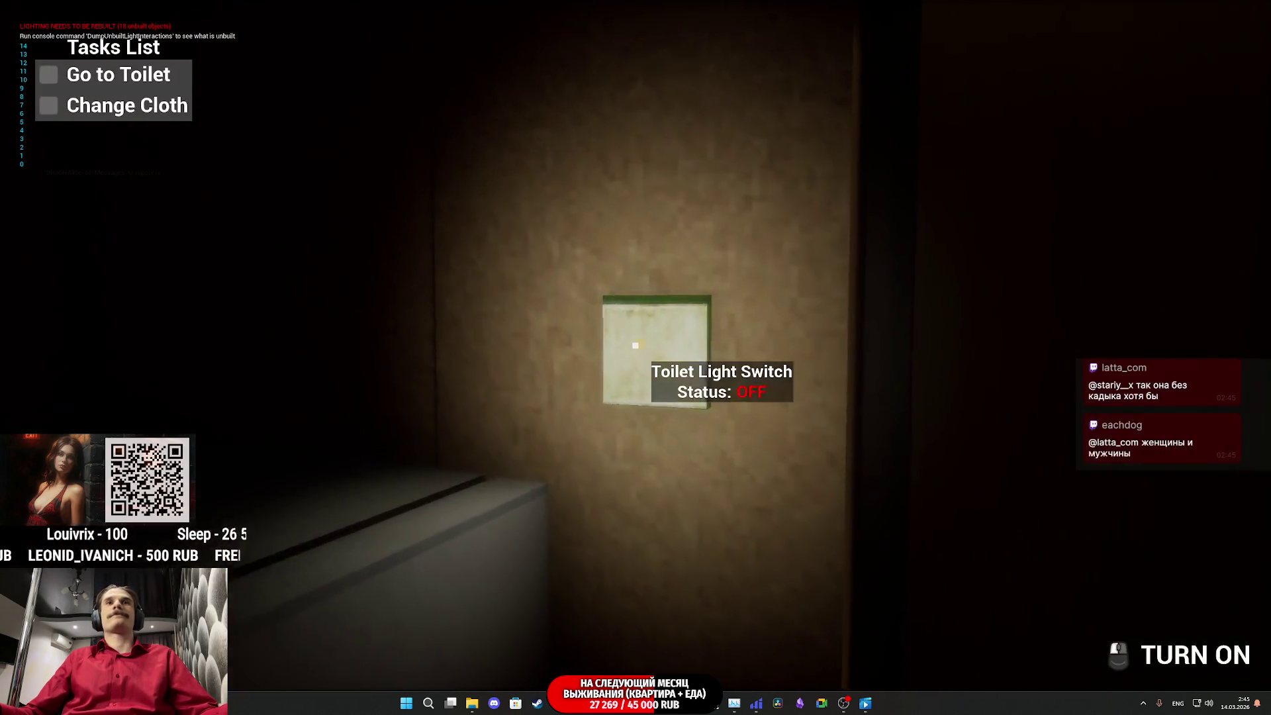
left_click(636, 345)
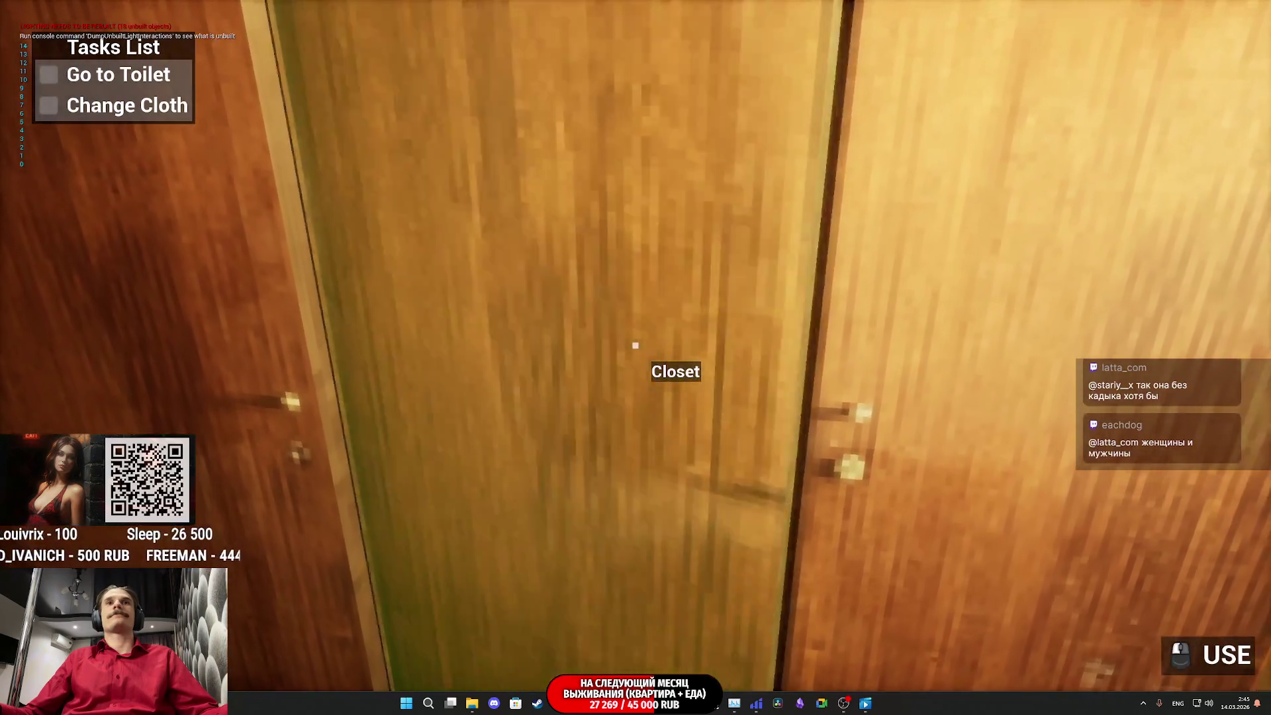
left_click(636, 345)
left_click(636, 345)
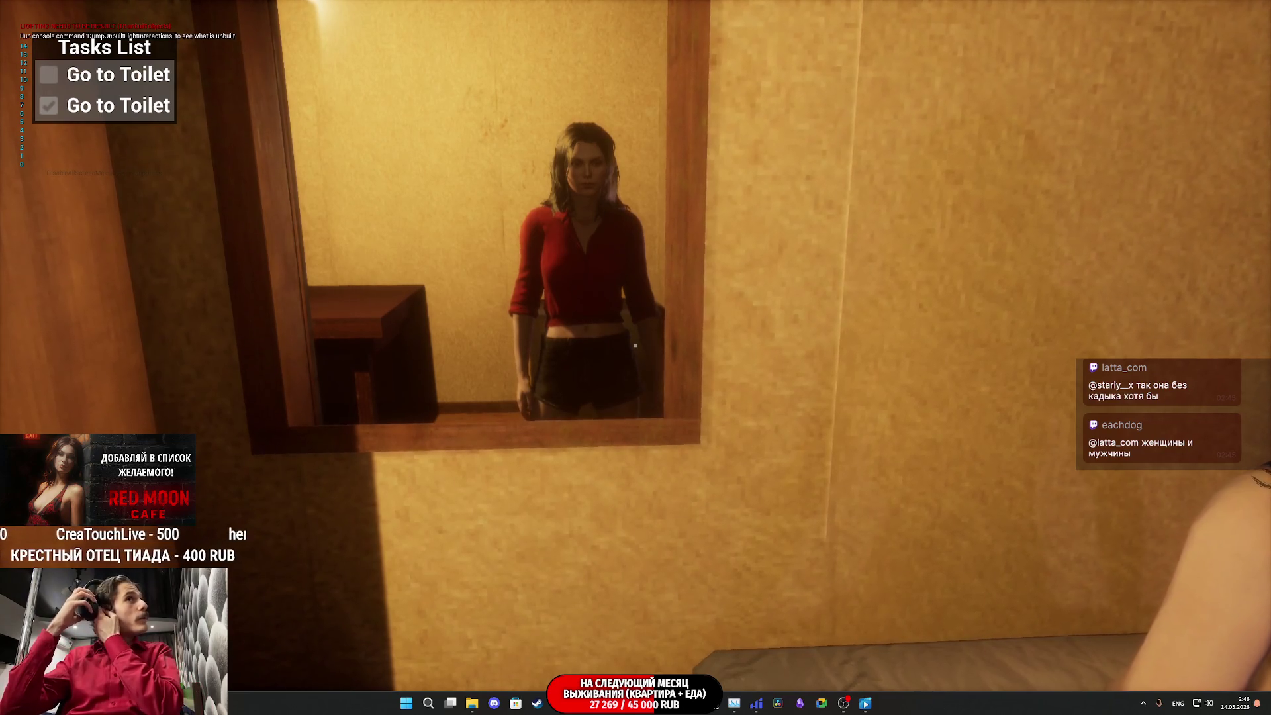
key("Escape")
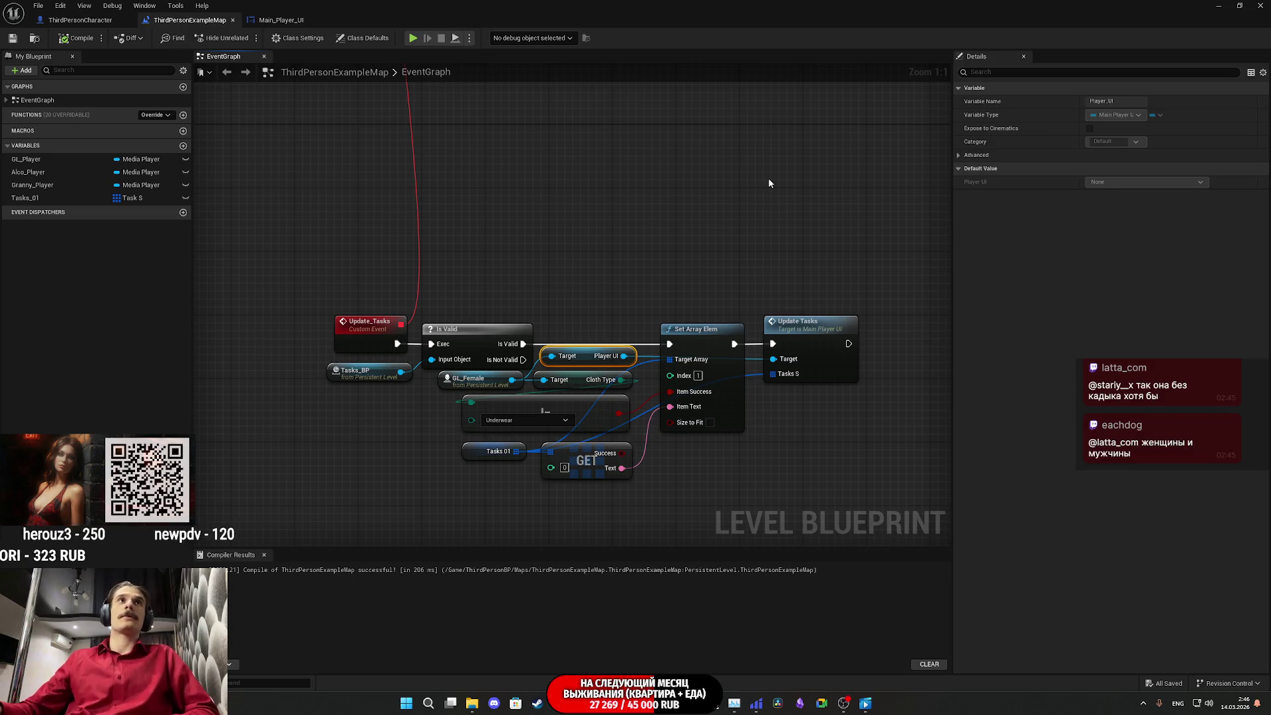
Step: Change the Tasks_01 GET index from 0 to 1, compile and save, and return to the viewport
left_click(691, 290)
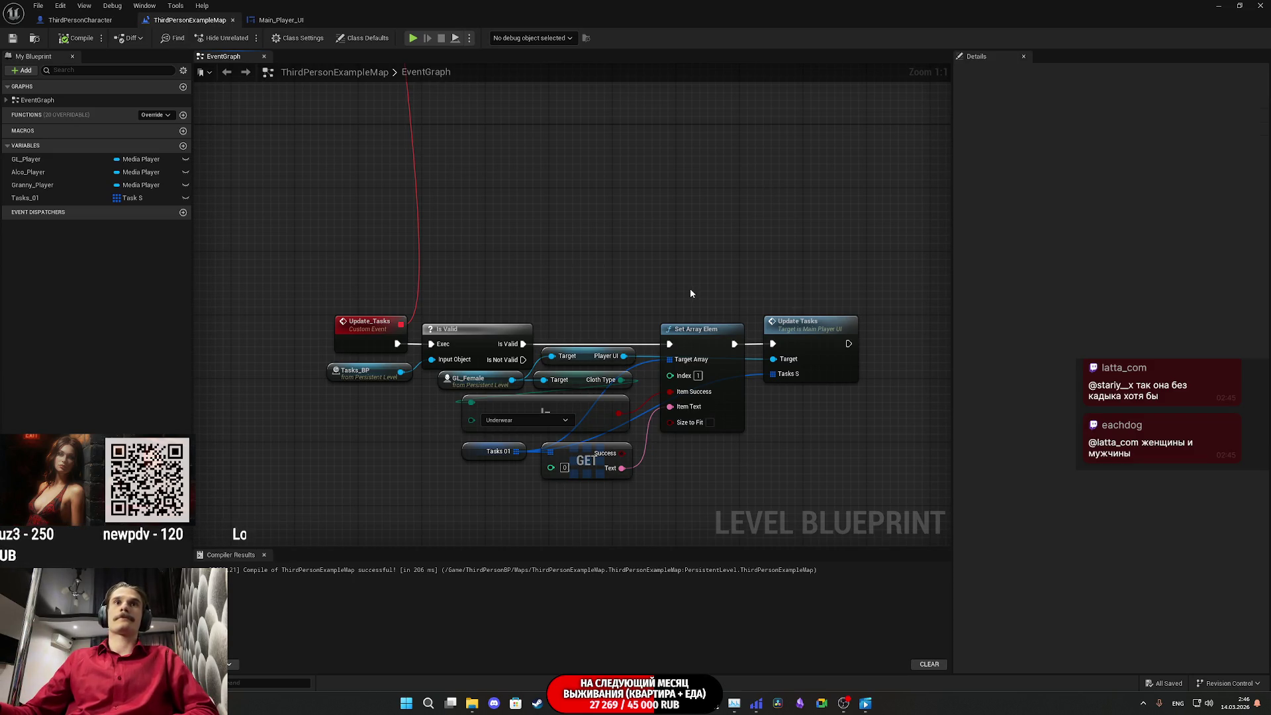
left_click_drag(690, 290, 698, 262)
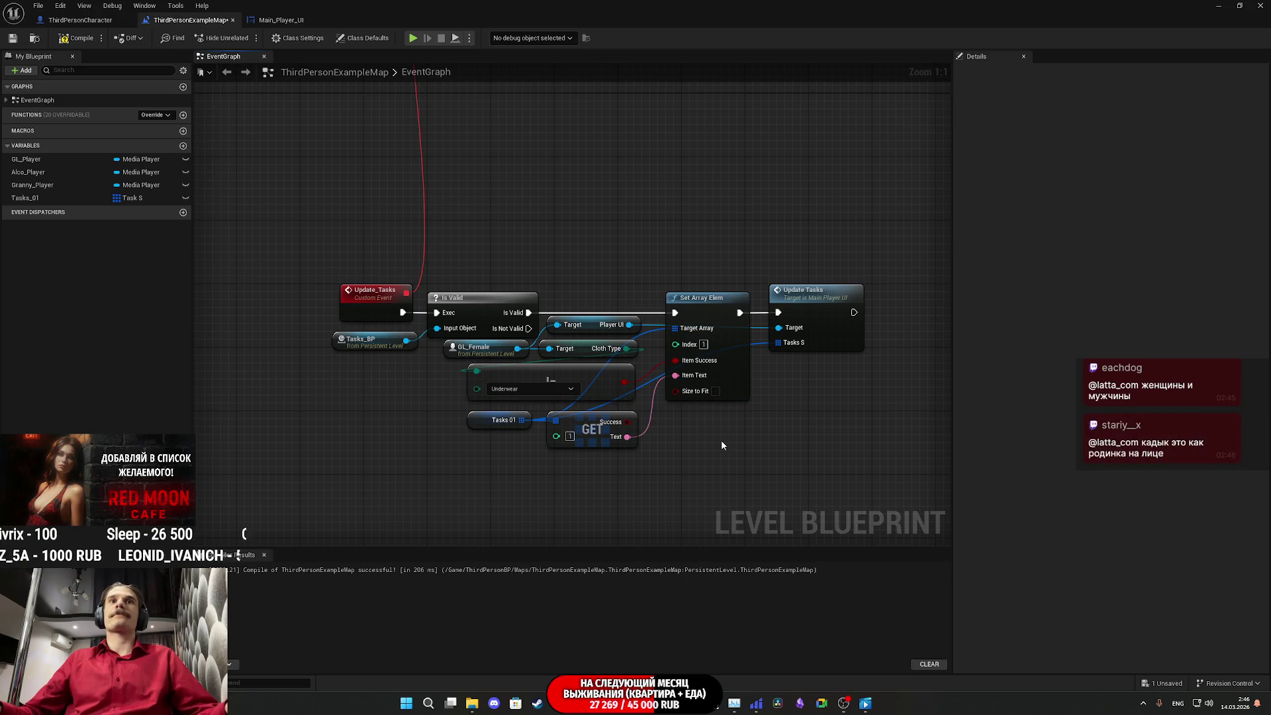
left_click(67, 43)
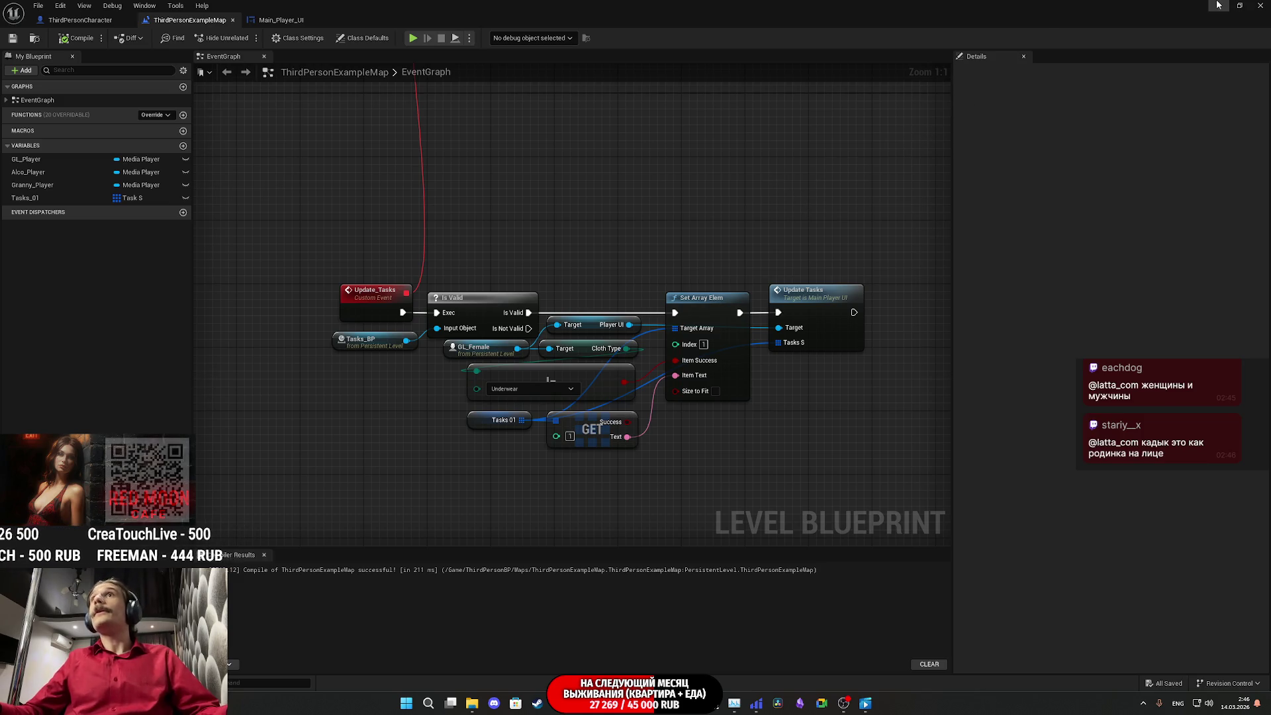
key("alt+Tab")
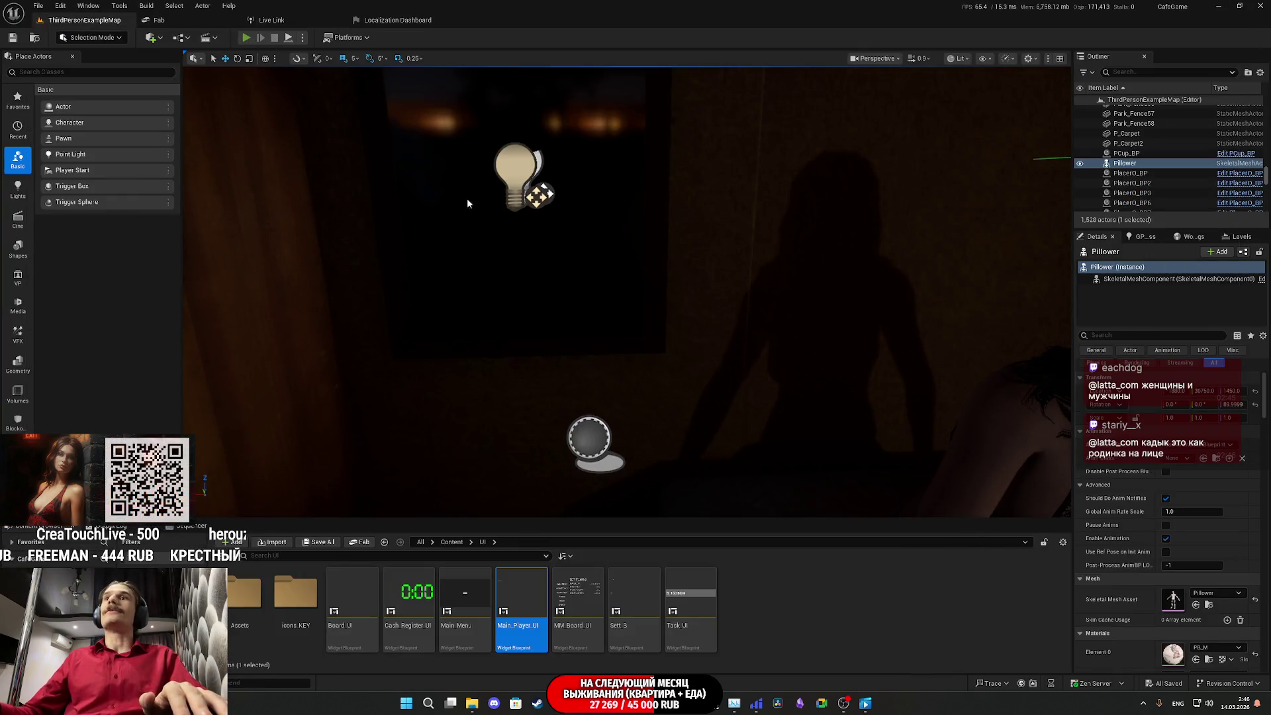
Step: Play fullscreen, open the closet and take the red shirt so Change Cloth gets ticked
key("alt+p")
key("F11")
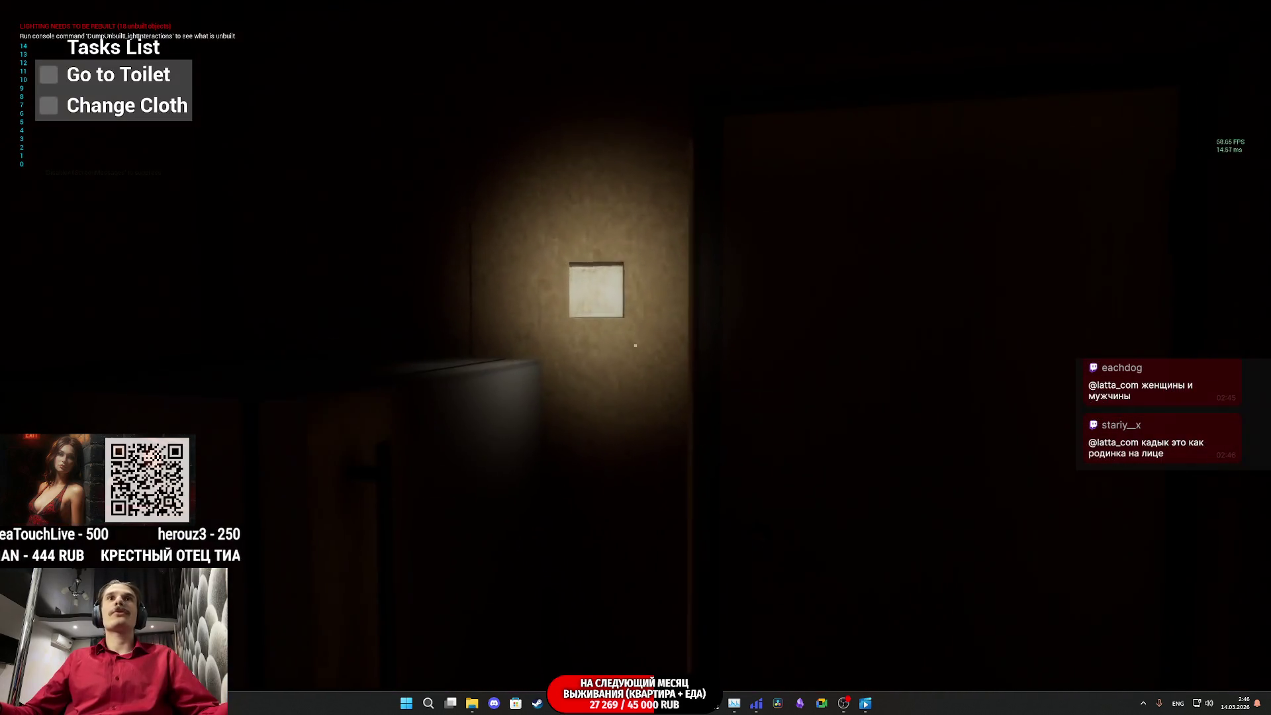
key("w")
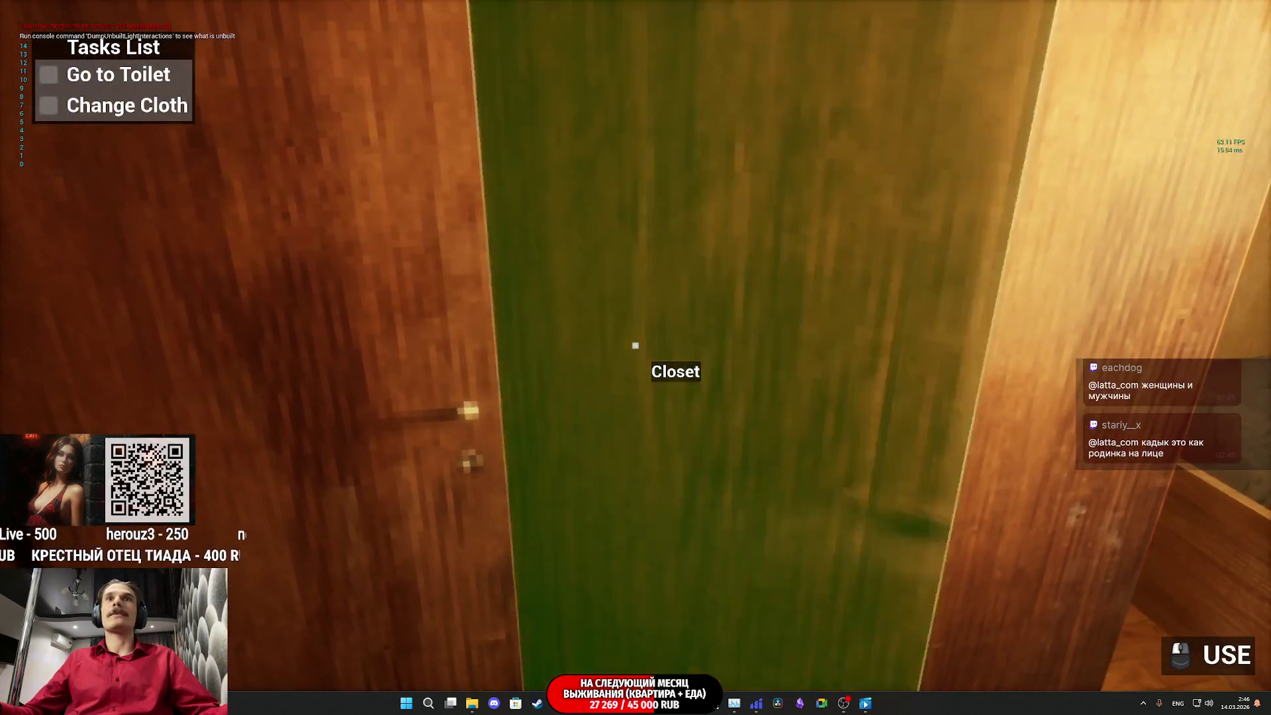
left_click(636, 345)
left_click(636, 345)
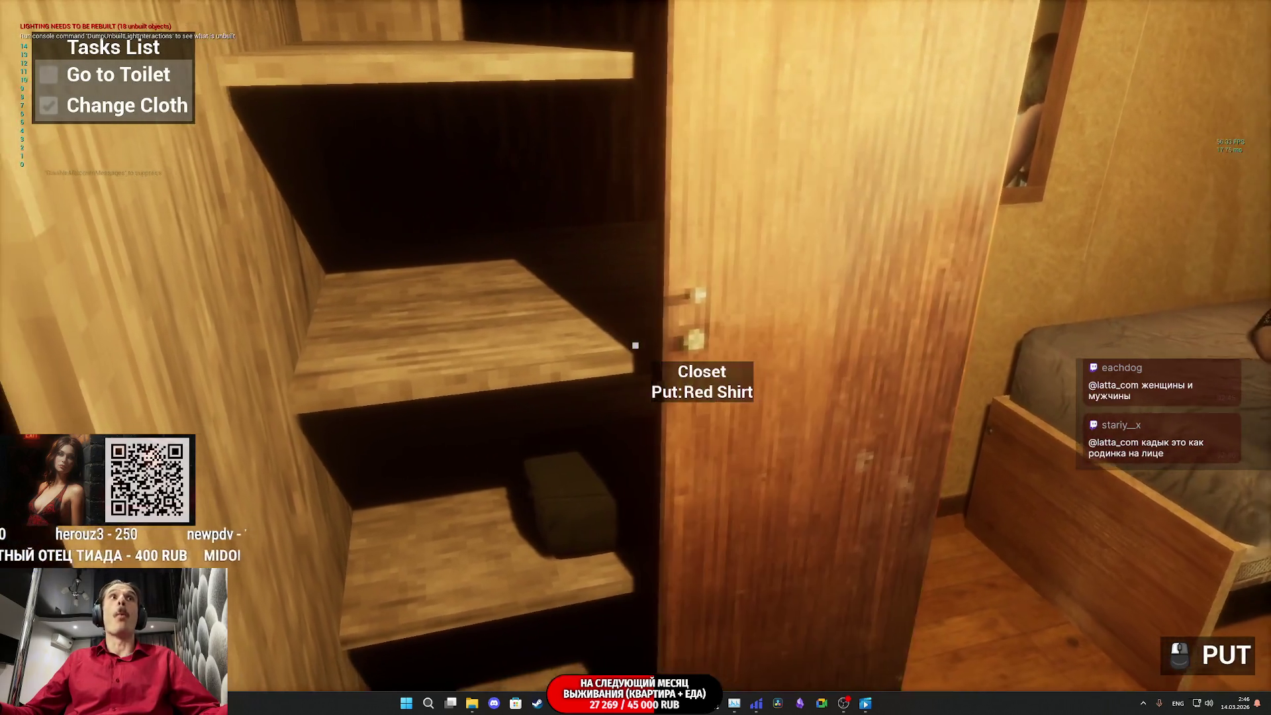
left_click(636, 345)
left_click(635, 345)
left_click(635, 345)
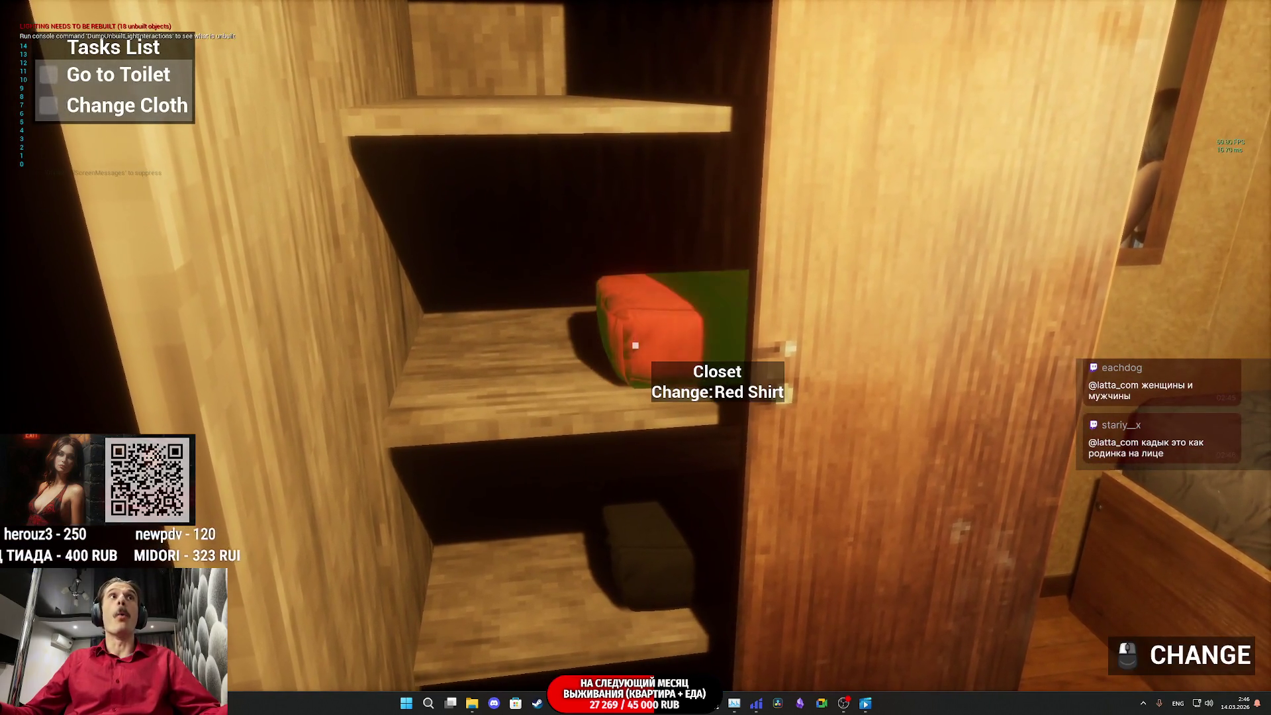
left_click(636, 345)
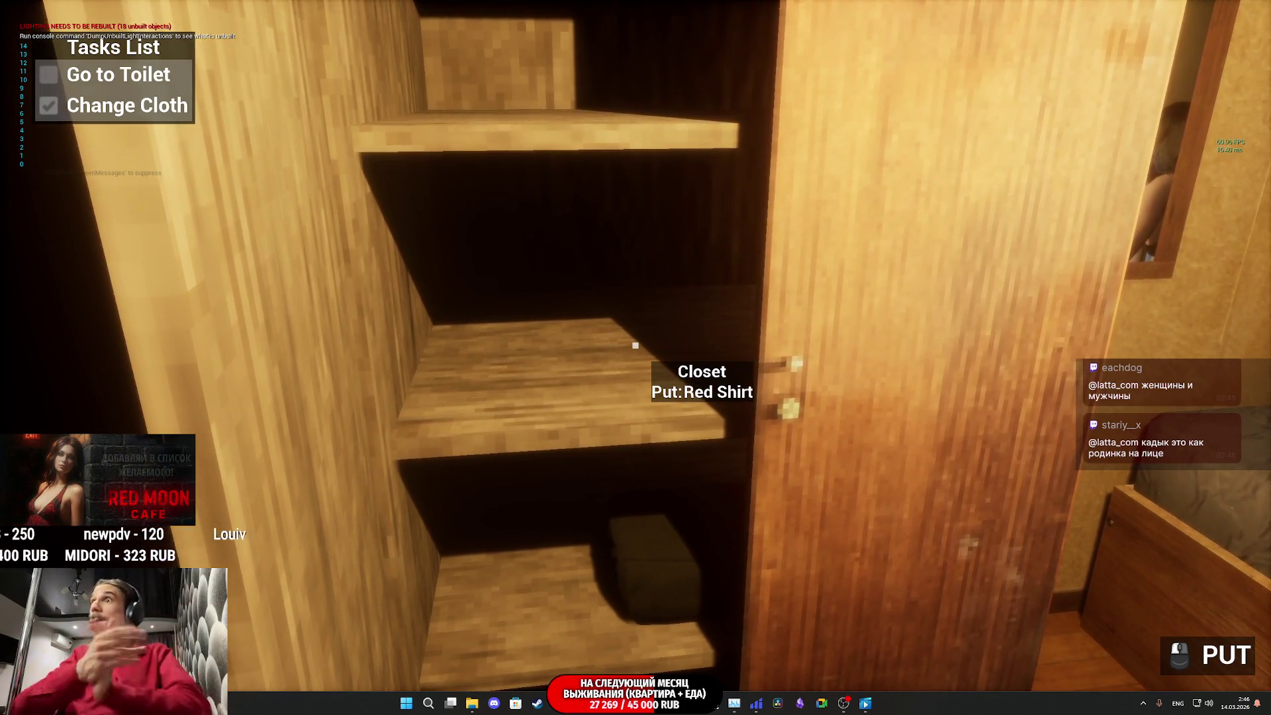
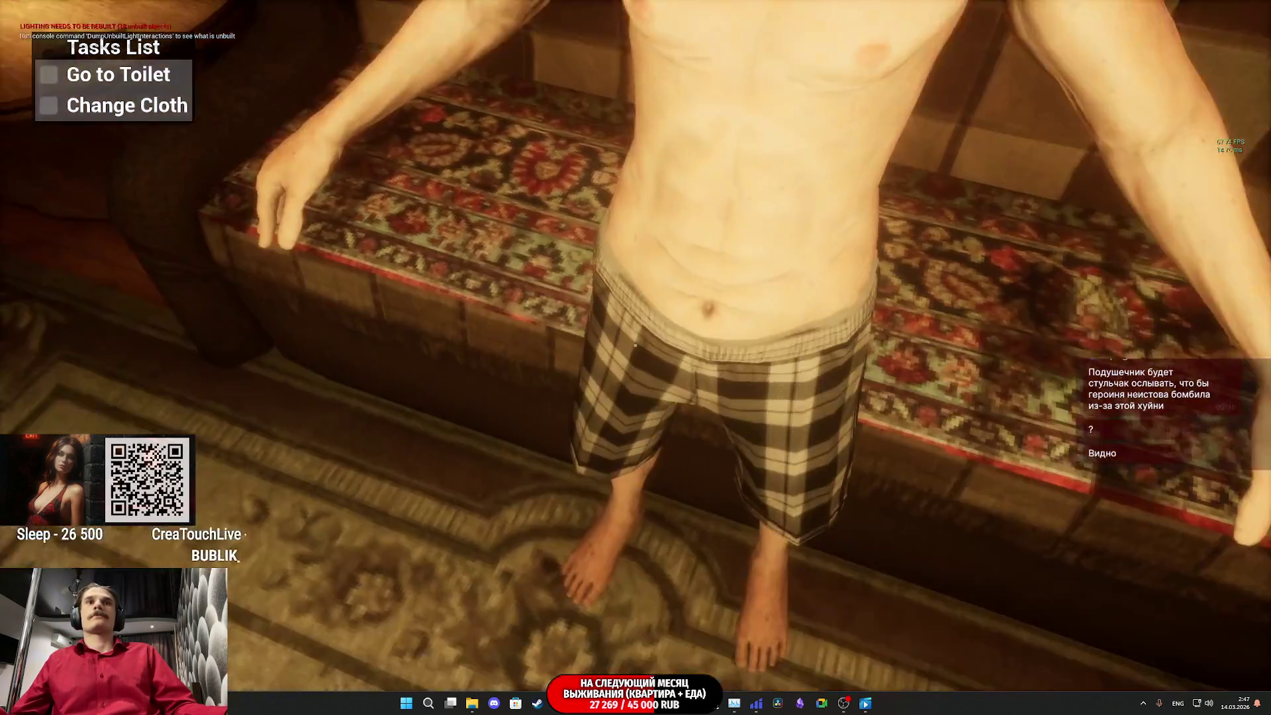
Step: Walk the character through the hallway, open the dark wooden door, then stop the play-test
key("w")
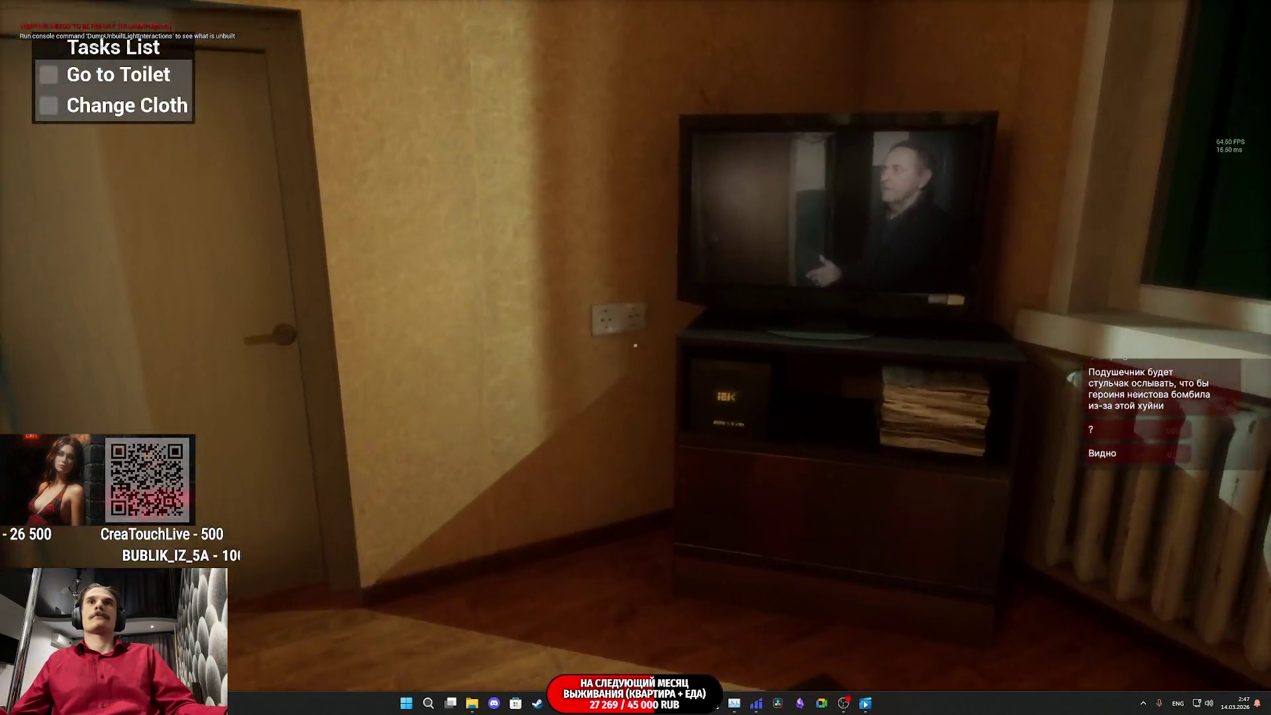
key("w")
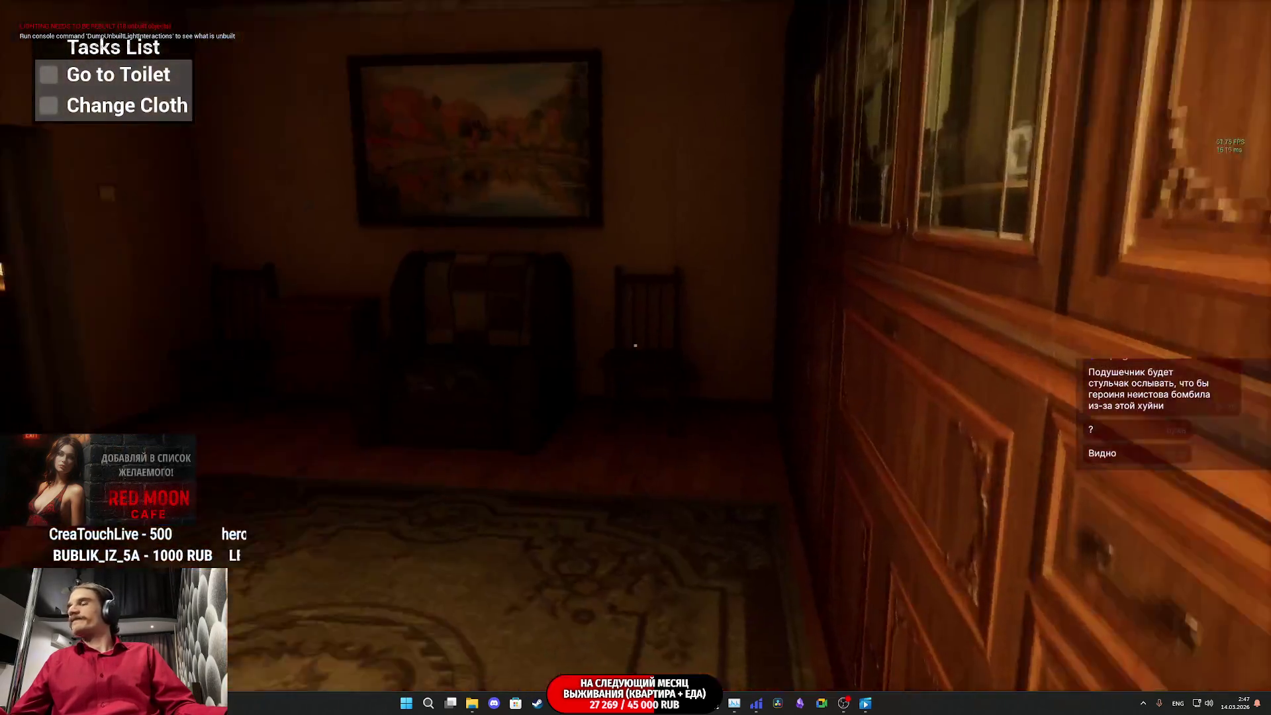
key("w")
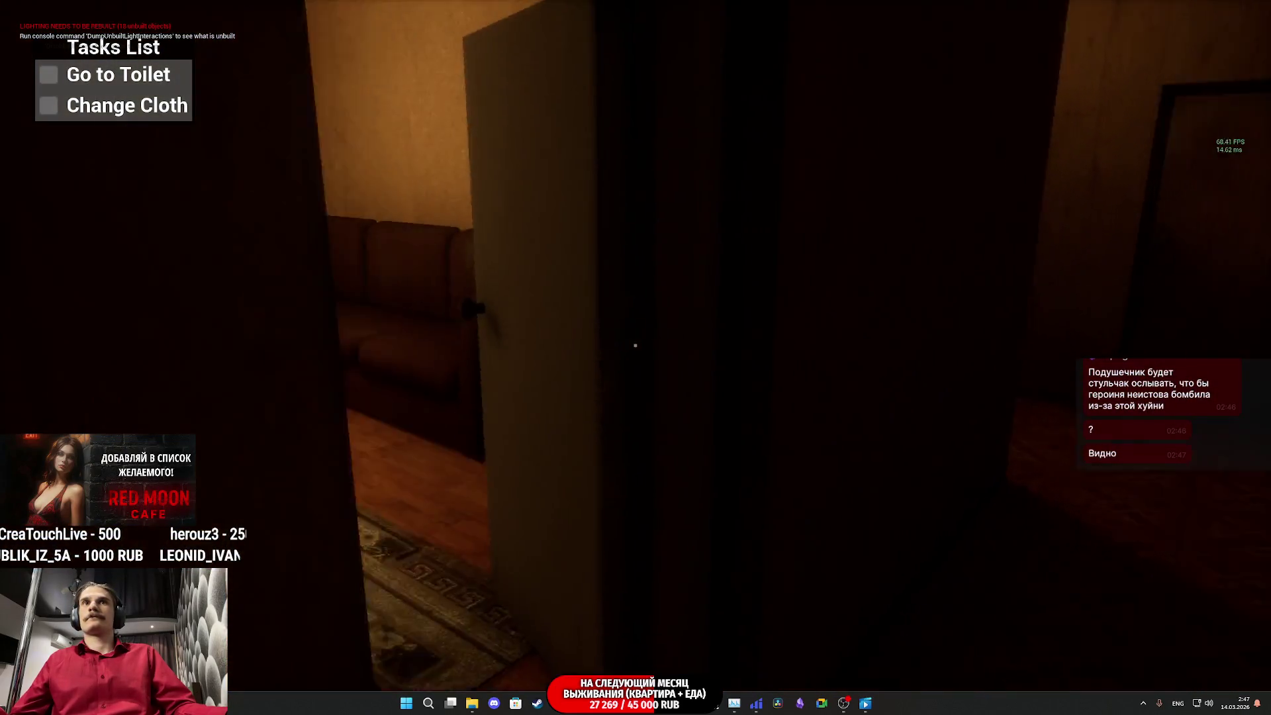
key("e")
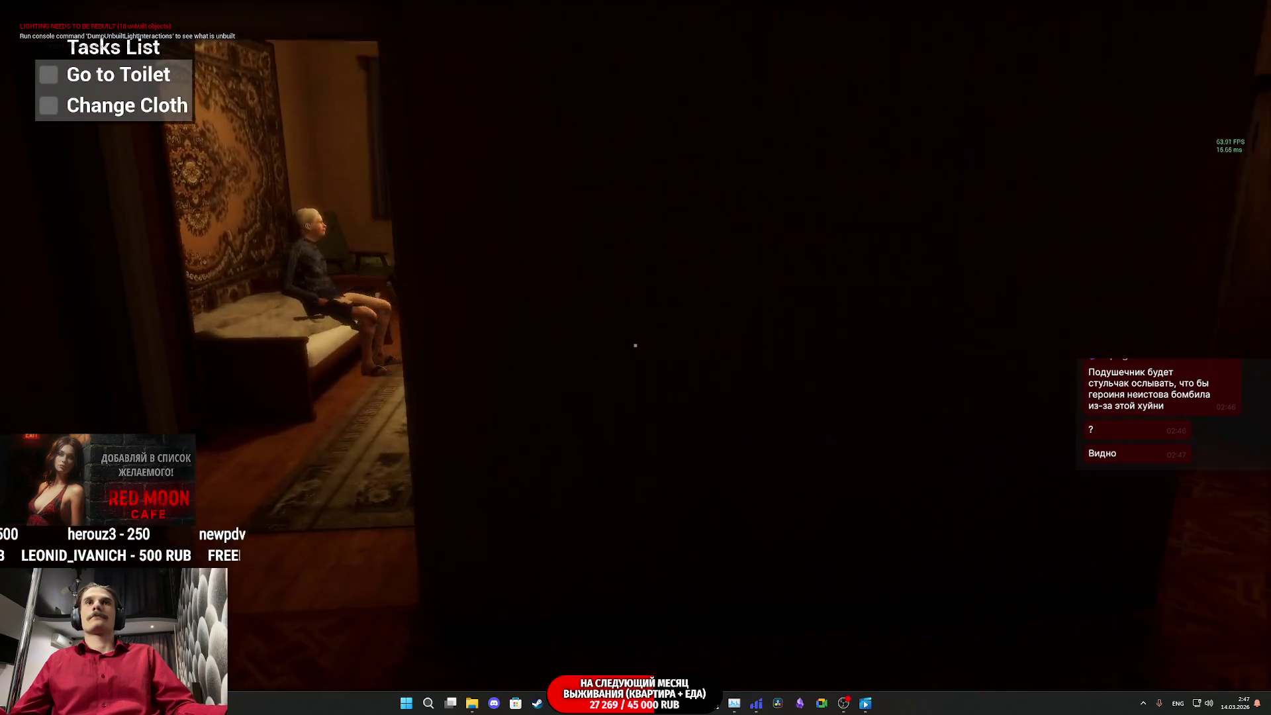
key("Escape")
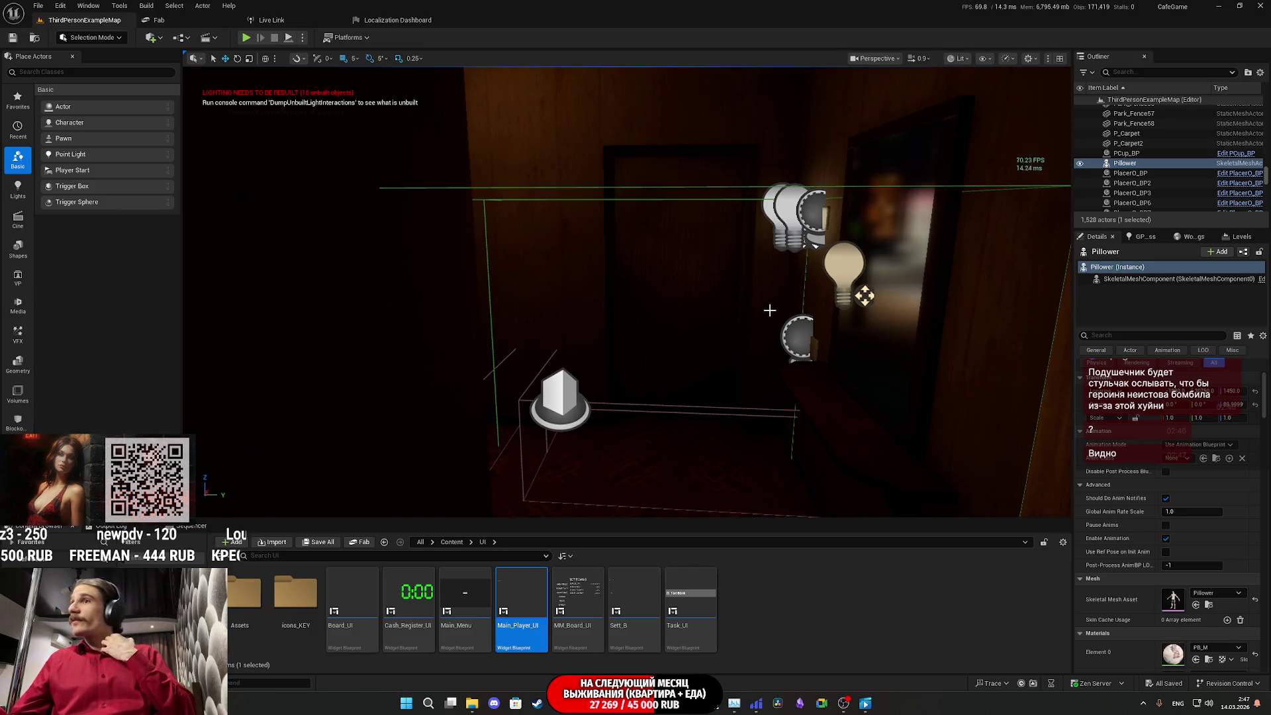
Step: Select GL_Female in the level and open its ThirdPersonCharacter Blueprint from the Details panel
mouse_move(770, 314)
left_mouse_down()
mouse_move(767, 364)
mouse_move(756, 317)
mouse_move(728, 321)
mouse_move(743, 325)
mouse_move(735, 311)
left_mouse_up()
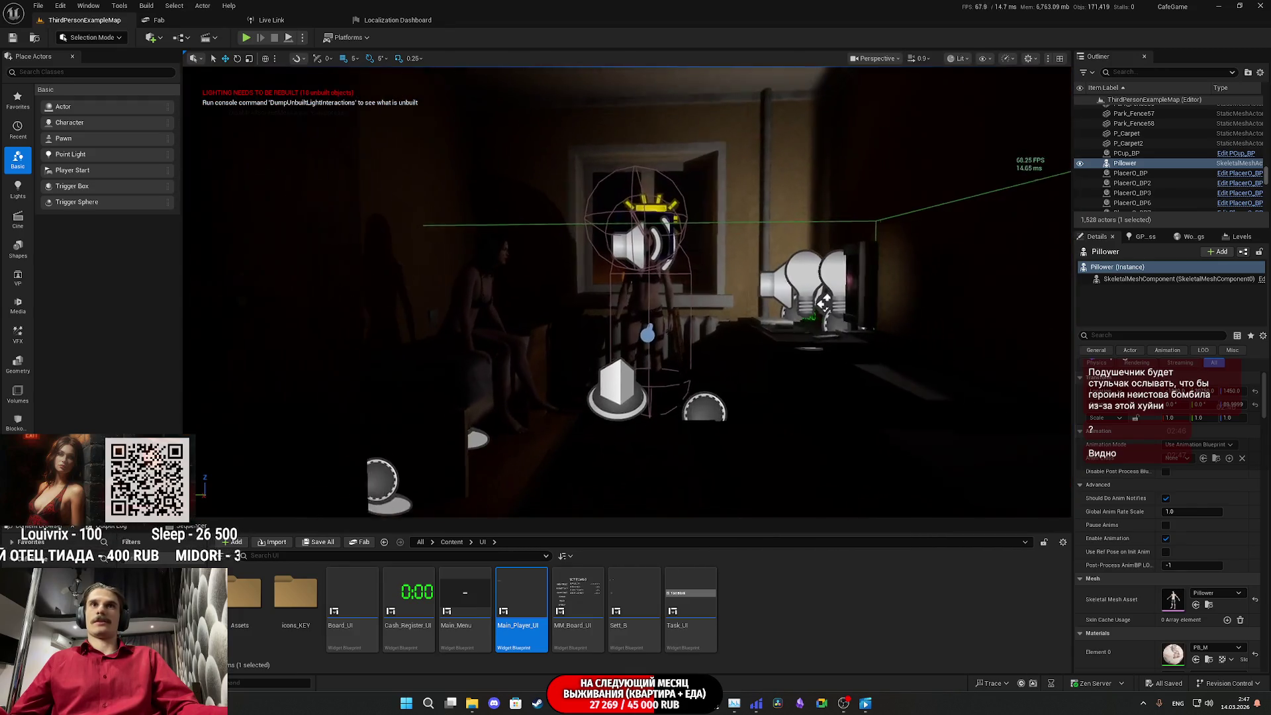
left_click(652, 285)
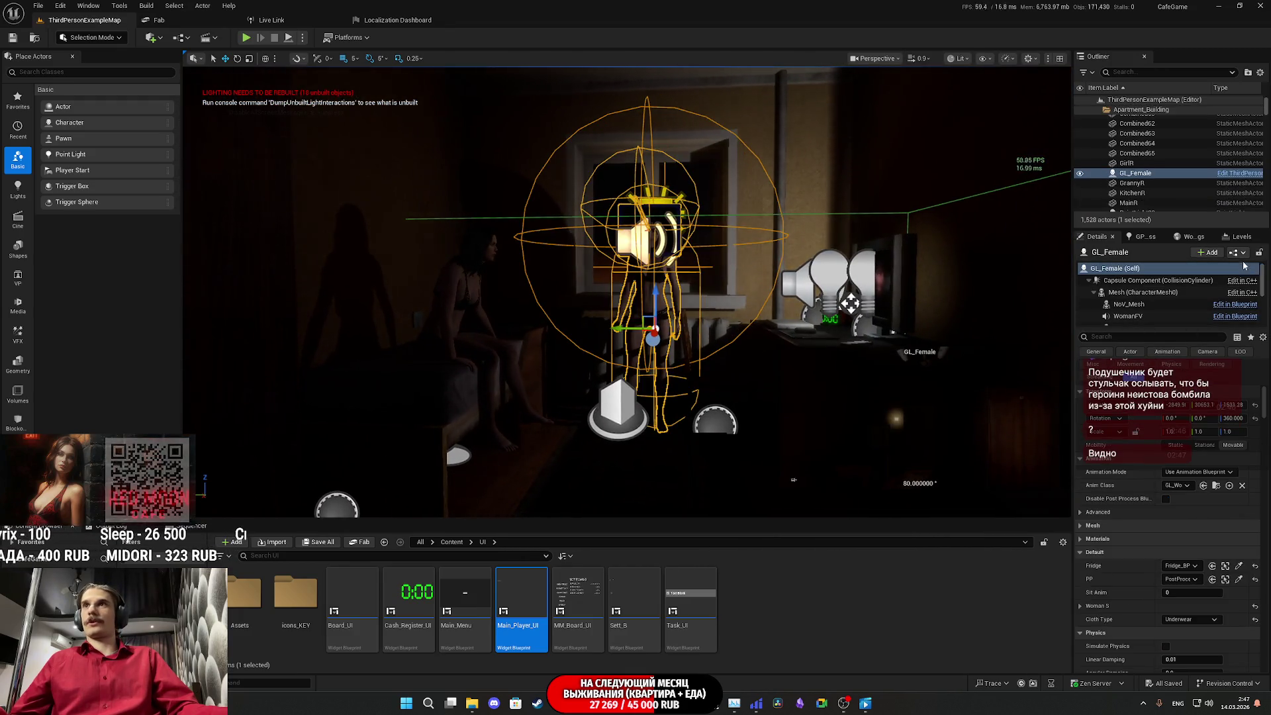
left_click(1236, 316)
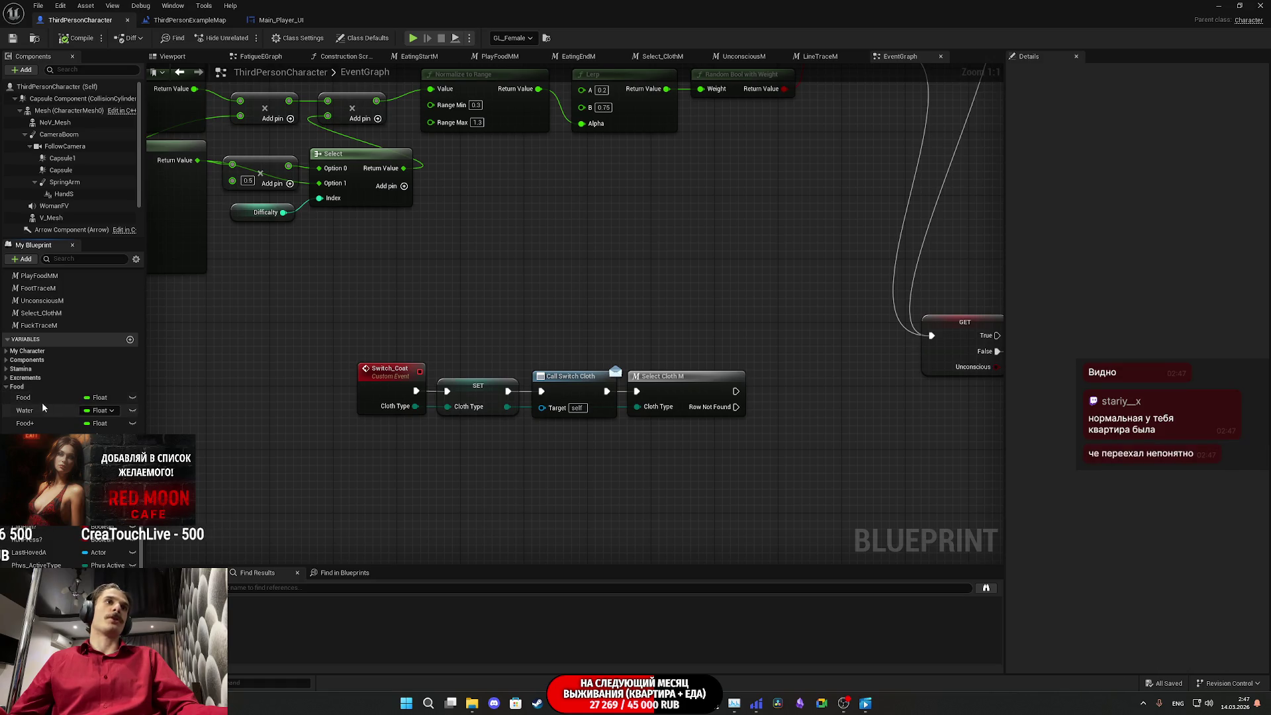
Step: In the Excrements group, set the Excrement variable's default value to 40.0 and close the Blueprint editor
left_click(7, 370)
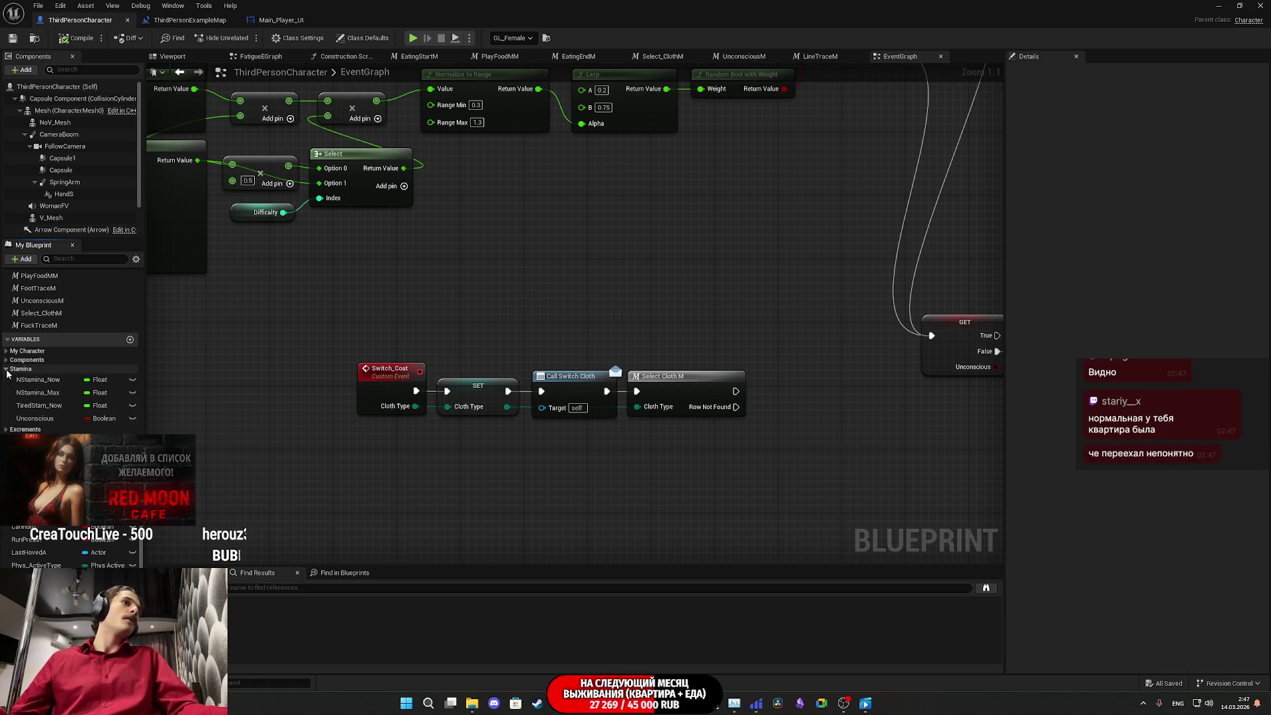
left_click(7, 370)
left_click(7, 386)
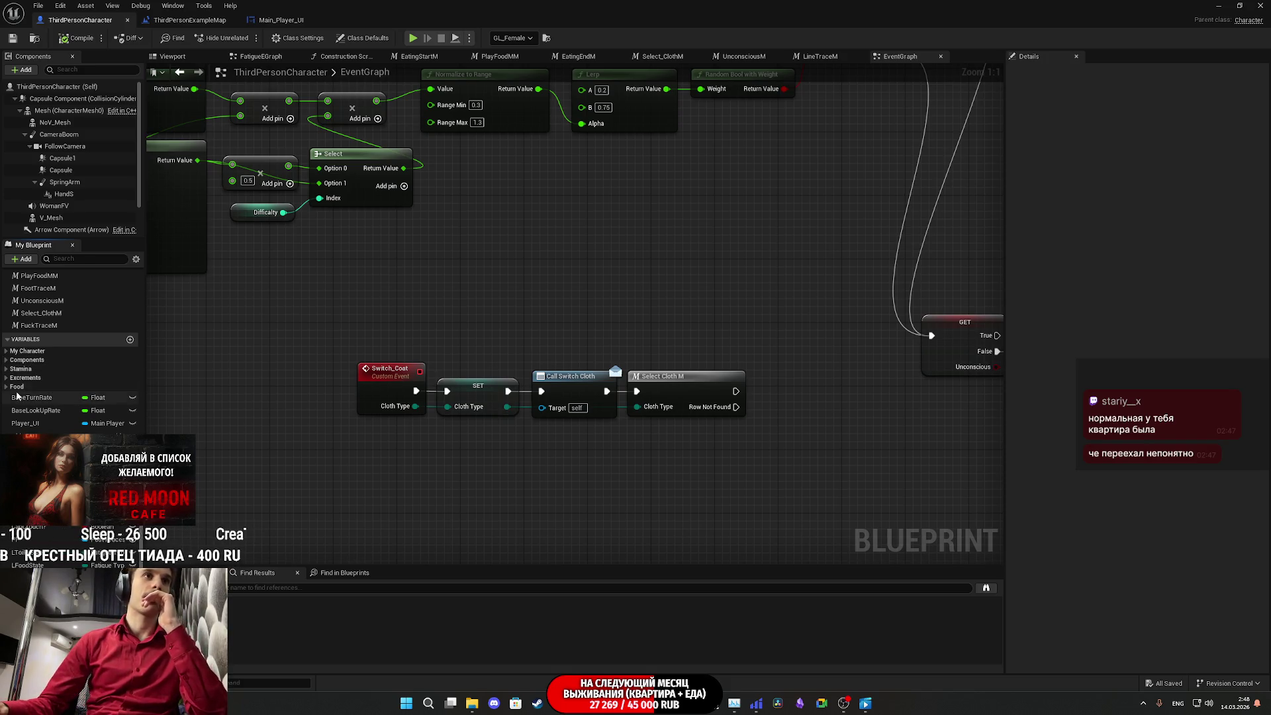
left_click(17, 387)
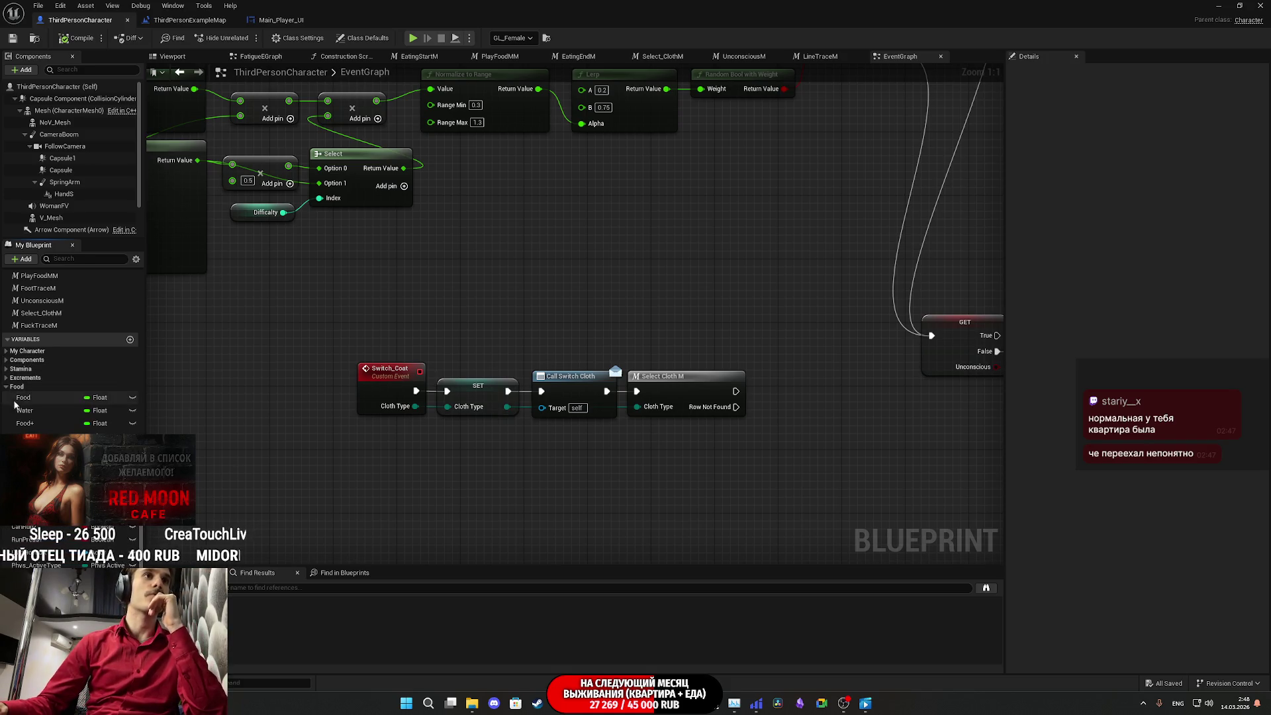
left_click(25, 378)
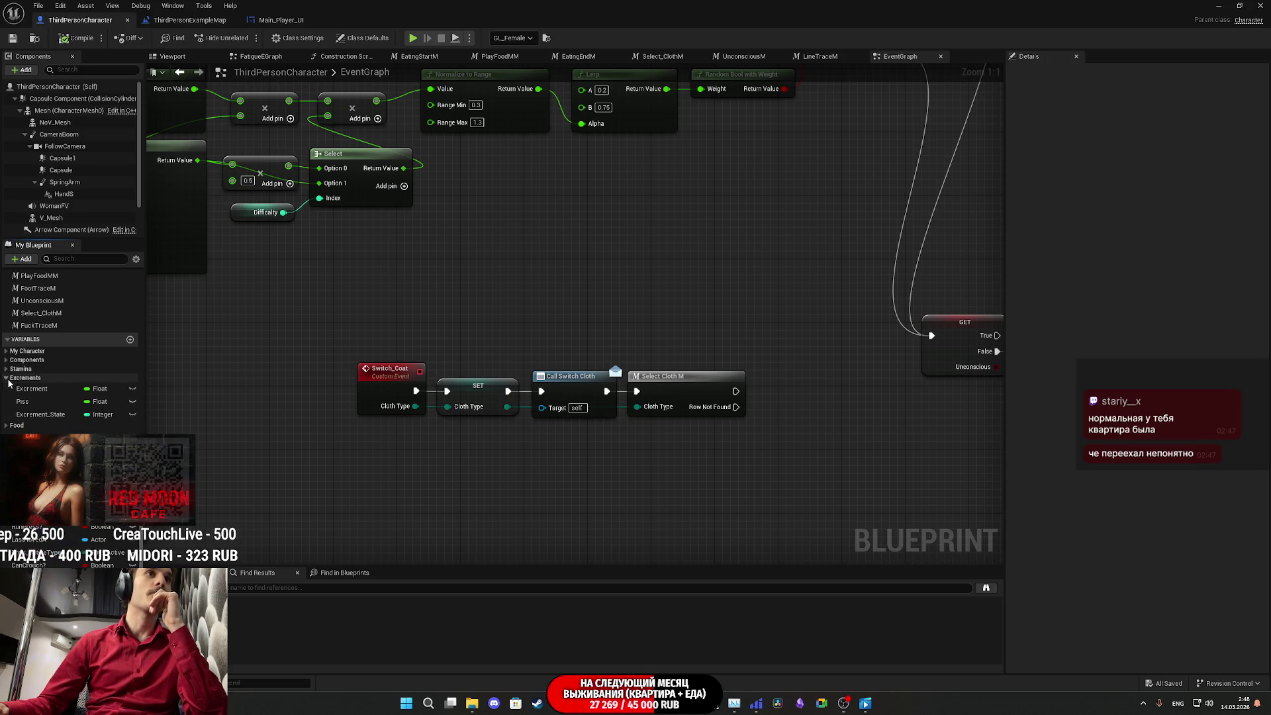
left_click(48, 400)
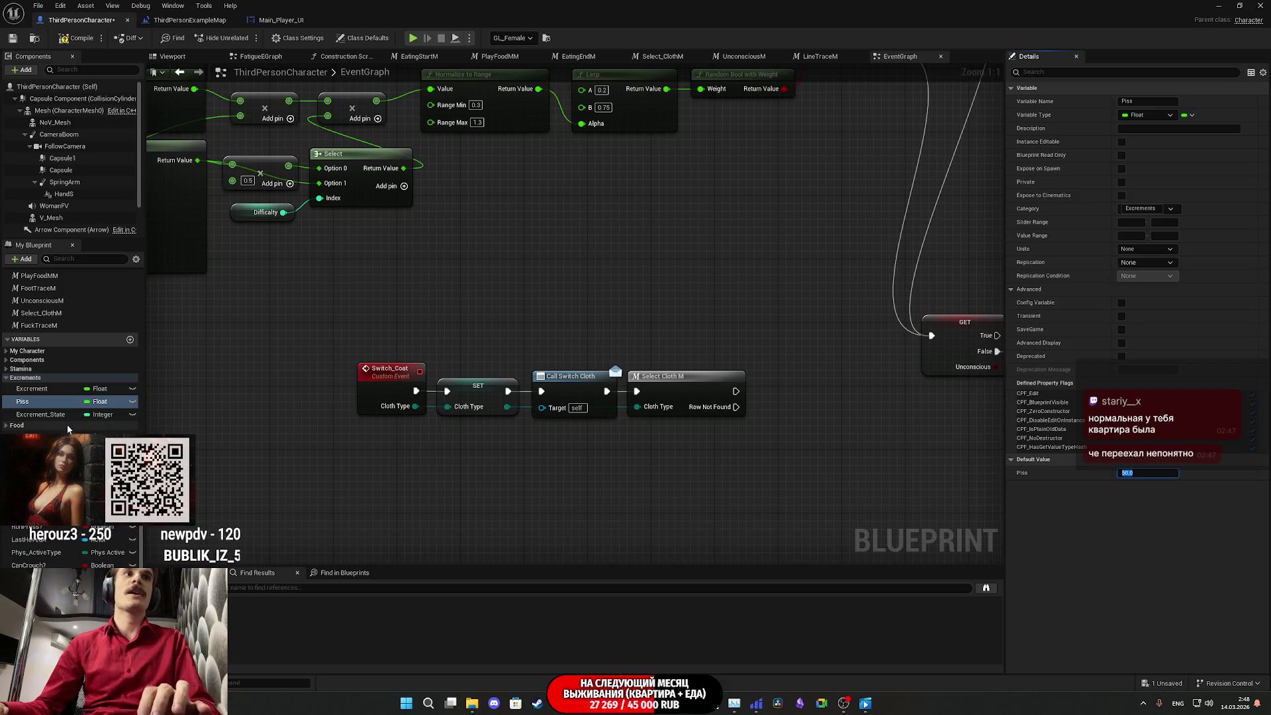
left_click(32, 389)
left_click(1141, 474)
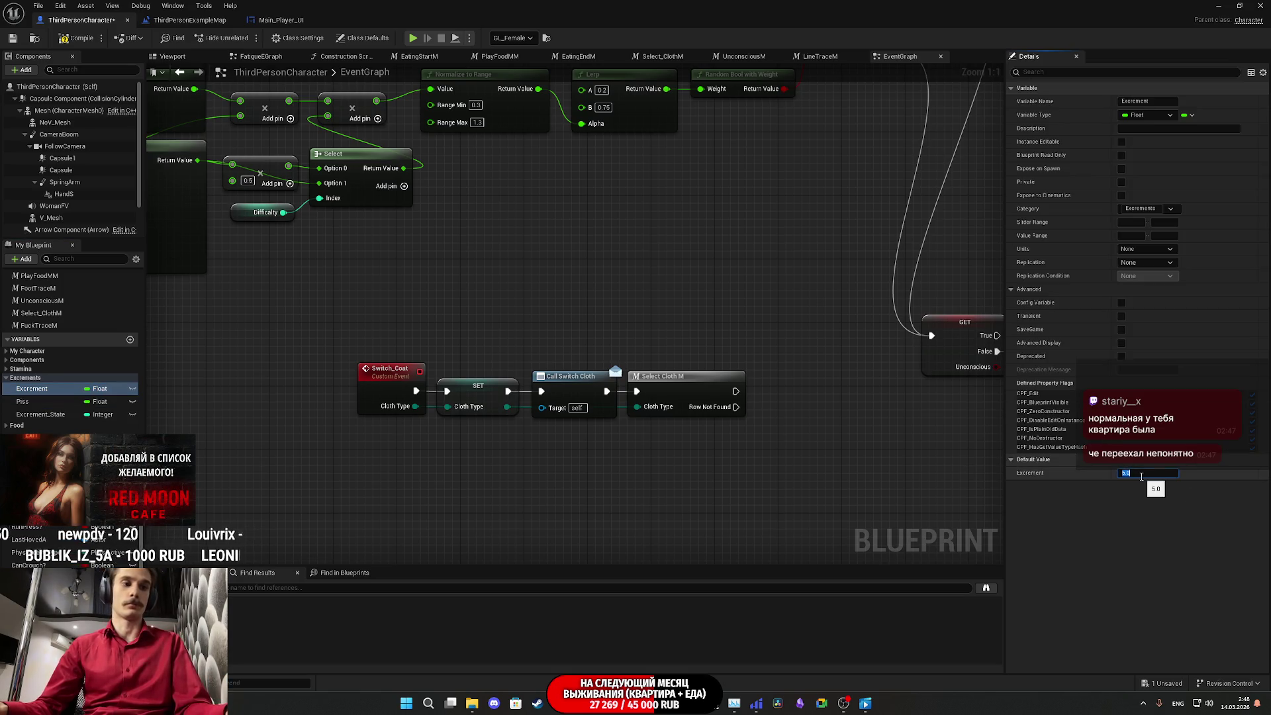
key("Return")
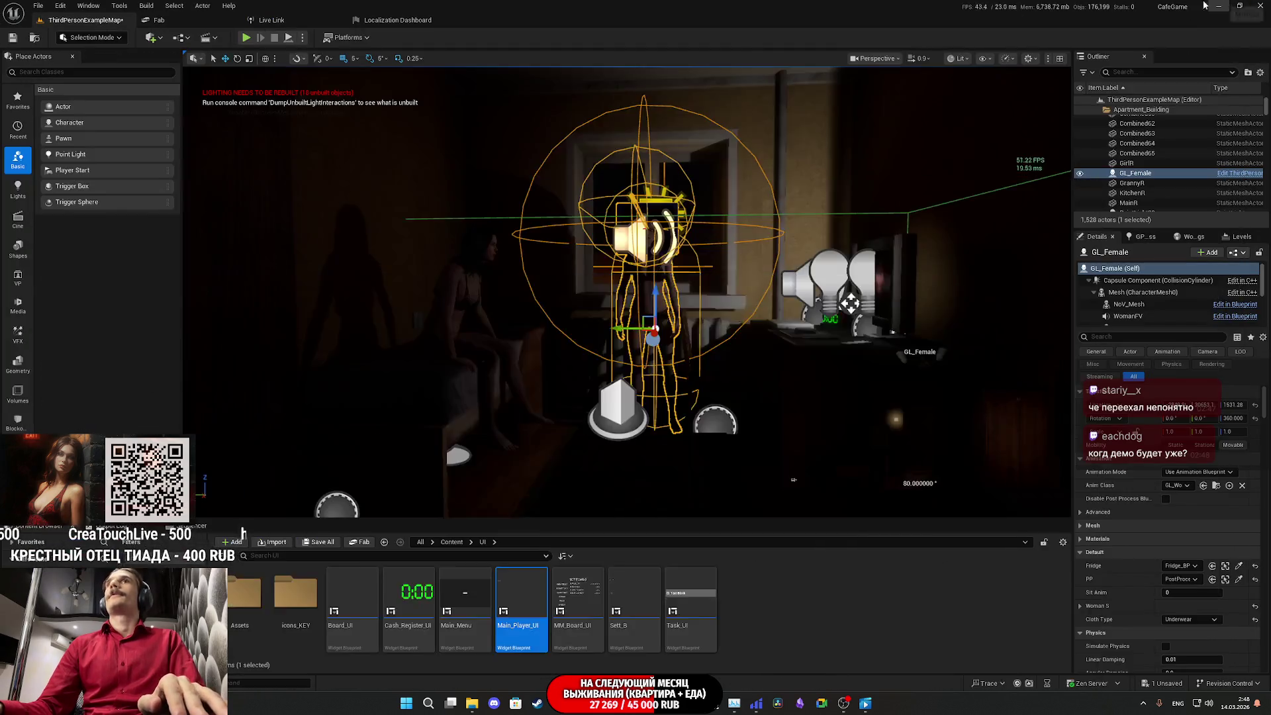
left_click(1219, 5)
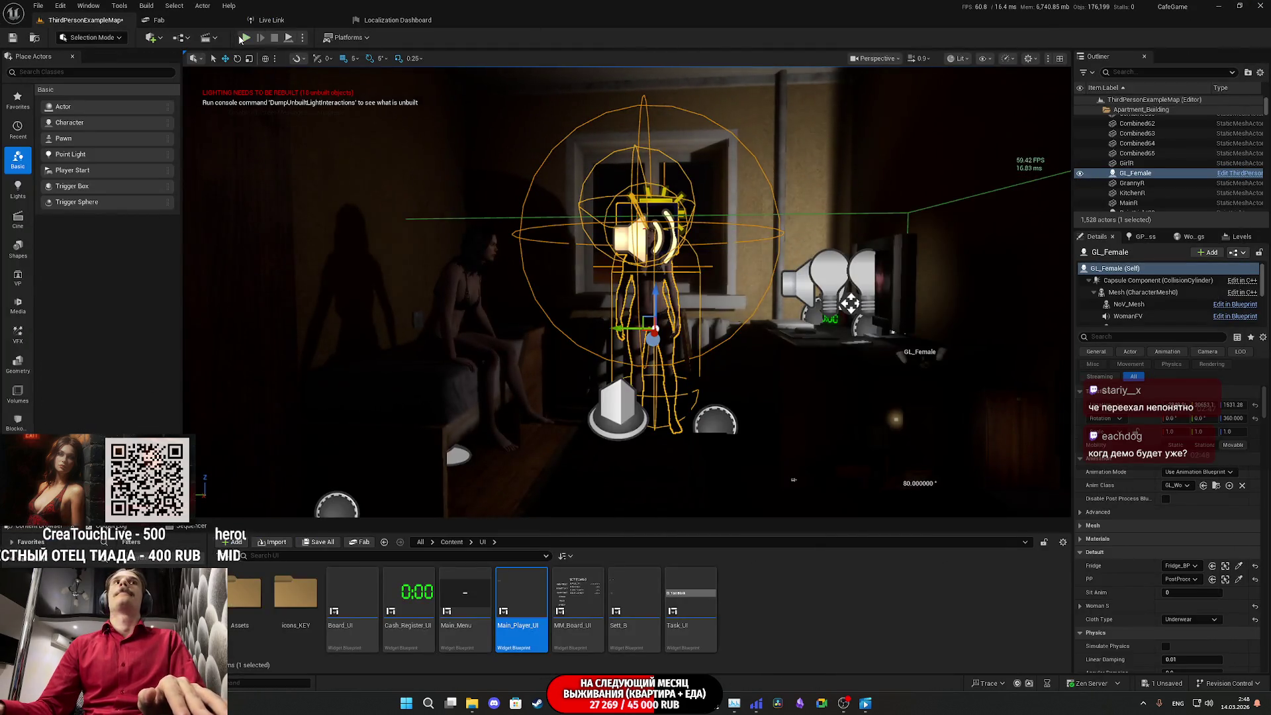
Step: Start a play-test, switch on the toilet light, and walk past the man down the hallway
key("alt+p")
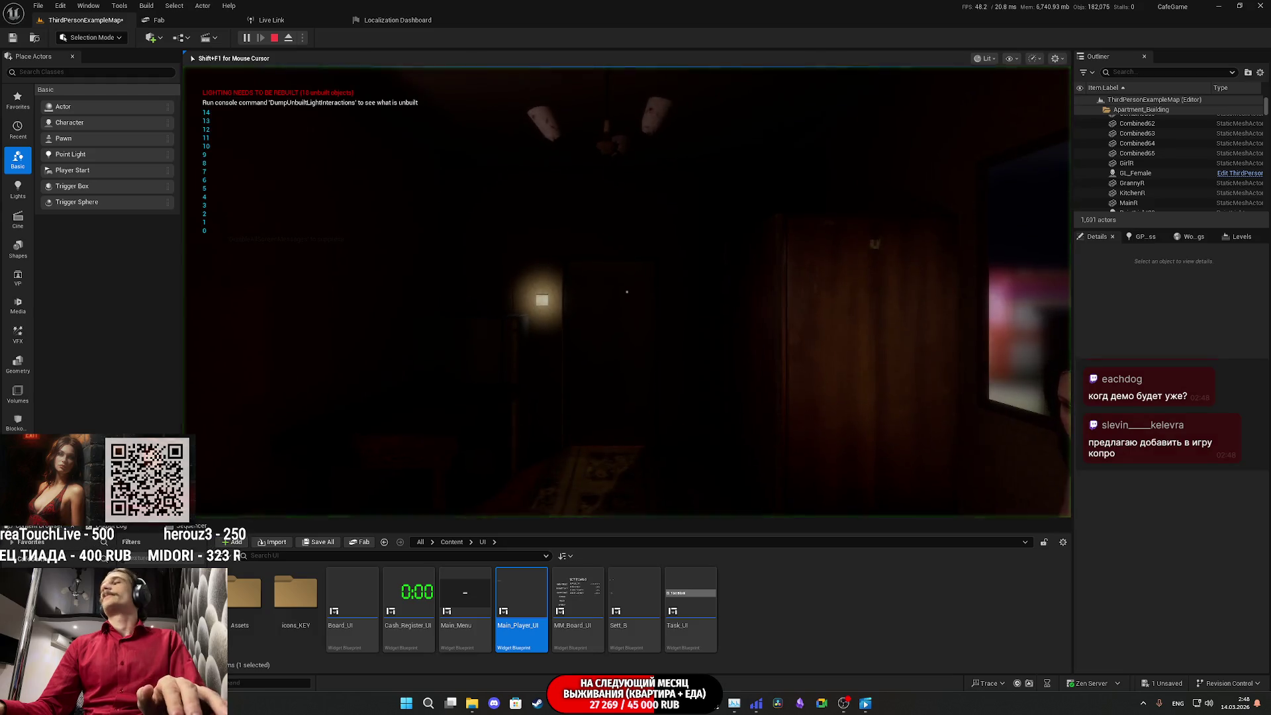
key("w")
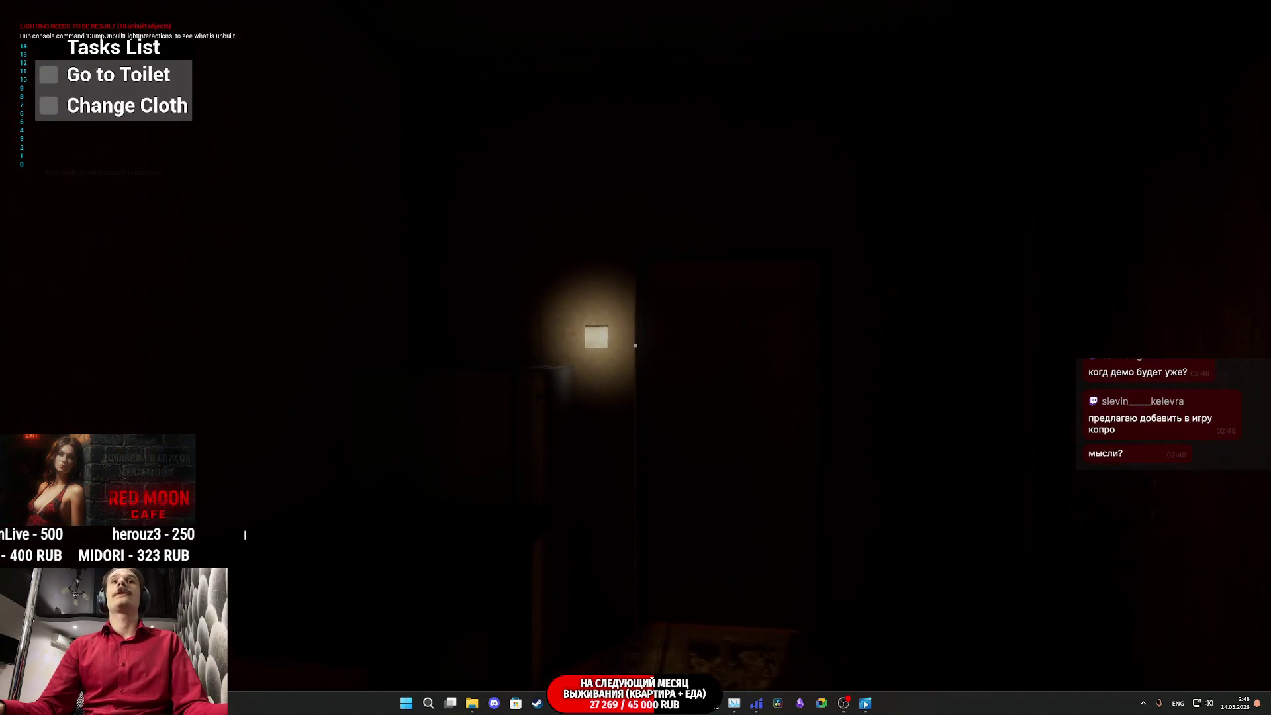
left_click(635, 345)
key("w")
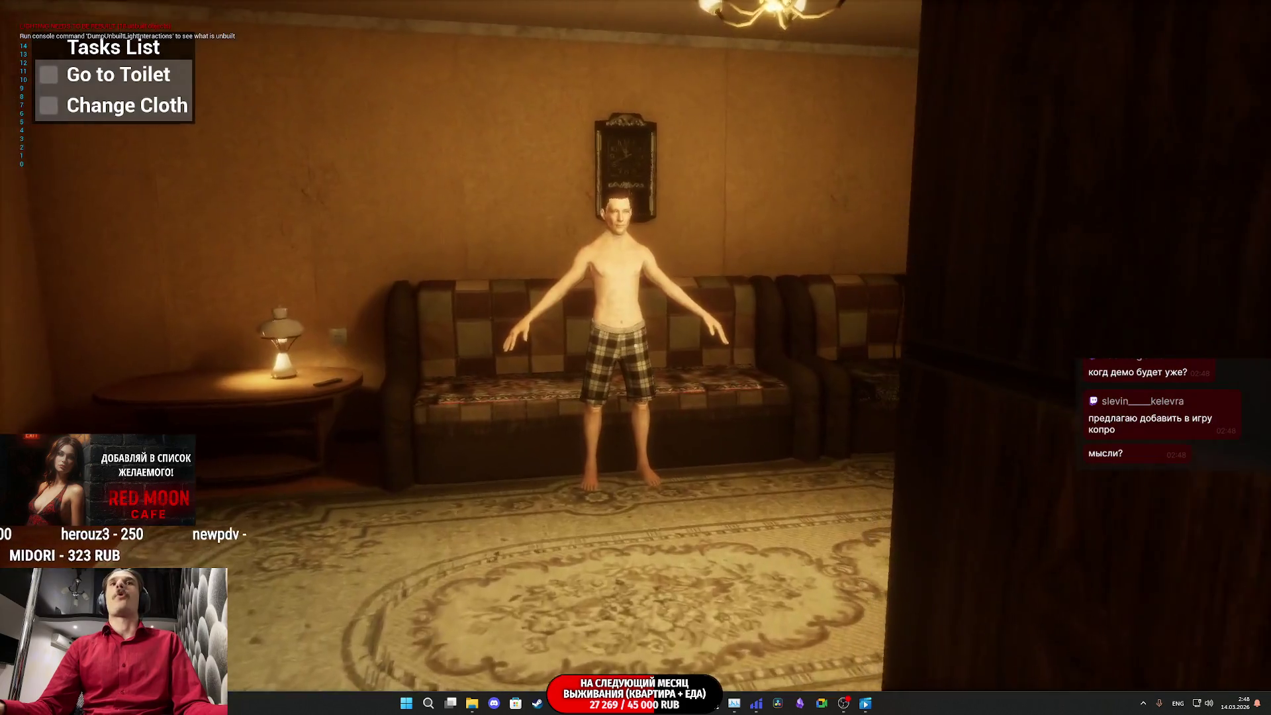
key("w")
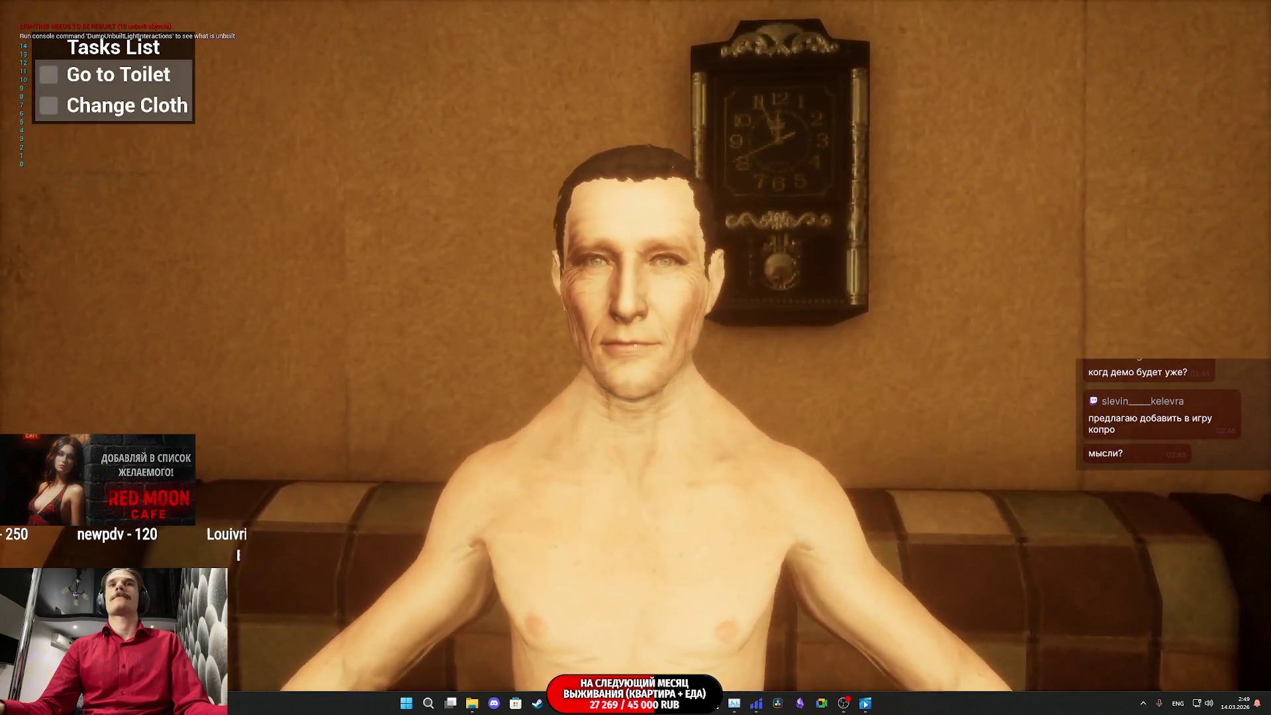
mouse_move(635, 345)
key("w")
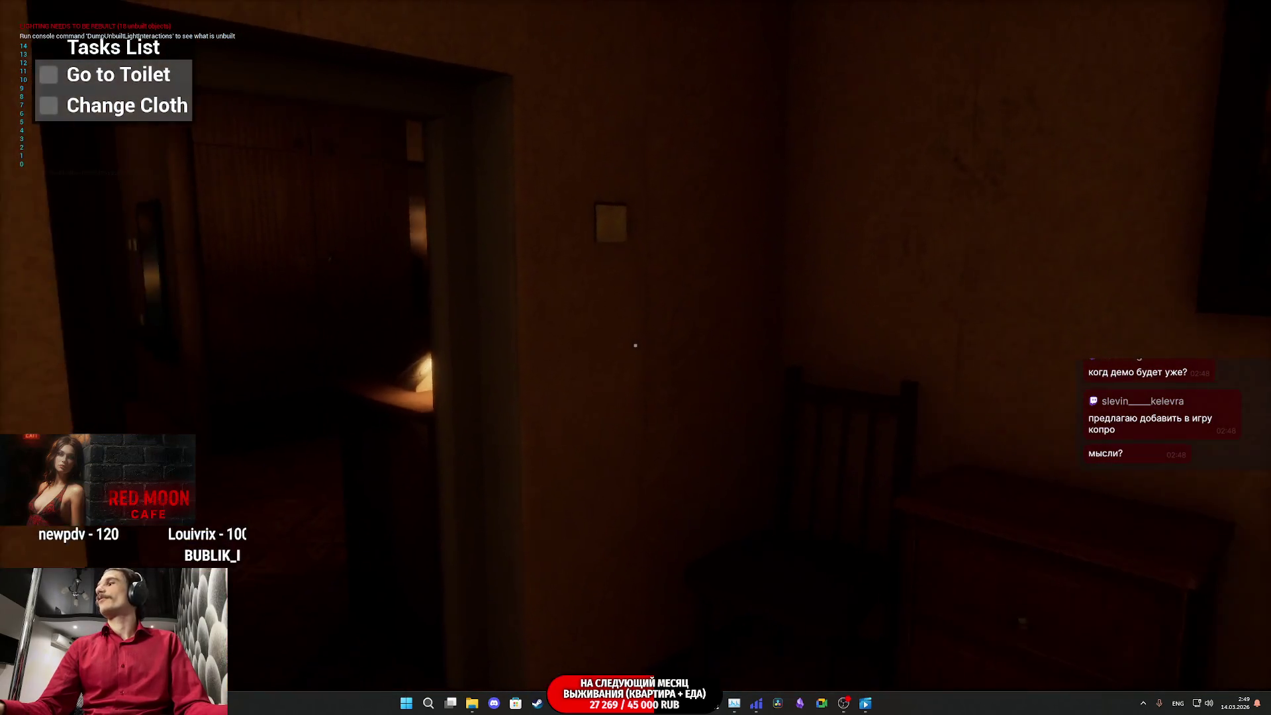
key("w")
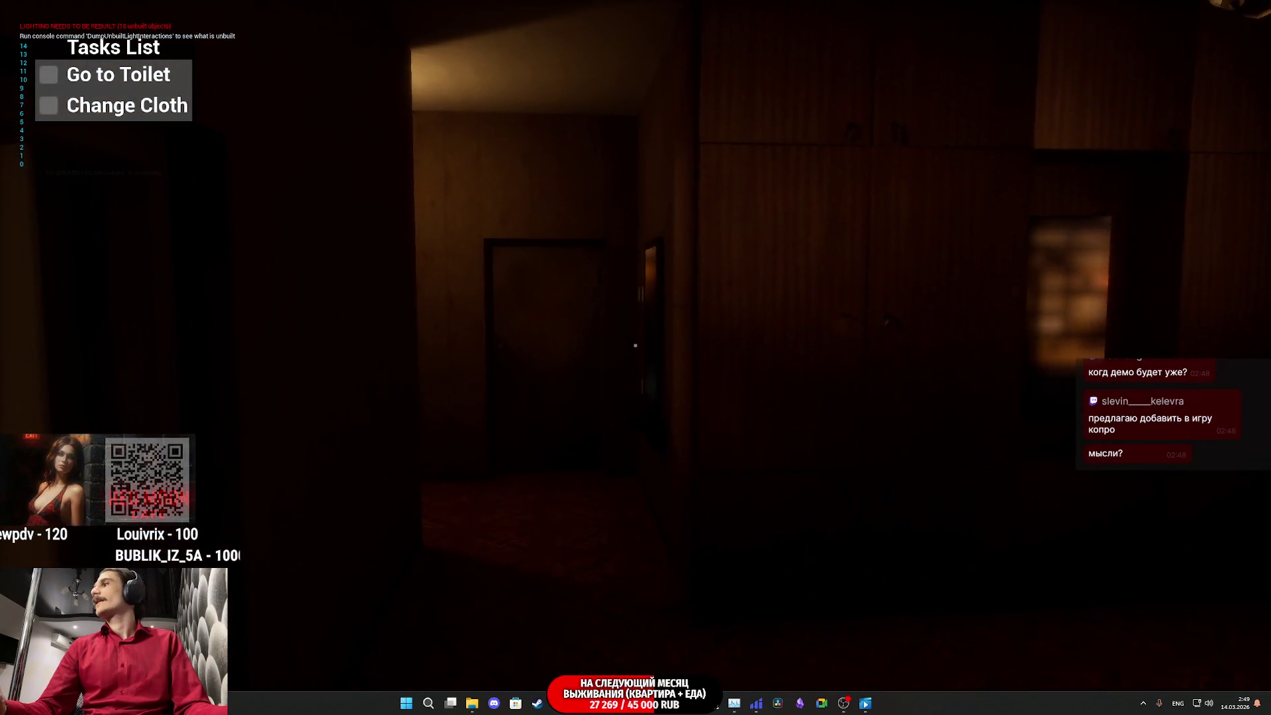
key("w")
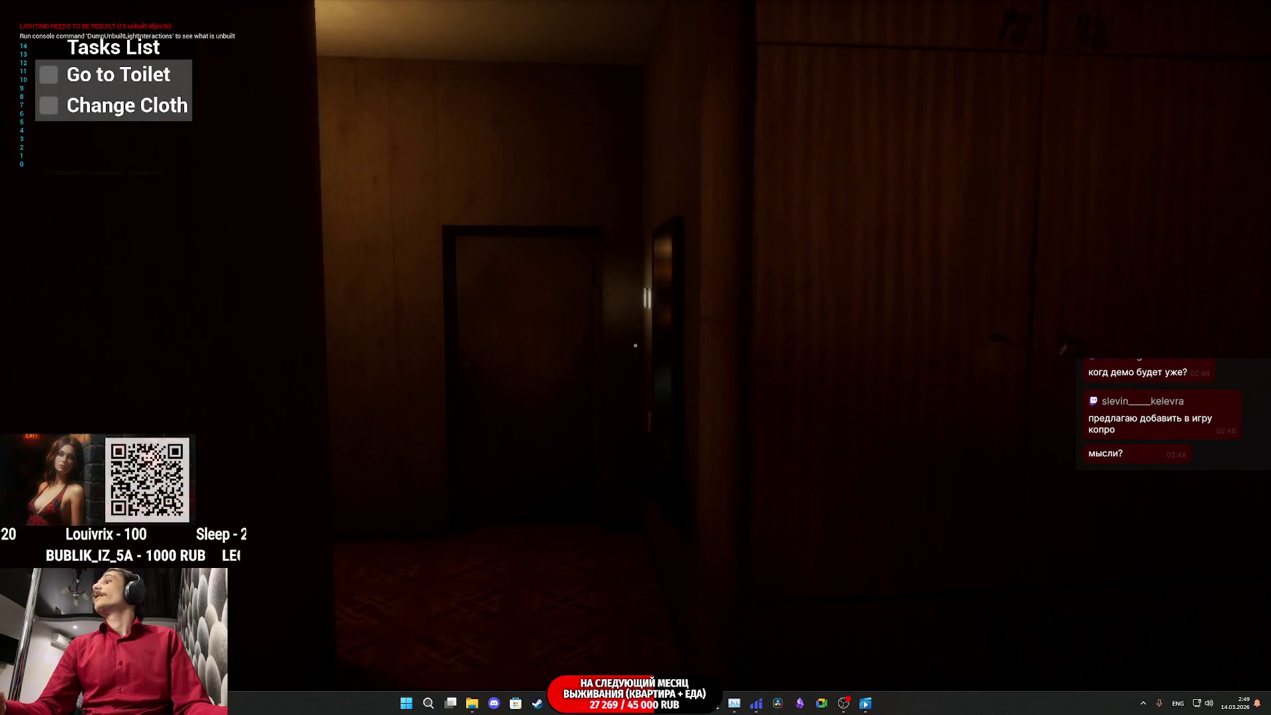
key("w")
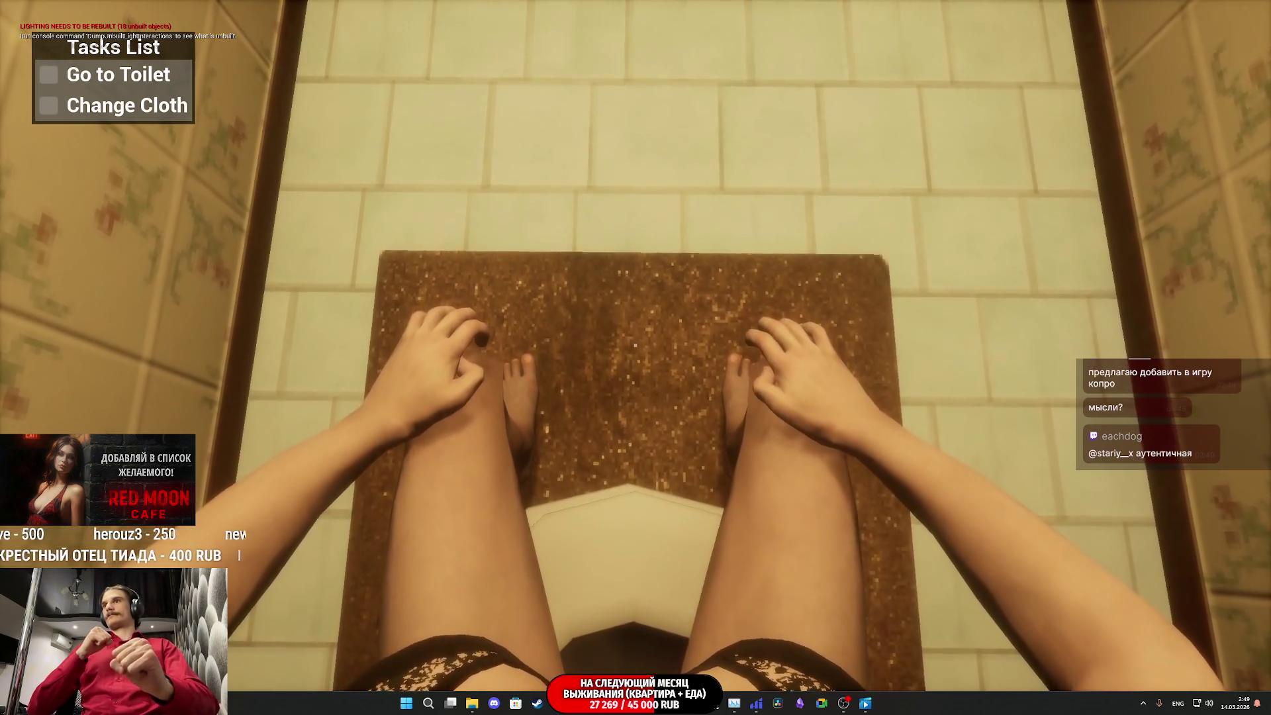
Step: Stand up from the toilet, walk into the lit bedroom toward the bed, then stop playing
key("e")
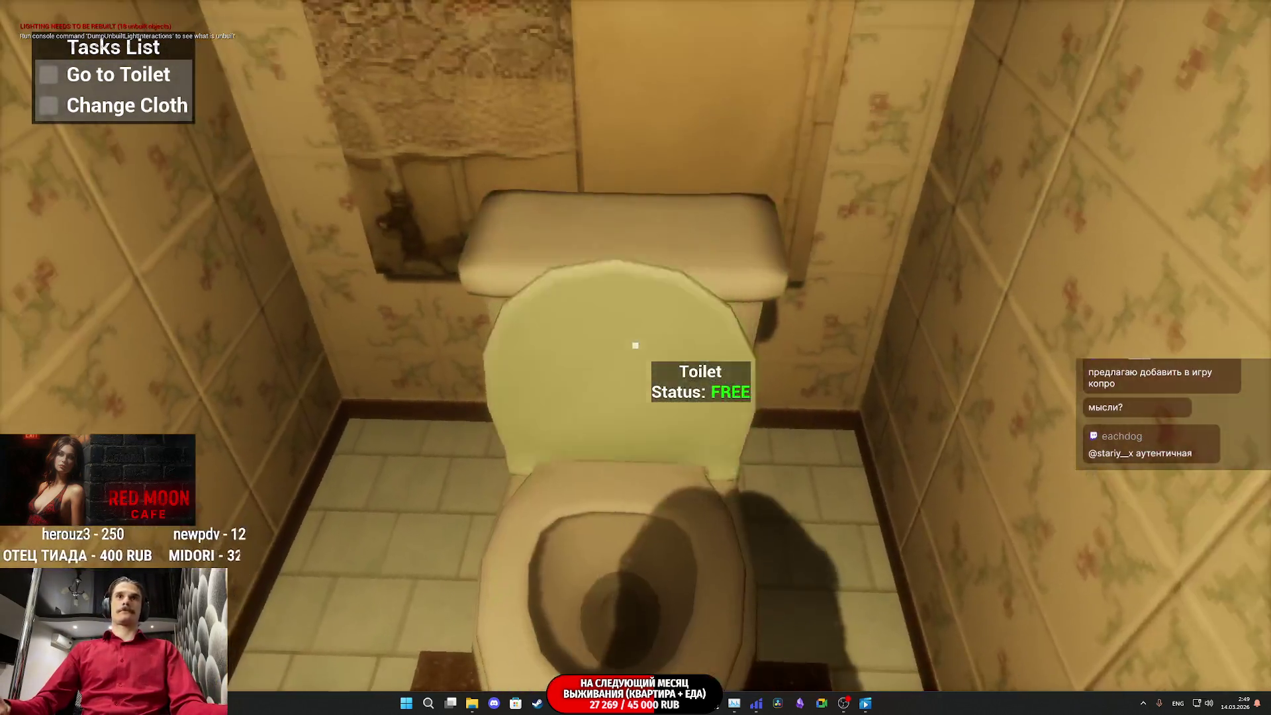
key("w")
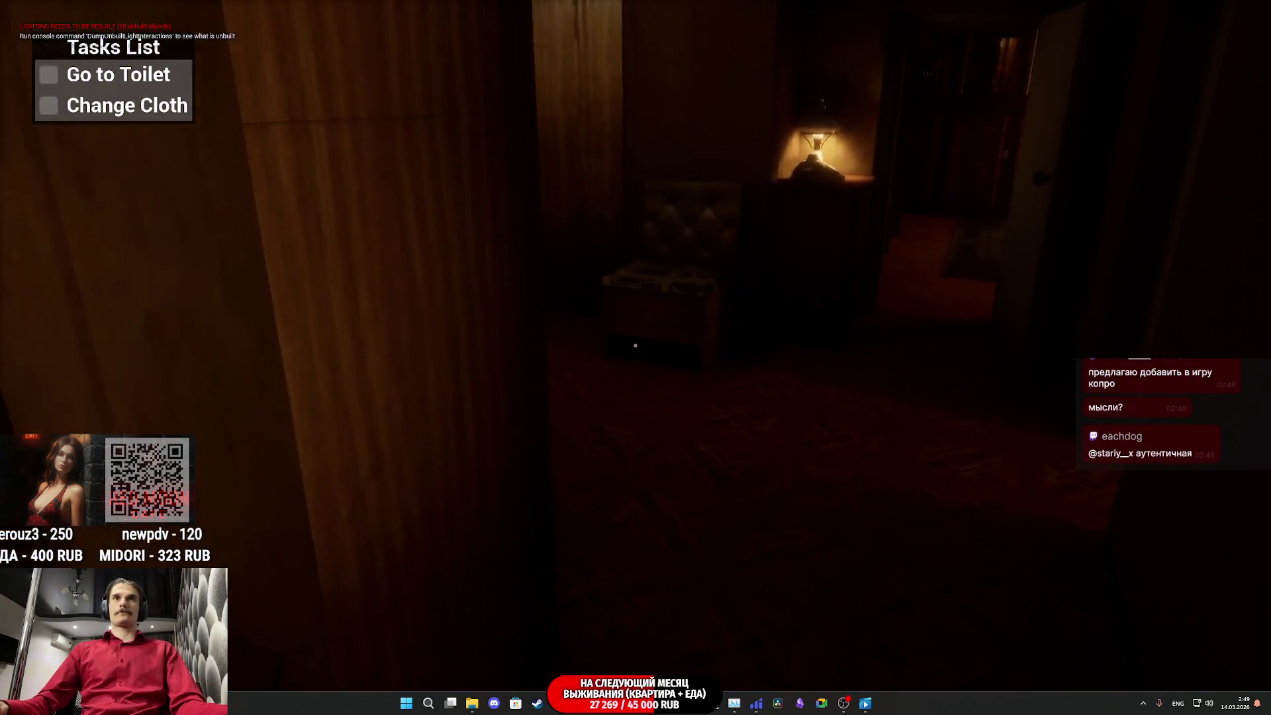
key("w")
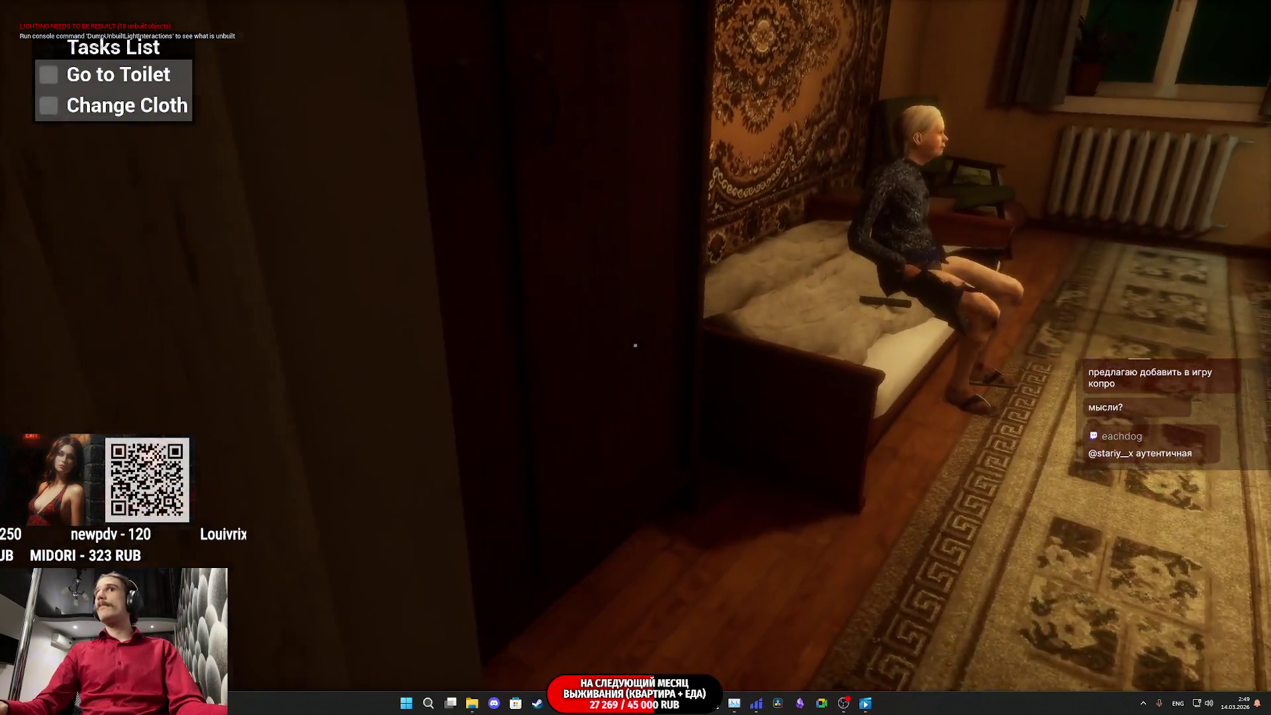
key("w")
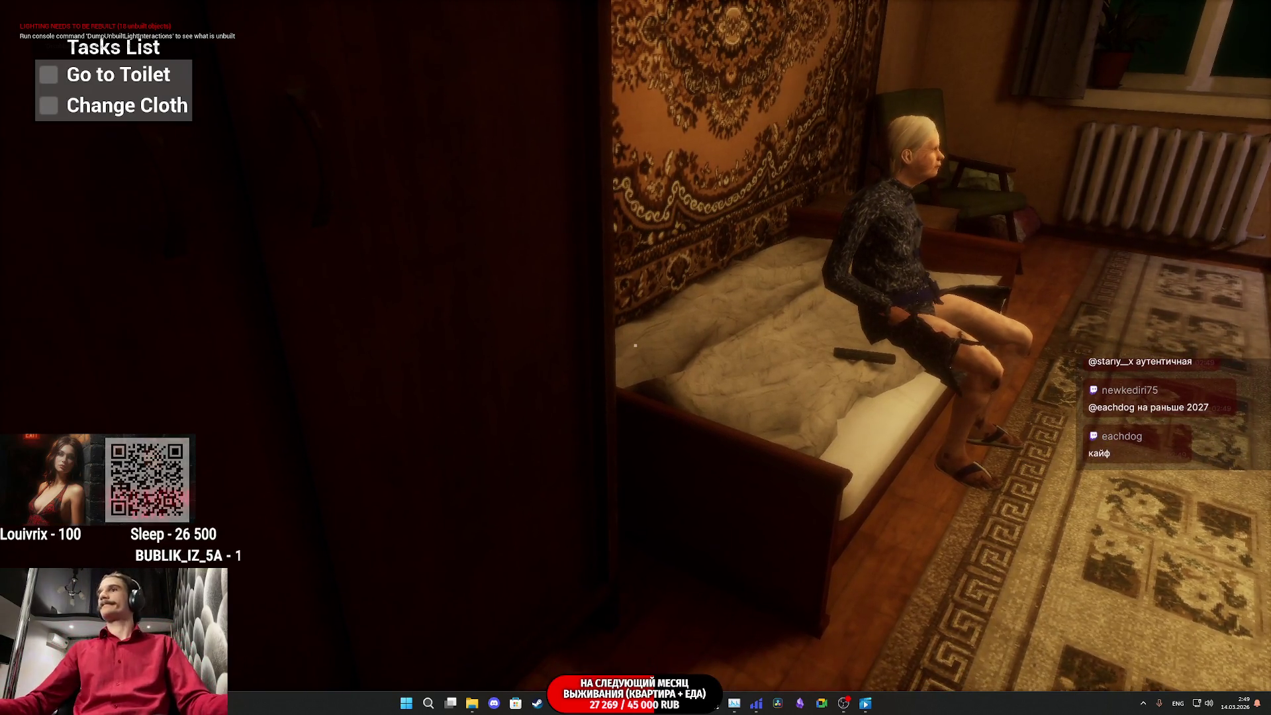
key("F8")
key("Escape")
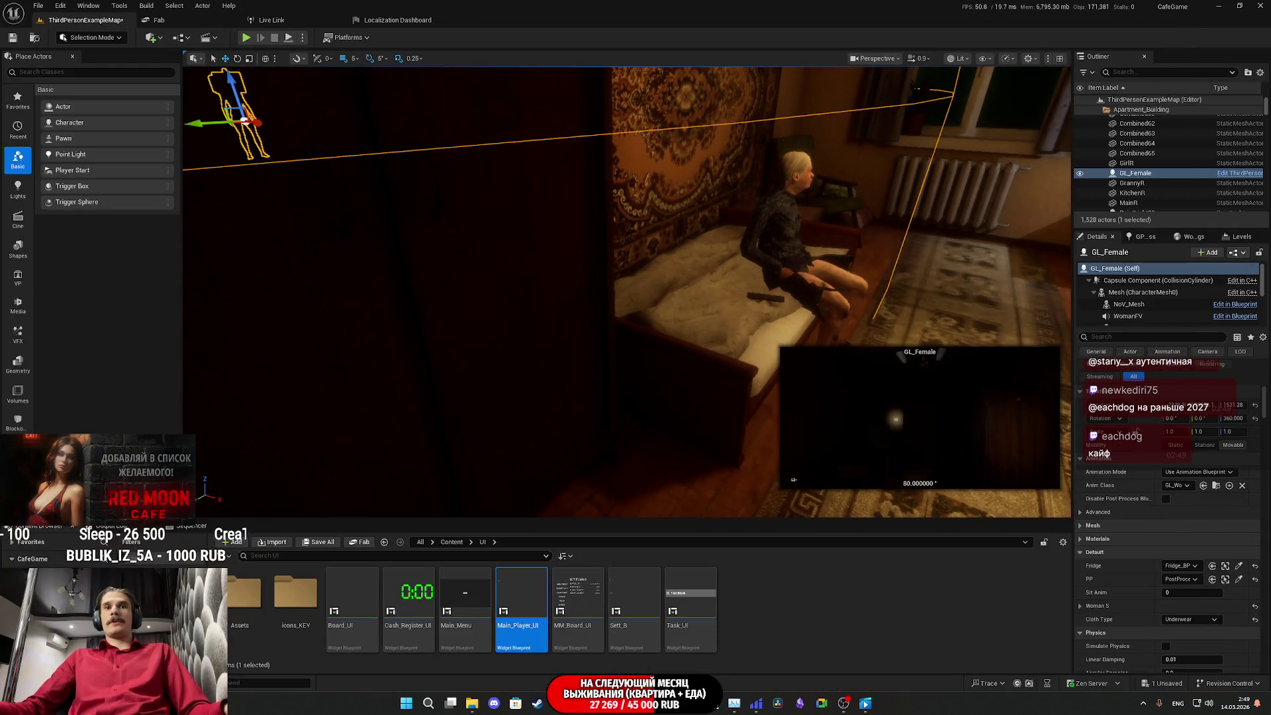
Step: Switch to the level blueprint graph and compile and save it
left_click(633, 659)
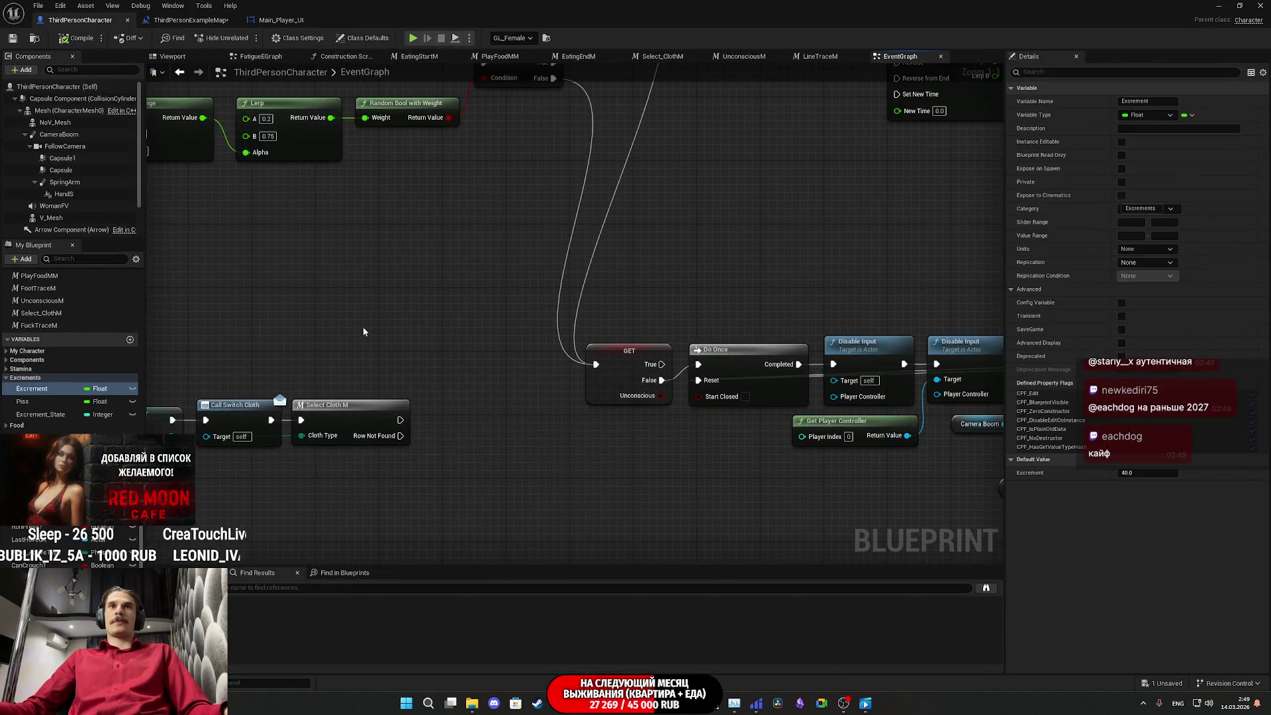
scroll(657, 310, "up", 1)
left_click(190, 19)
key("ctrl+s")
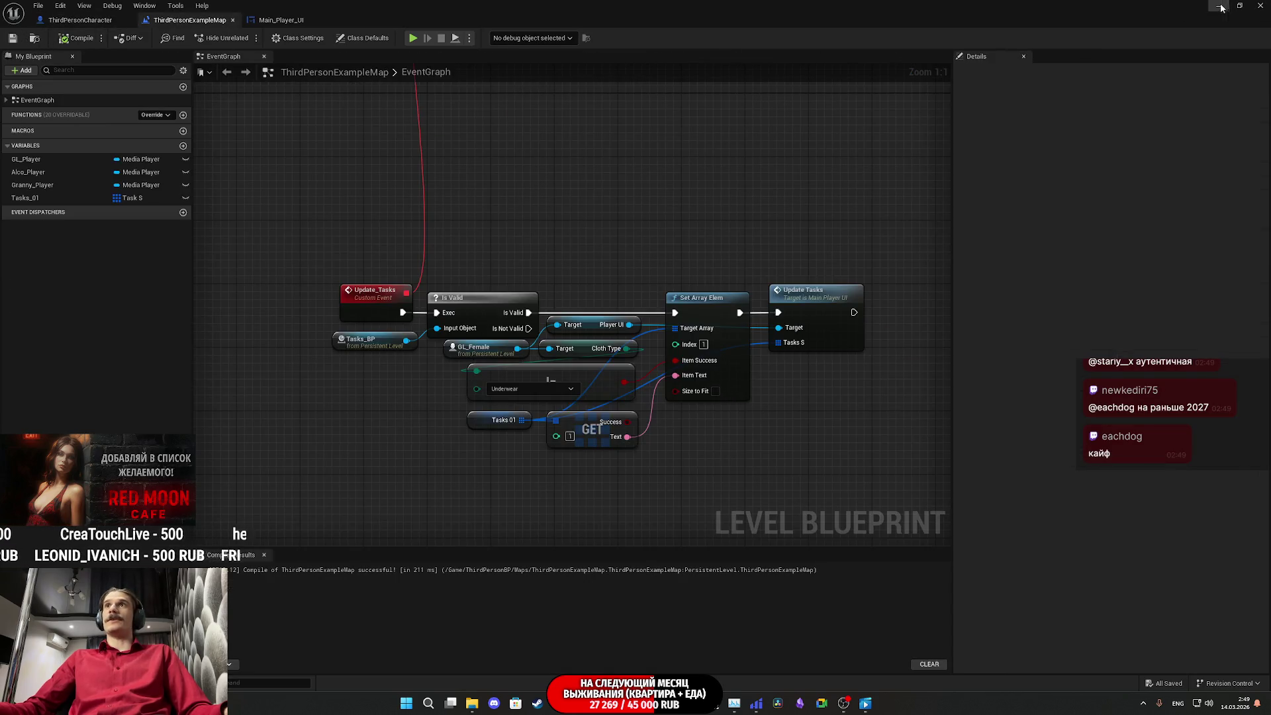
Step: Back in the level editor, select the Toilet_BP3 actor and open its Toilet_BP Blueprint
key("alt+Tab")
left_click_drag(627, 292, 636, 292)
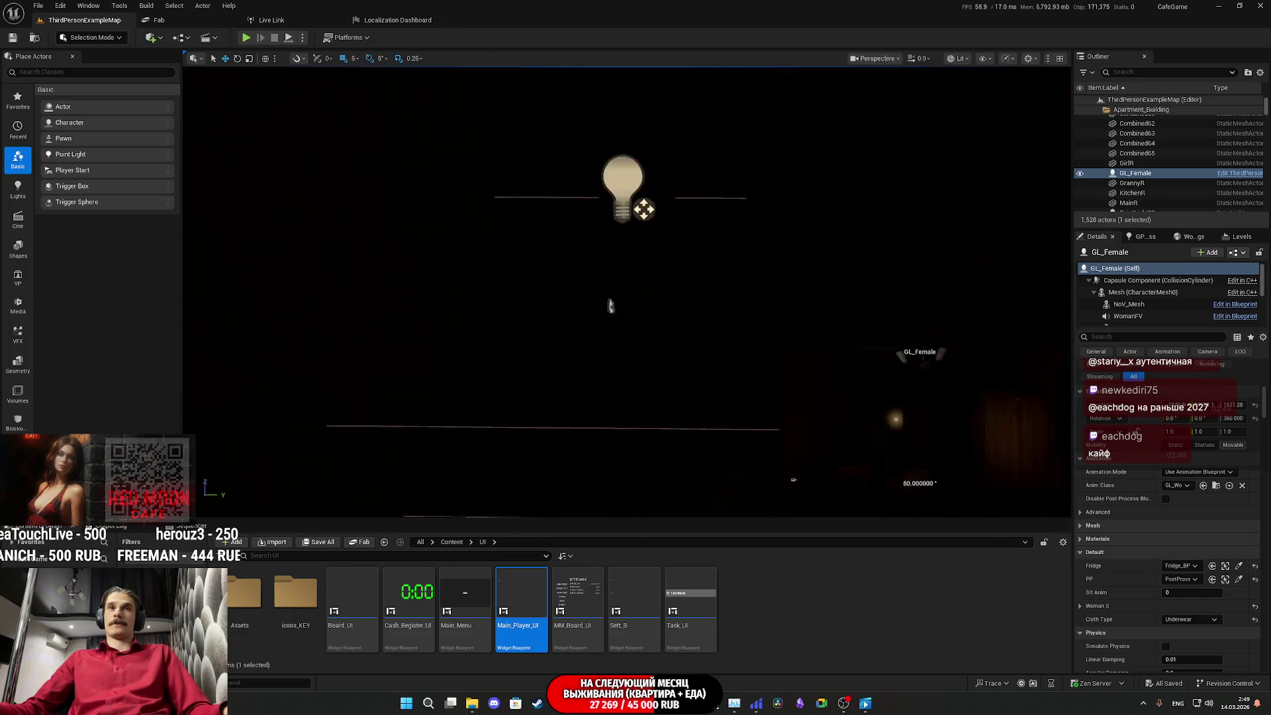
left_click(659, 308)
left_click(1234, 253)
left_click(1198, 280)
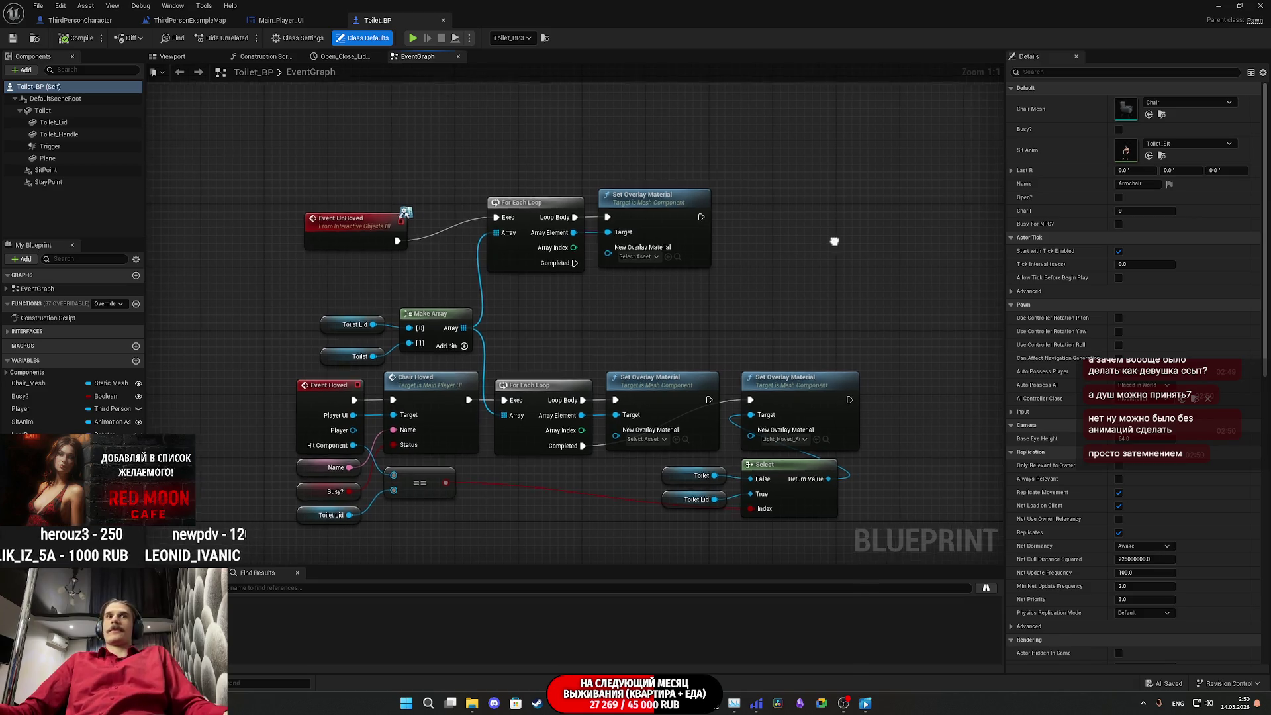
Step: Move the Event UnHoved nodes up beside the For Each Loop and save Toilet_BP
mouse_move(885, 257)
left_mouse_down()
mouse_move(491, 210)
mouse_move(540, 230)
mouse_move(482, 232)
mouse_move(523, 224)
left_mouse_up()
left_click(607, 200)
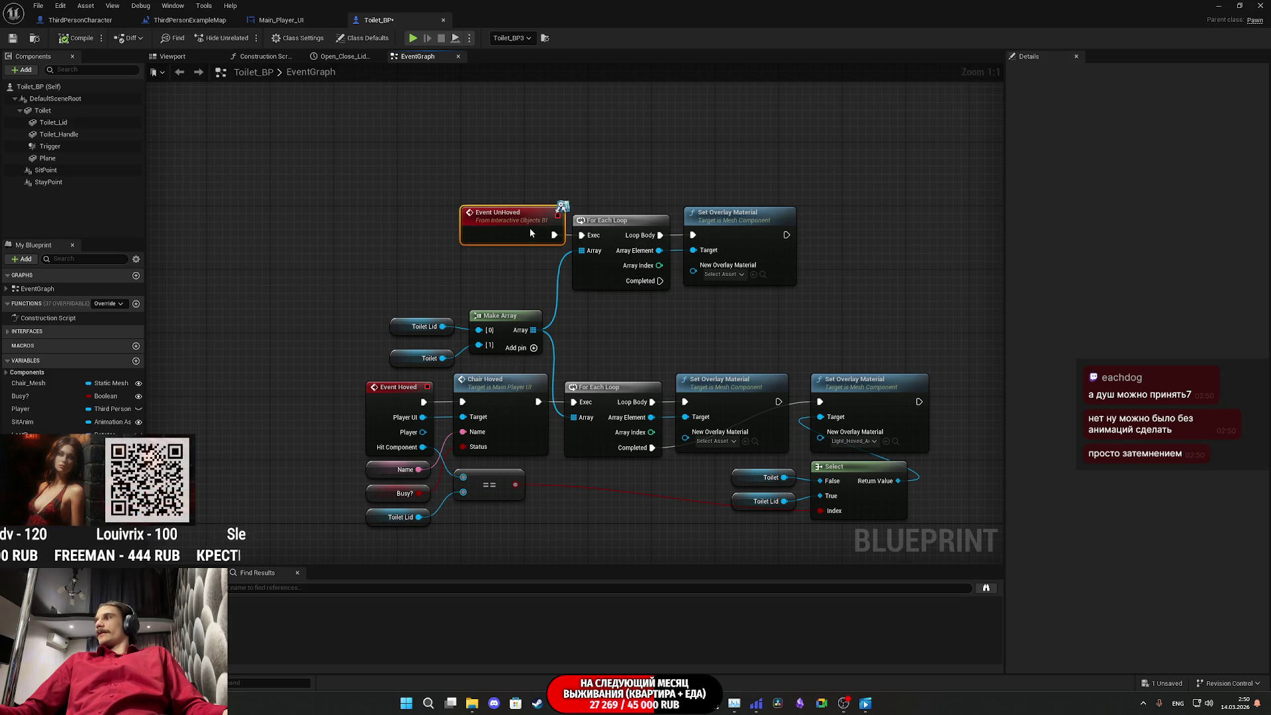
left_click_drag(531, 233, 504, 233)
left_click(679, 158)
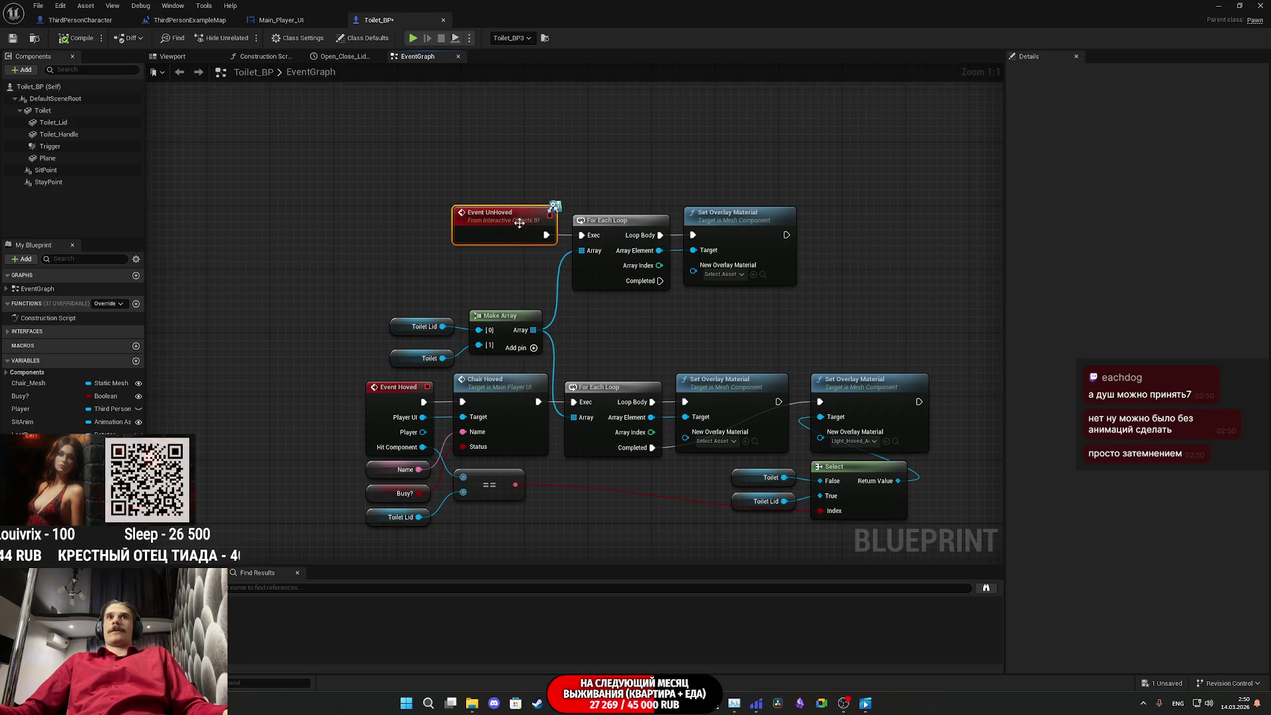
left_click_drag(720, 159, 672, 159)
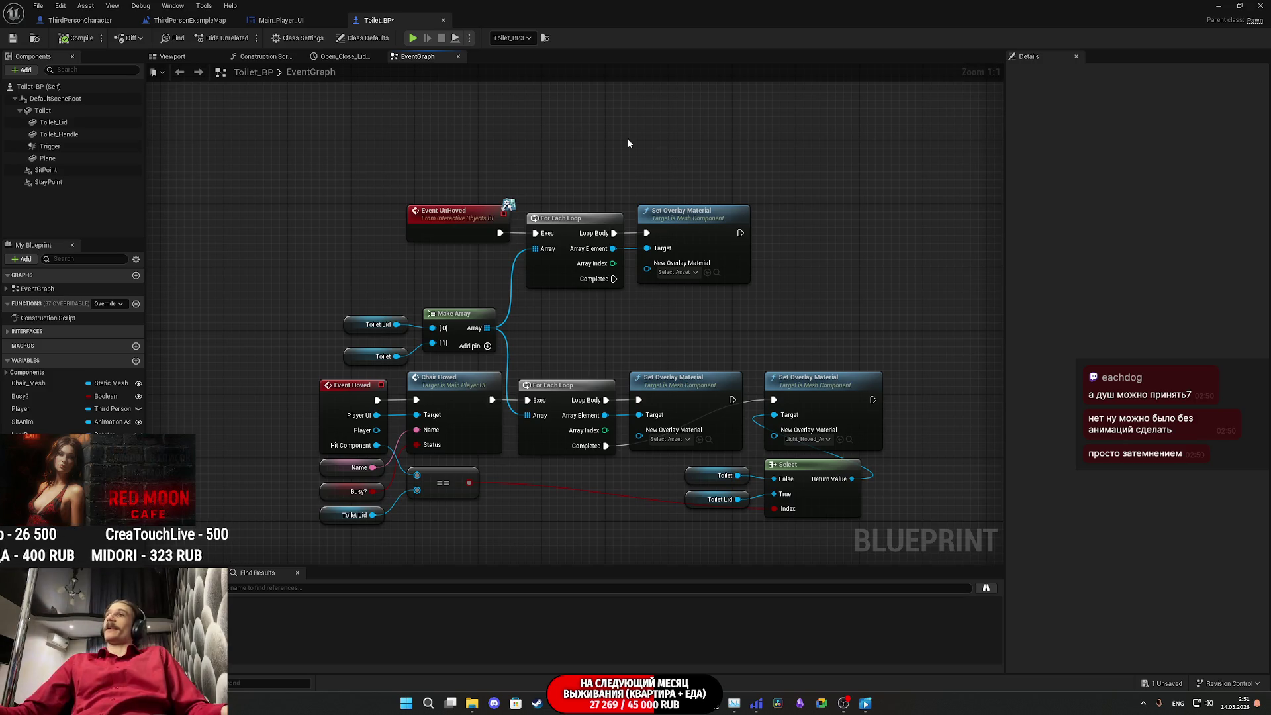
left_click(12, 38)
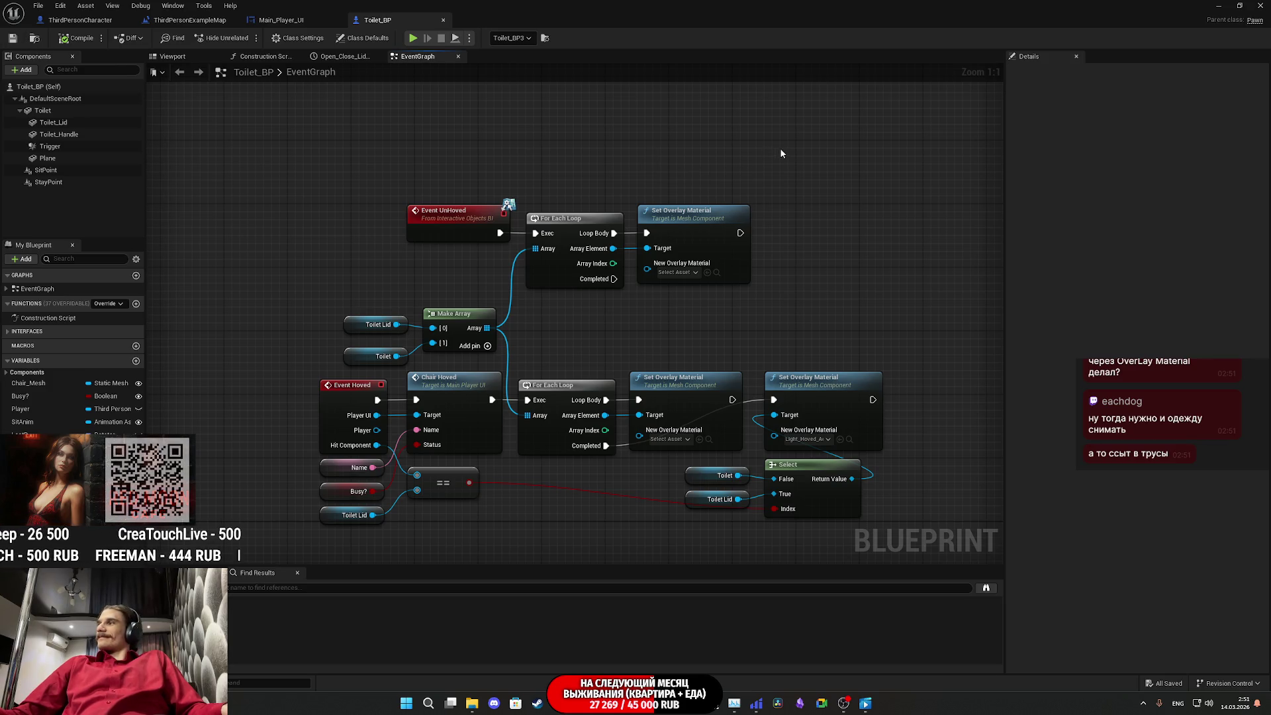
Step: Pan and zoom the graph to review the Event Hoved overlay material logic
left_click_drag(883, 186, 852, 189)
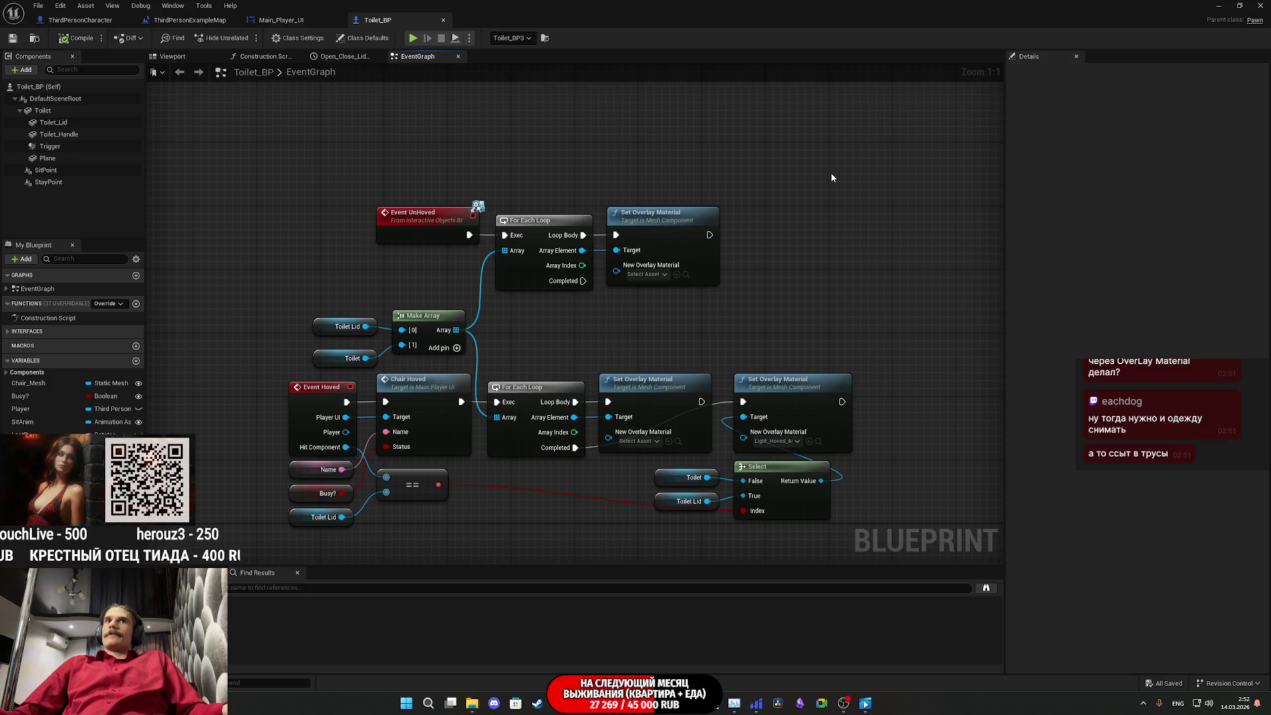
scroll(708, 193, "down", 3)
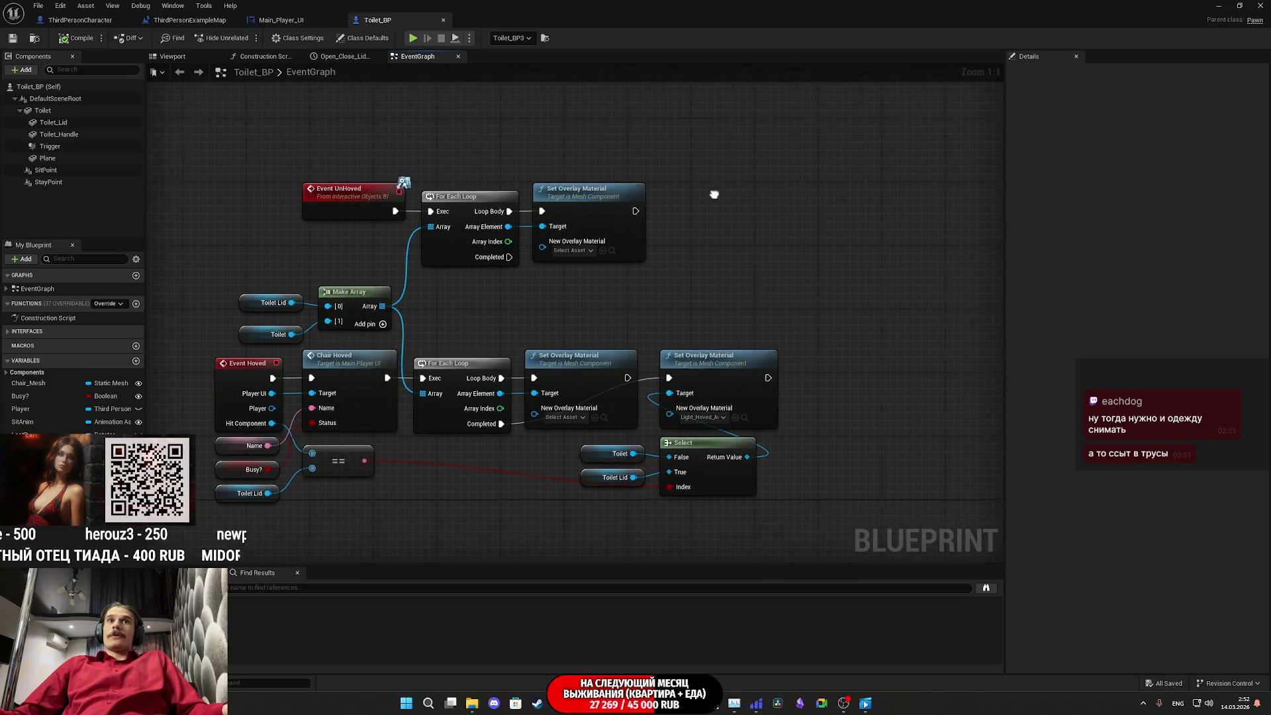
scroll(746, 241, "up", 2)
scroll(872, 204, "down", 3)
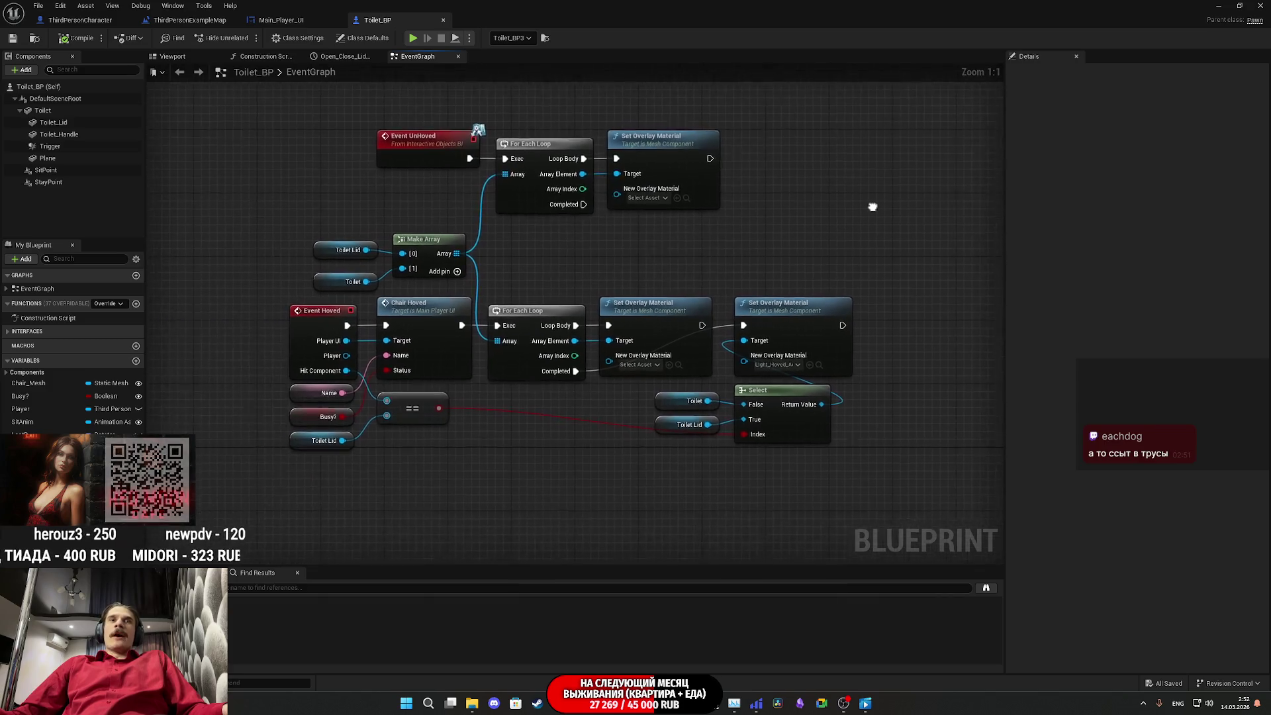
scroll(844, 310, "down", 2)
scroll(819, 297, "up", 6)
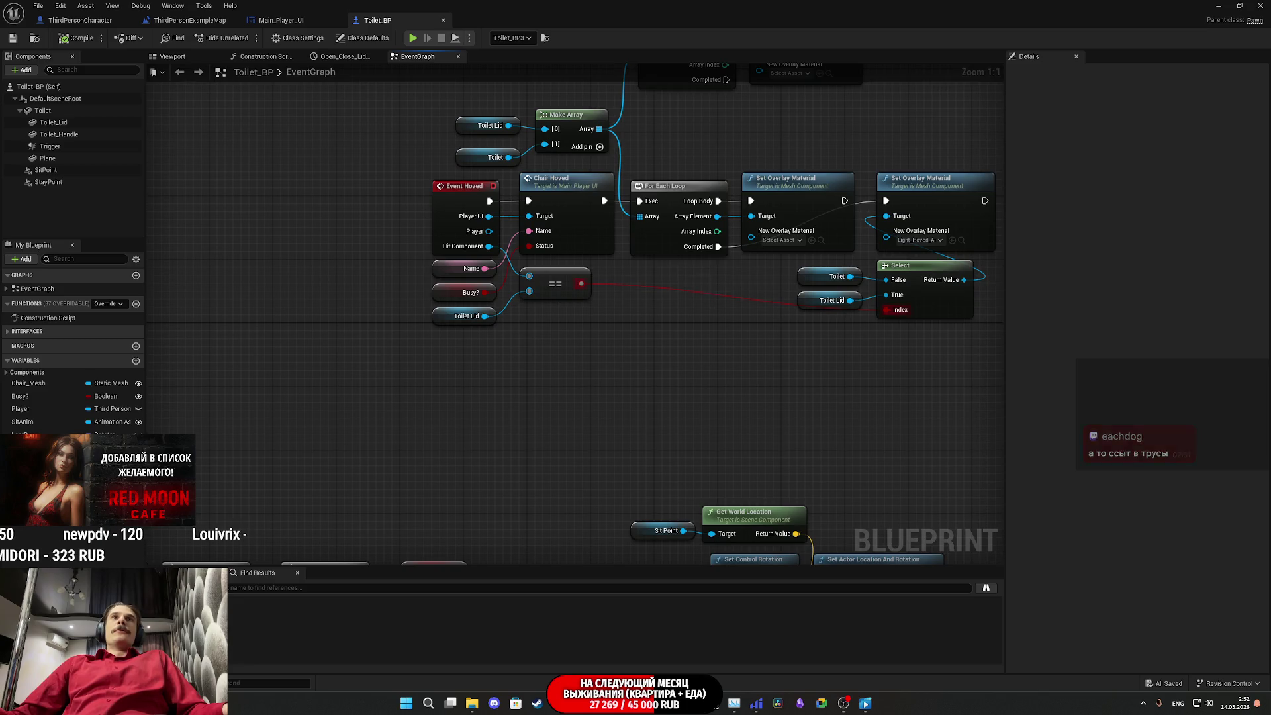
scroll(663, 348, "down", 5)
scroll(535, 335, "up", 4)
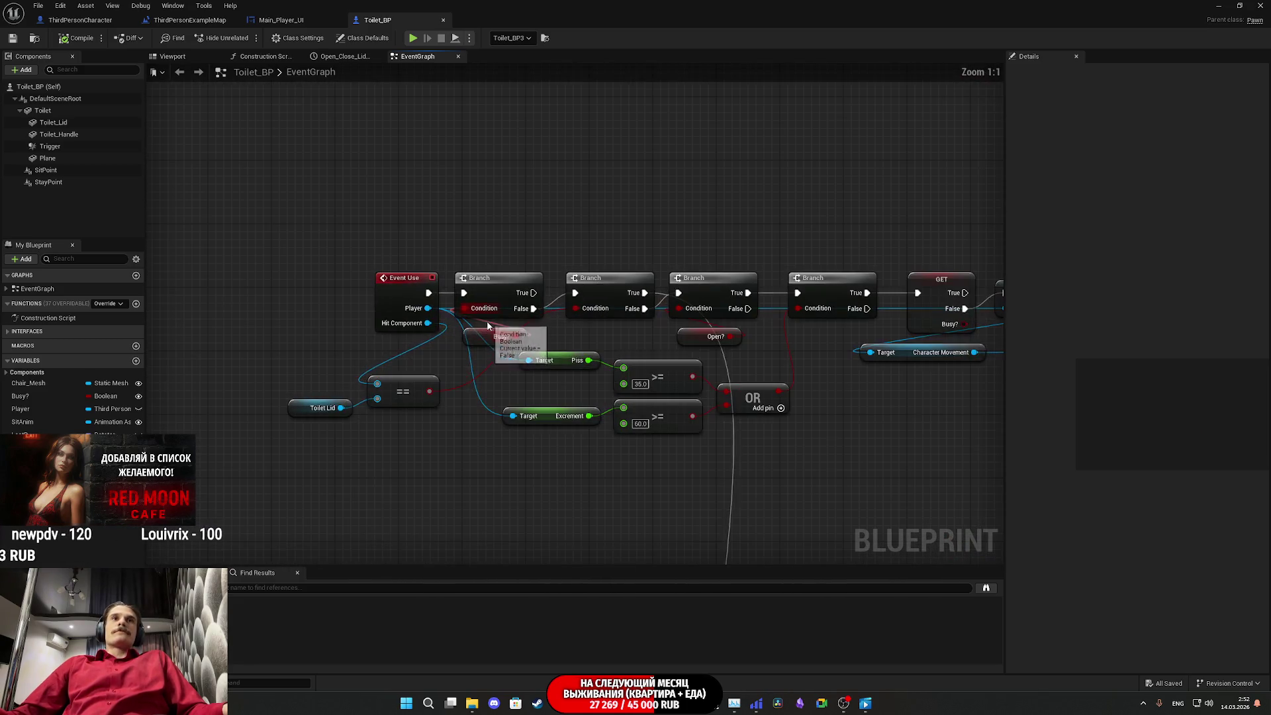
scroll(653, 363, "down", 4)
mouse_move(720, 375)
left_mouse_down()
mouse_move(281, 363)
mouse_move(513, 357)
left_mouse_up()
scroll(513, 358, "up", 3)
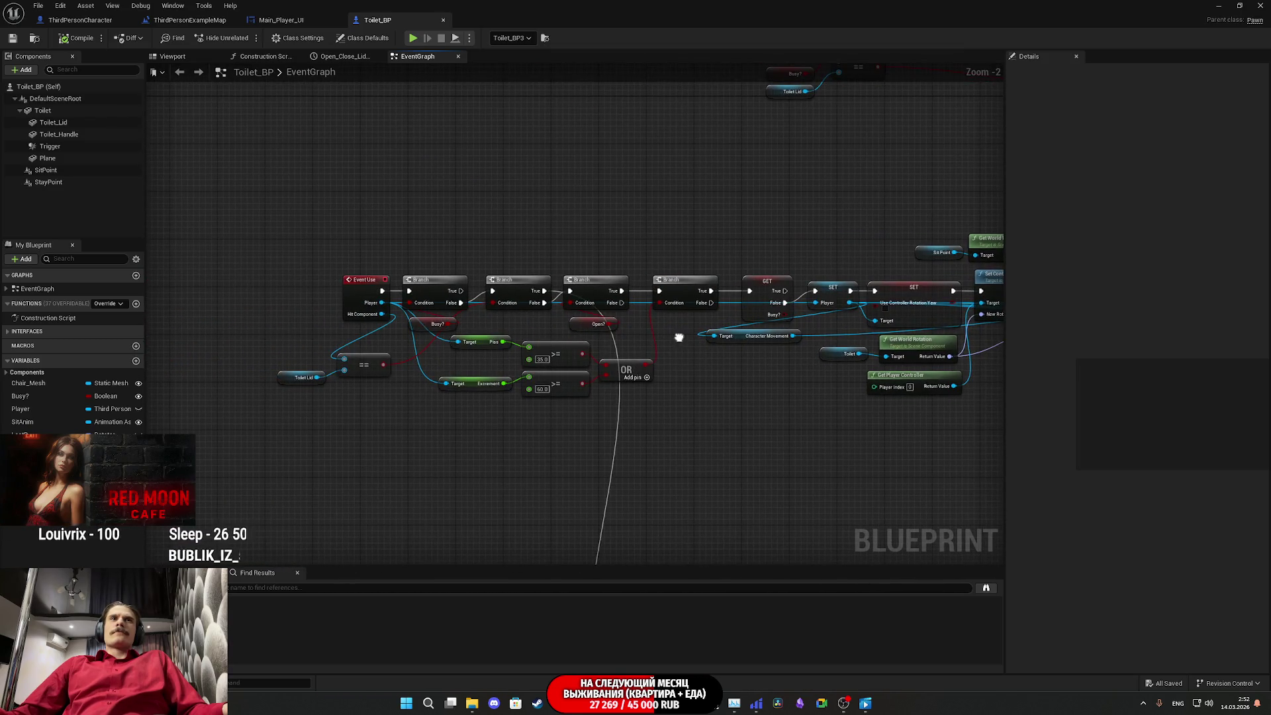
mouse_move(764, 385)
left_mouse_down()
mouse_move(575, 408)
mouse_move(669, 406)
mouse_move(573, 406)
mouse_move(493, 349)
mouse_move(181, 392)
left_mouse_up()
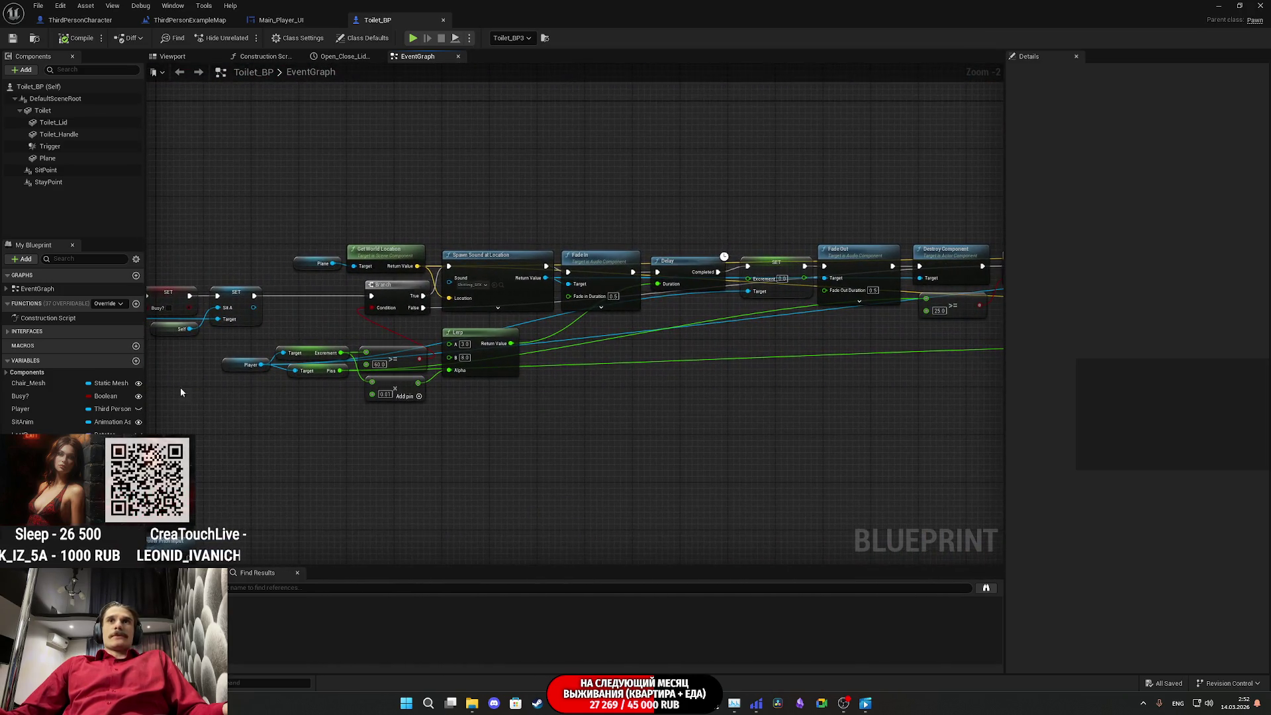
left_click_drag(667, 381, 378, 396)
scroll(757, 339, "up", 2)
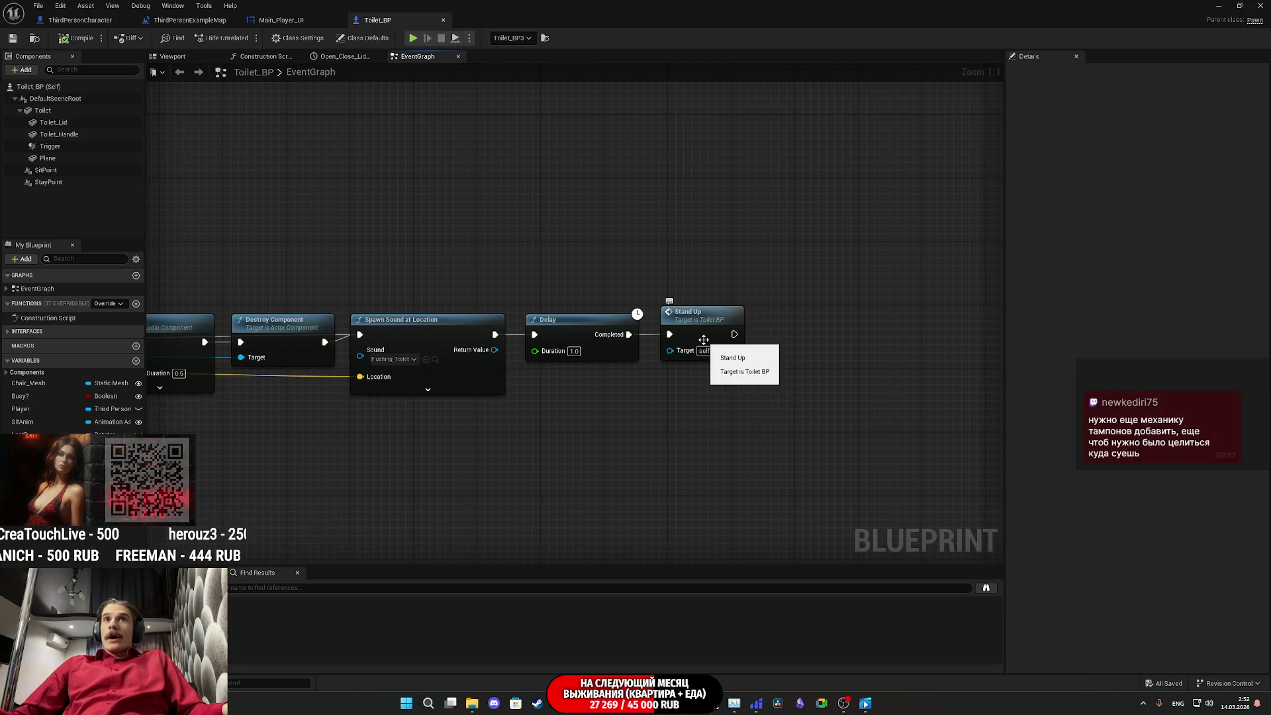
Step: Jump from the Stand Up call to the StandUp custom event and review its SET node chain
left_click_drag(702, 344, 694, 343)
double_click(694, 342)
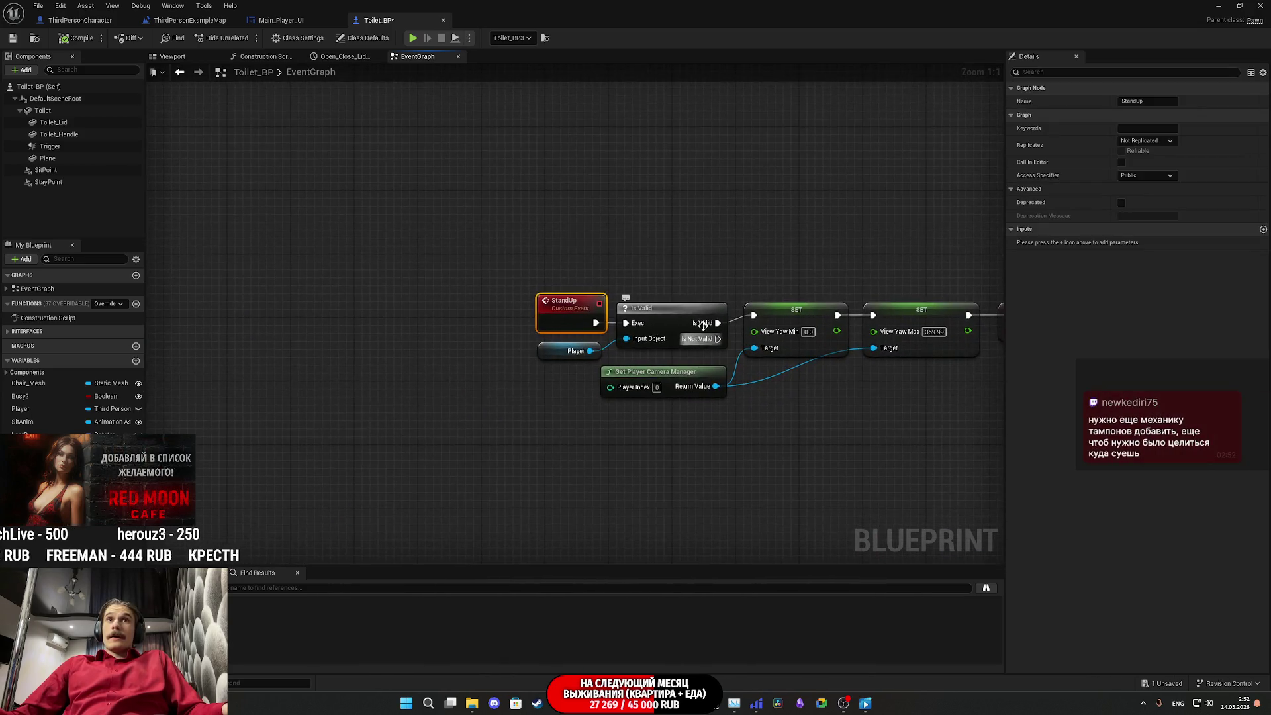
scroll(779, 262, "down", 5)
scroll(601, 371, "up", 5)
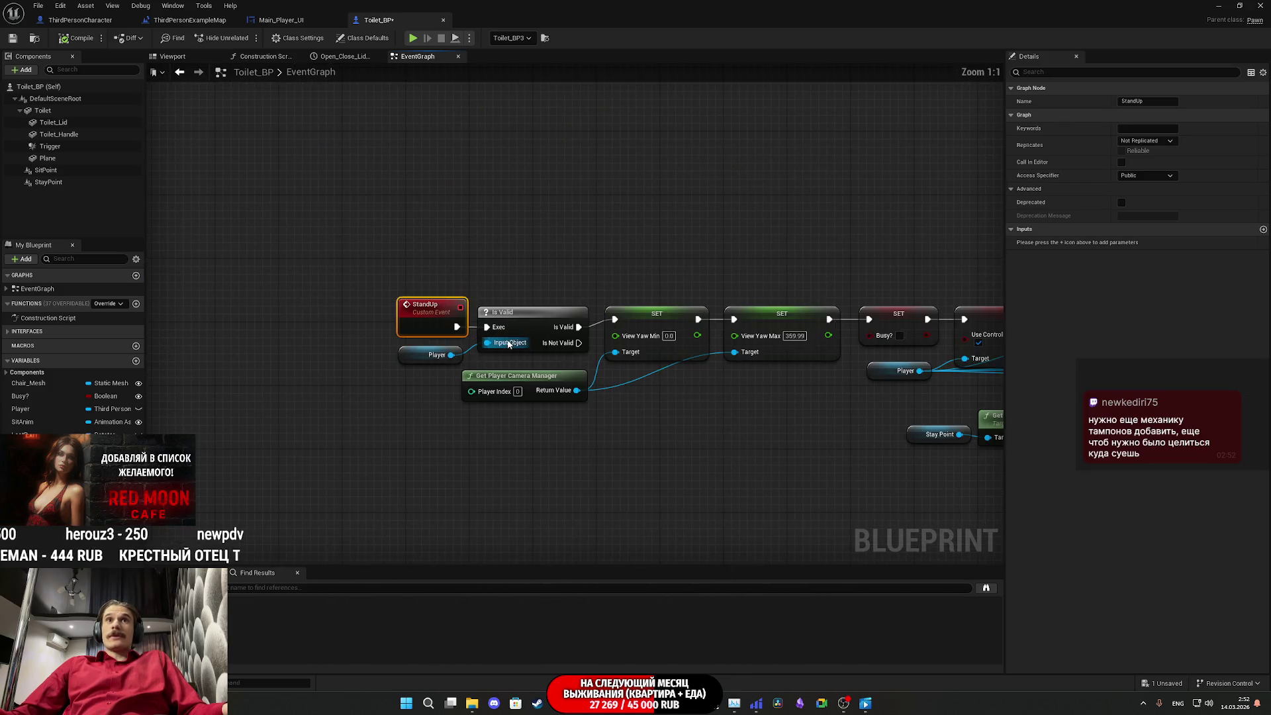
mouse_move(601, 371)
left_mouse_down()
mouse_move(588, 383)
mouse_move(228, 397)
mouse_move(810, 384)
mouse_move(27, 384)
left_mouse_up()
left_click_drag(636, 384, 567, 384)
mouse_move(199, 374)
left_mouse_down()
mouse_move(767, 373)
mouse_move(193, 371)
left_mouse_up()
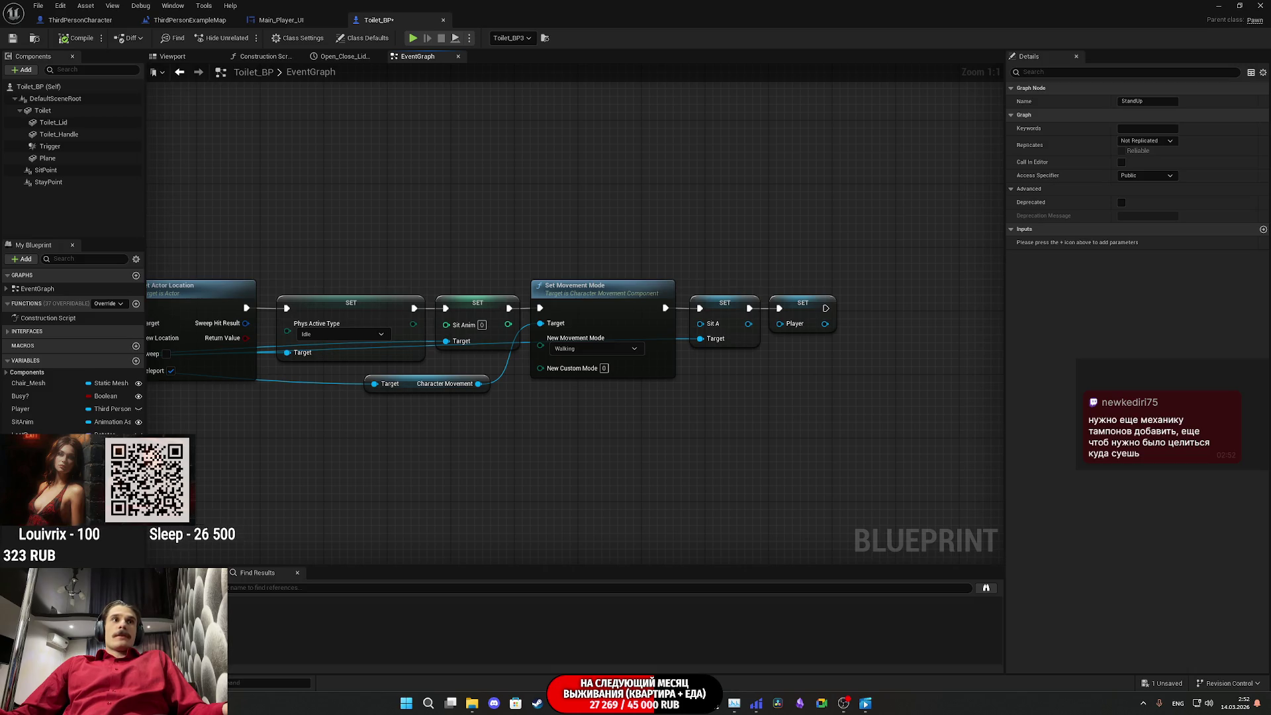
Step: Add an event dispatcher named Toilet_End, then compile and save the Blueprint
left_click(39, 517)
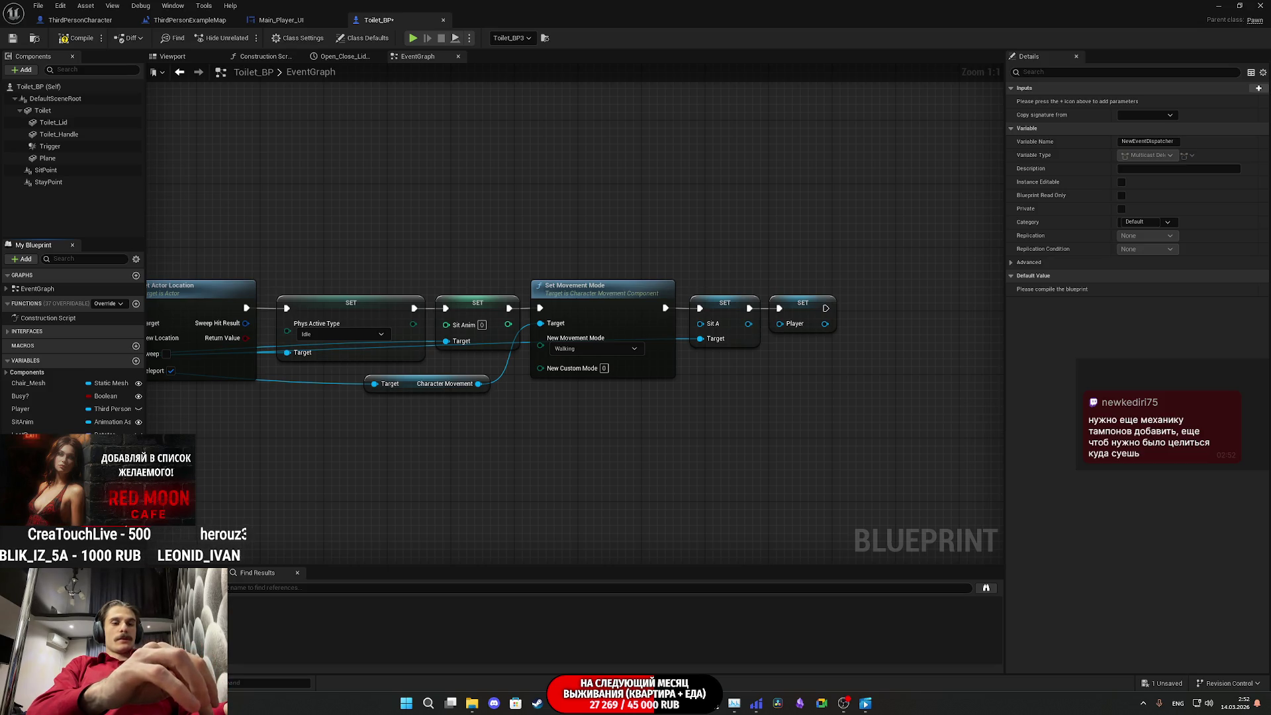
type("Toilet_End")
key("Return")
left_click(78, 39)
key("ctrl+s")
Step: Place a Call Toilet End node right after SET Player to end the StandUp chain
mouse_move(45, 527)
left_mouse_down()
mouse_move(351, 493)
mouse_move(470, 497)
mouse_move(831, 420)
mouse_move(826, 308)
left_mouse_up()
left_click(493, 507)
mouse_move(507, 503)
left_mouse_down()
mouse_move(884, 332)
mouse_move(883, 303)
left_mouse_up()
mouse_move(463, 397)
left_mouse_down()
mouse_move(927, 401)
mouse_move(199, 398)
mouse_move(779, 399)
mouse_move(701, 402)
left_mouse_up()
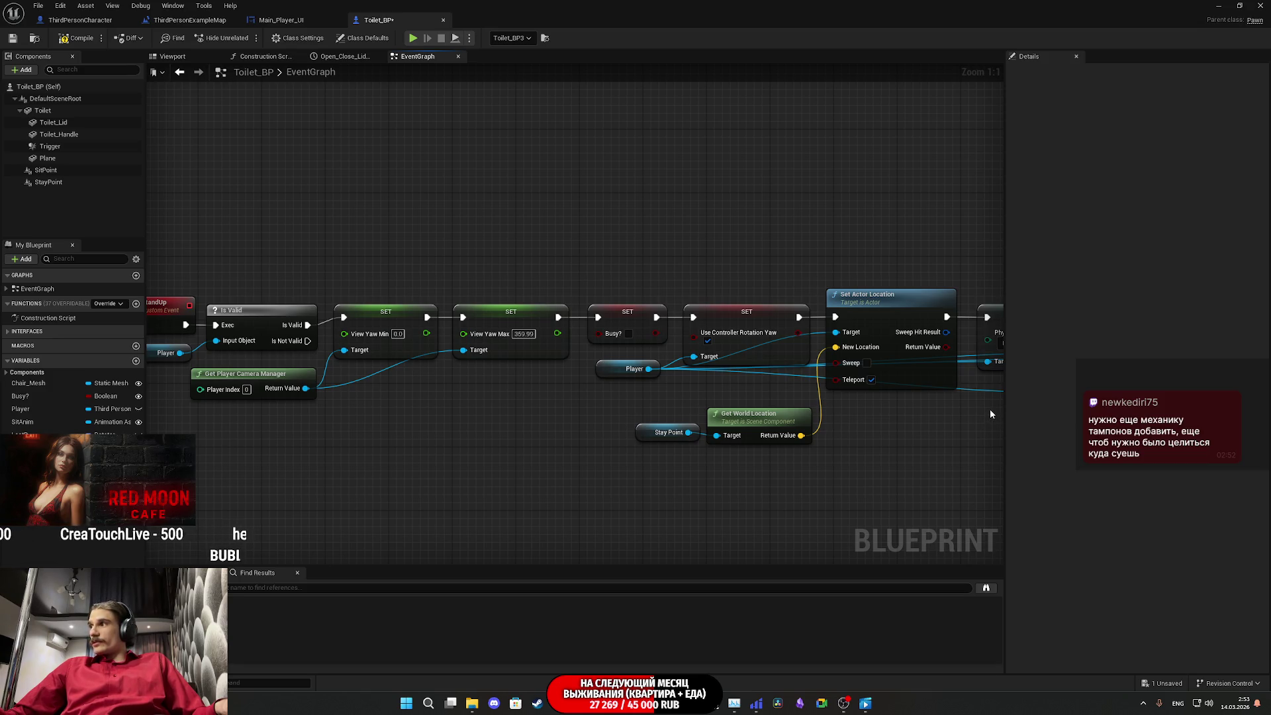
left_click_drag(1016, 430, 690, 422)
left_click(689, 422)
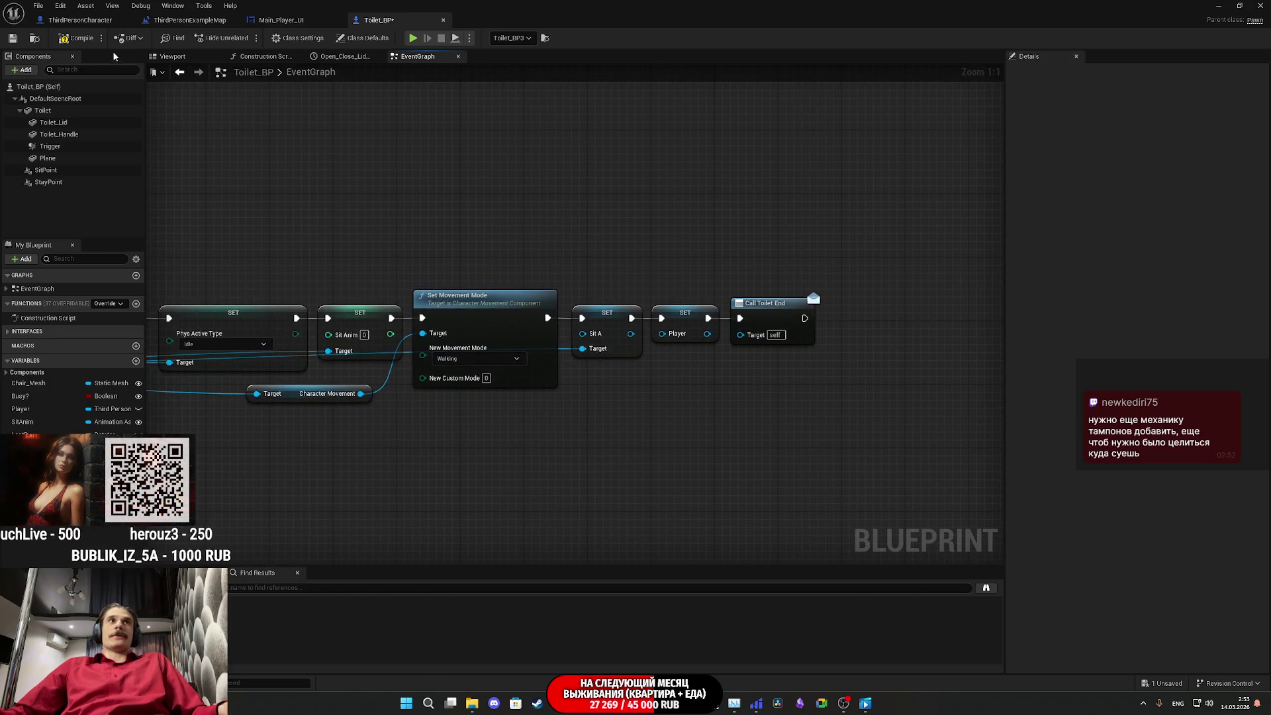
left_click(309, 26)
Step: Switch to the ThirdPersonExampleMap level blueprint and frame the Bind Event, Delay and Create Tasks UI nodes
scroll(574, 192, "down", 4)
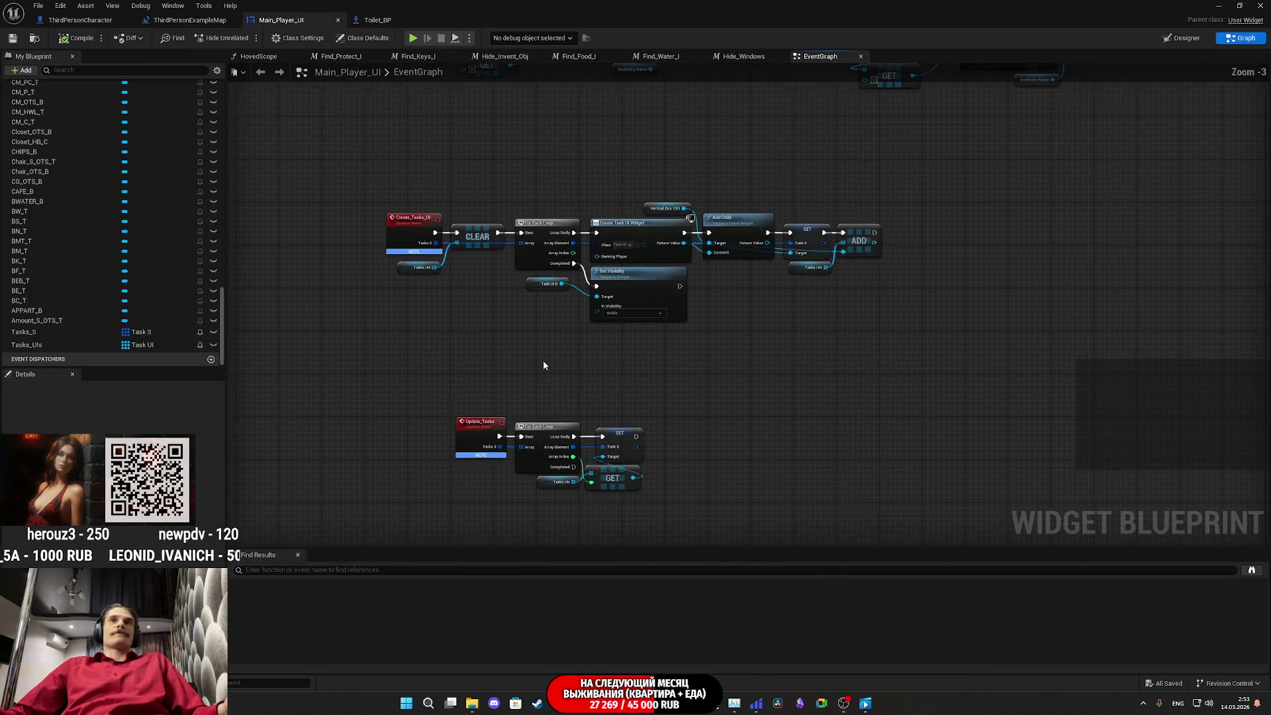
mouse_move(568, 361)
left_mouse_down()
mouse_move(568, 445)
mouse_move(676, 181)
left_mouse_up()
scroll(577, 355, "up", 3)
scroll(577, 355, "up", 3)
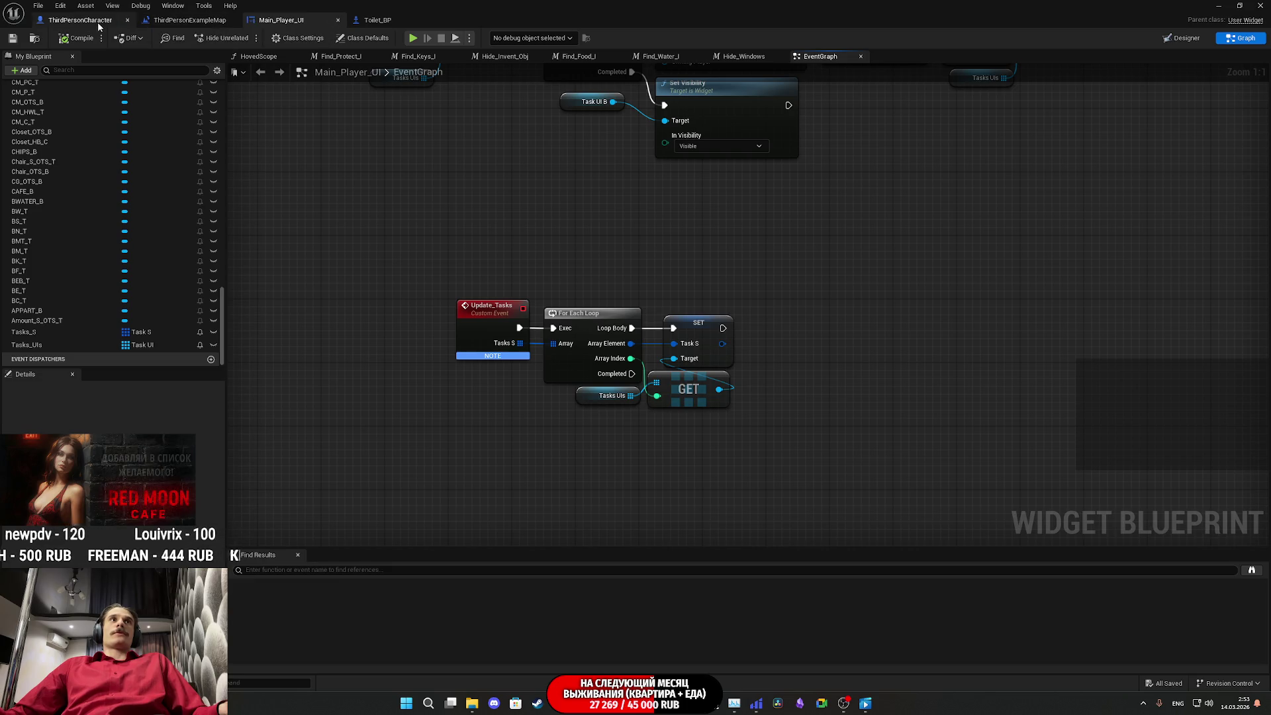
left_click(190, 20)
mouse_move(686, 232)
left_mouse_down()
mouse_move(558, 326)
mouse_move(590, 238)
mouse_move(559, 309)
mouse_move(568, 460)
mouse_move(563, 410)
mouse_move(665, 427)
mouse_move(643, 392)
mouse_move(652, 380)
mouse_move(527, 381)
left_mouse_up()
scroll(590, 239, "down", 2)
scroll(554, 335, "up", 2)
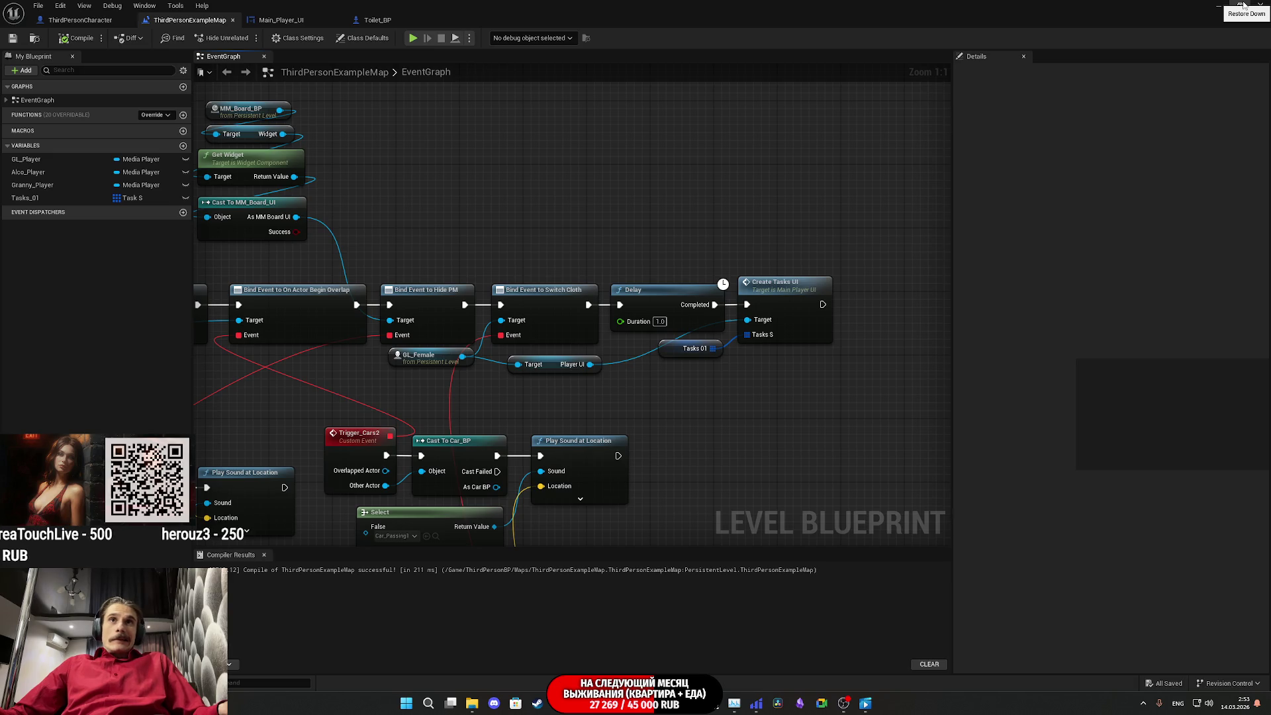
Step: Nudge the Player UI reference node up-left beside GL_Female and deselect it
left_click_drag(554, 366, 542, 361)
left_click(658, 382)
left_click_drag(657, 383, 565, 393)
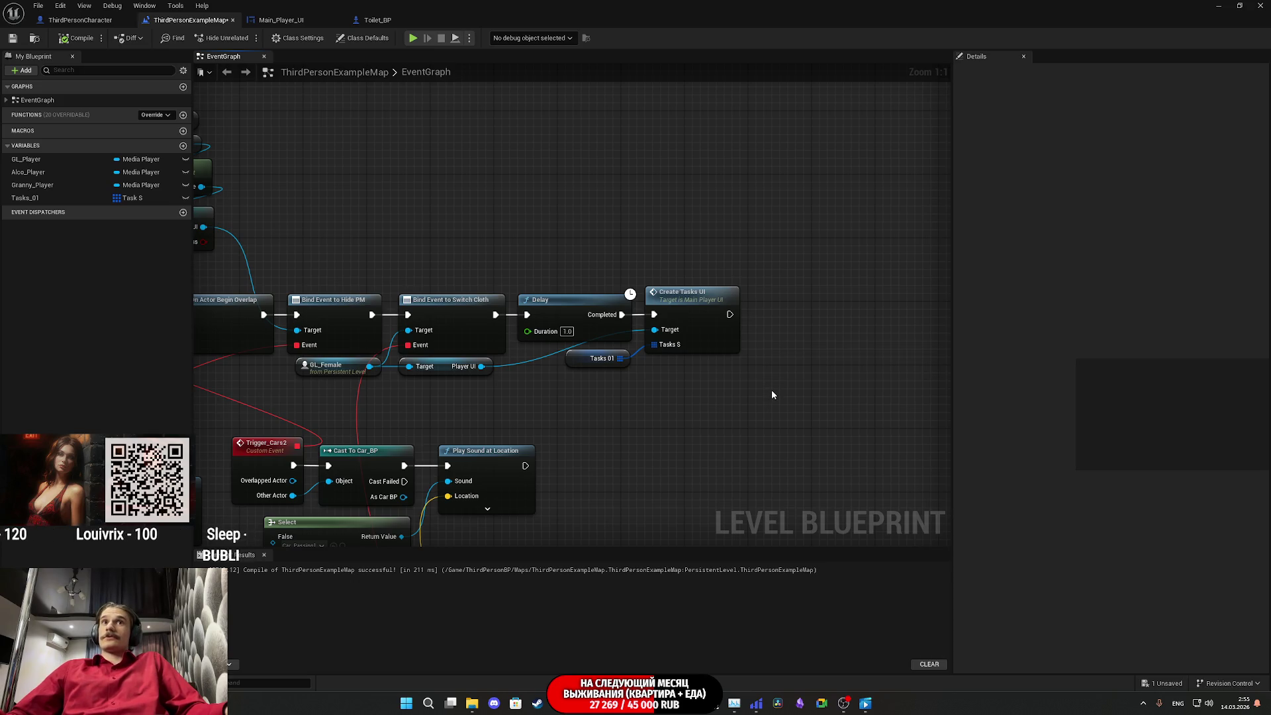
mouse_move(772, 394)
left_mouse_down()
mouse_move(709, 400)
mouse_move(769, 450)
left_mouse_up()
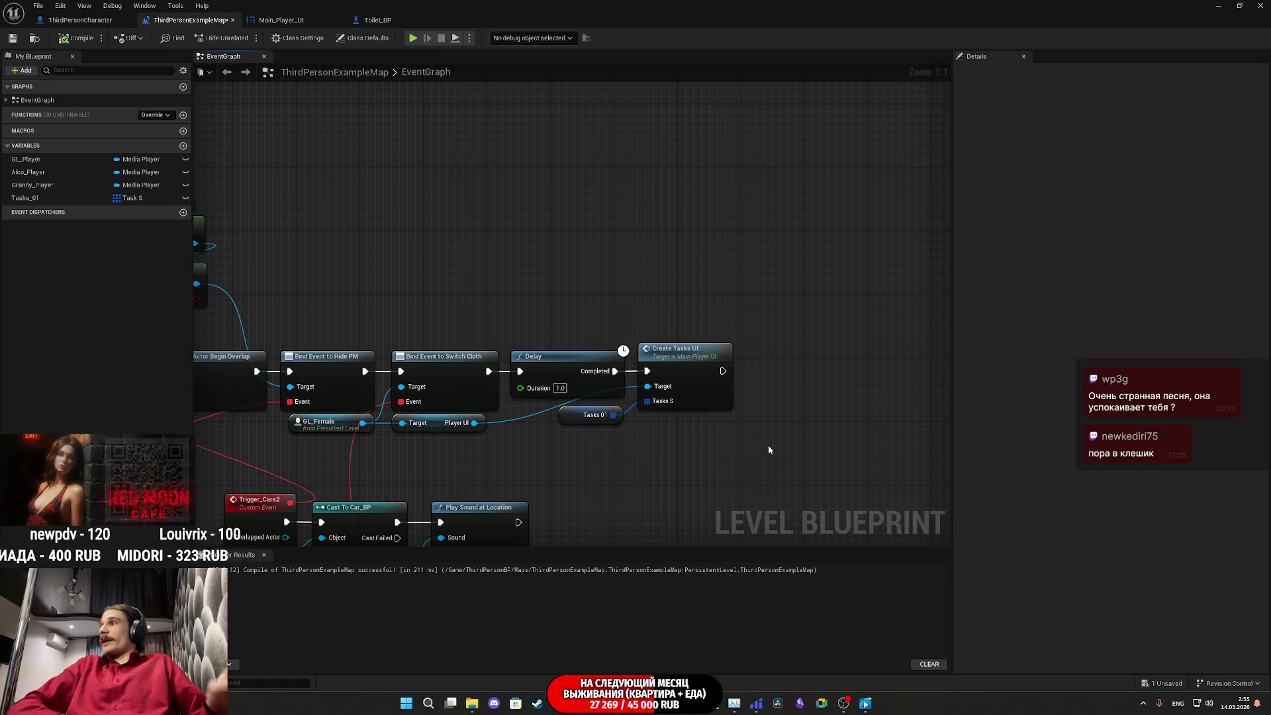
Step: Save the level blueprint and restore down its window to reveal the level editor
scroll(770, 443, "up", 1)
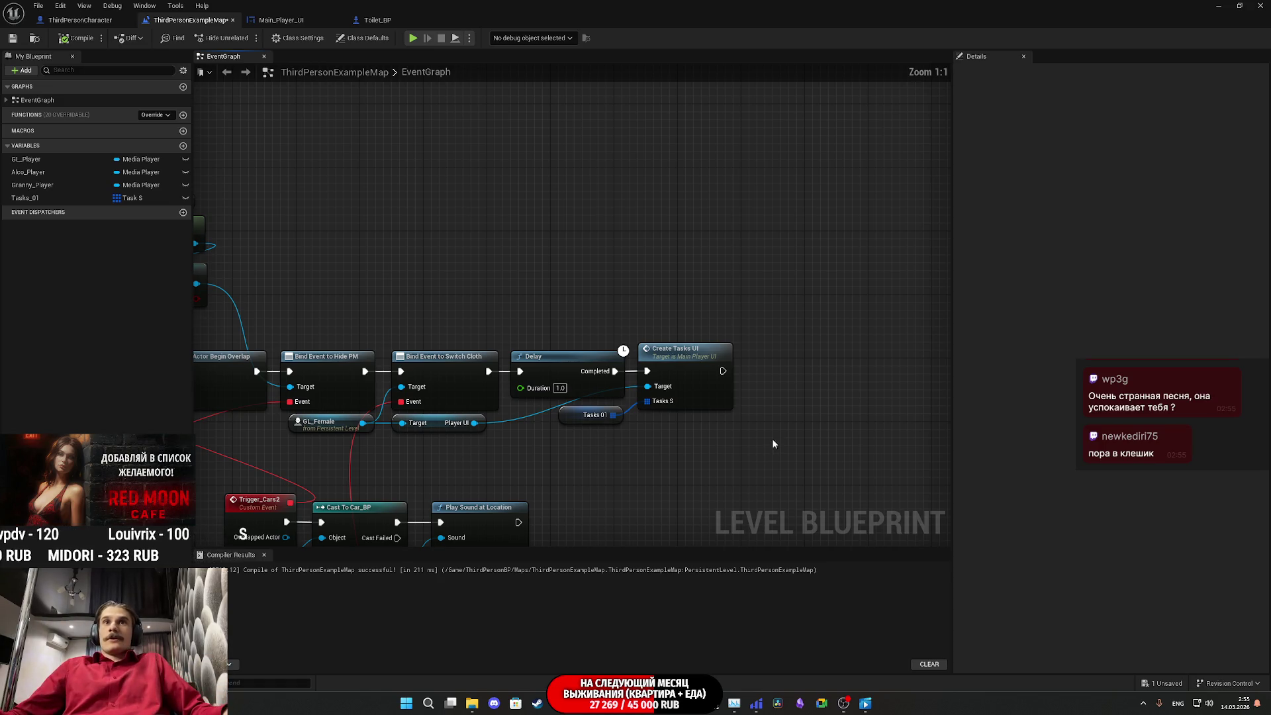
left_click_drag(775, 386, 746, 373)
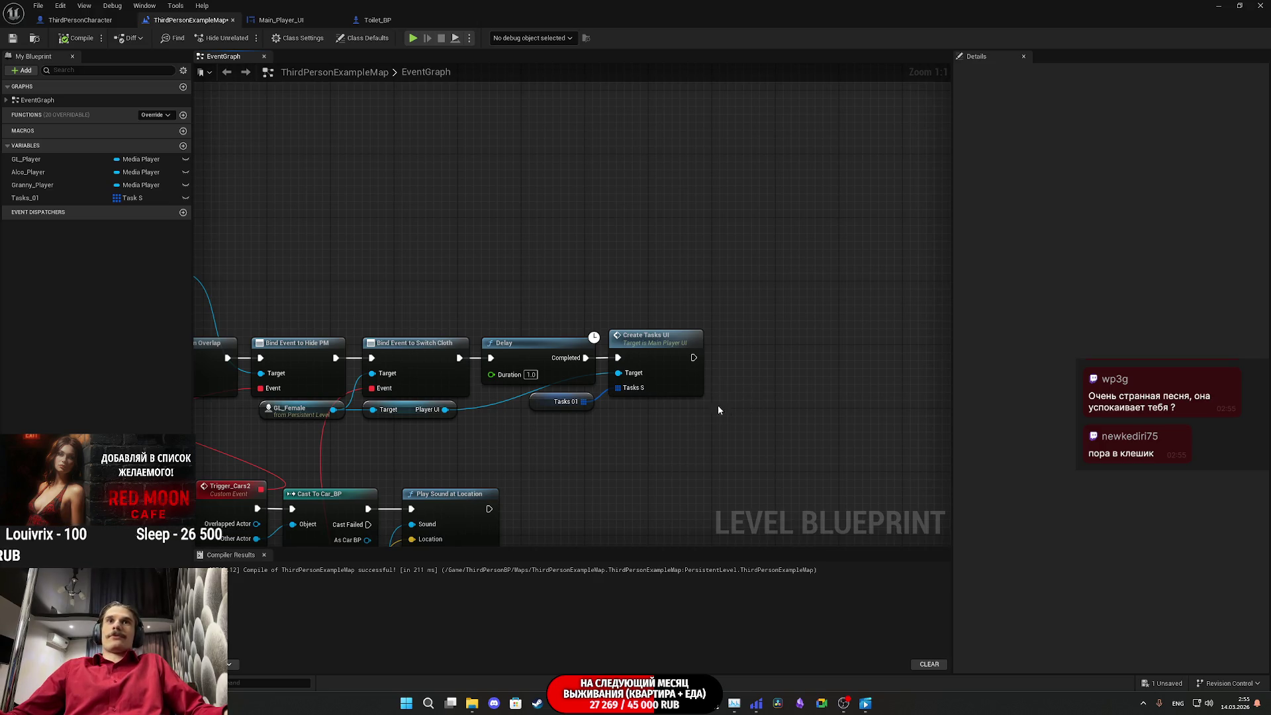
left_click(12, 38)
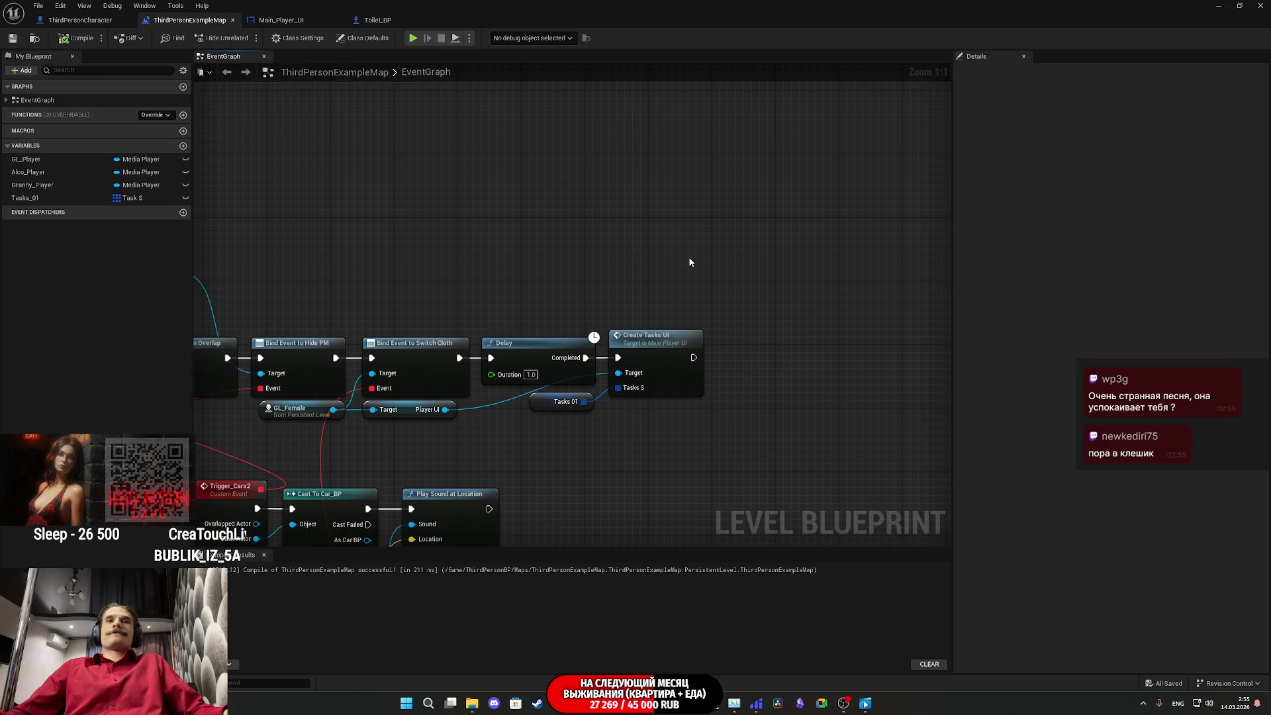
left_click_drag(684, 308, 728, 314)
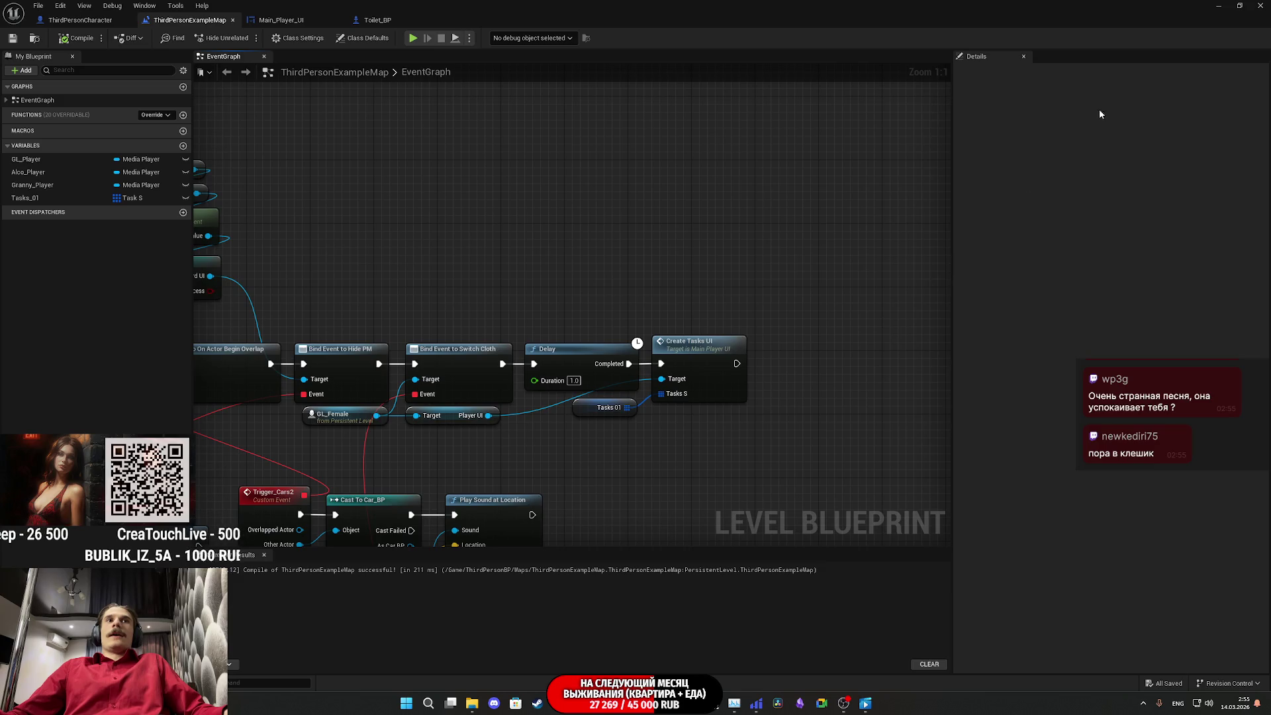
left_click(1239, 5)
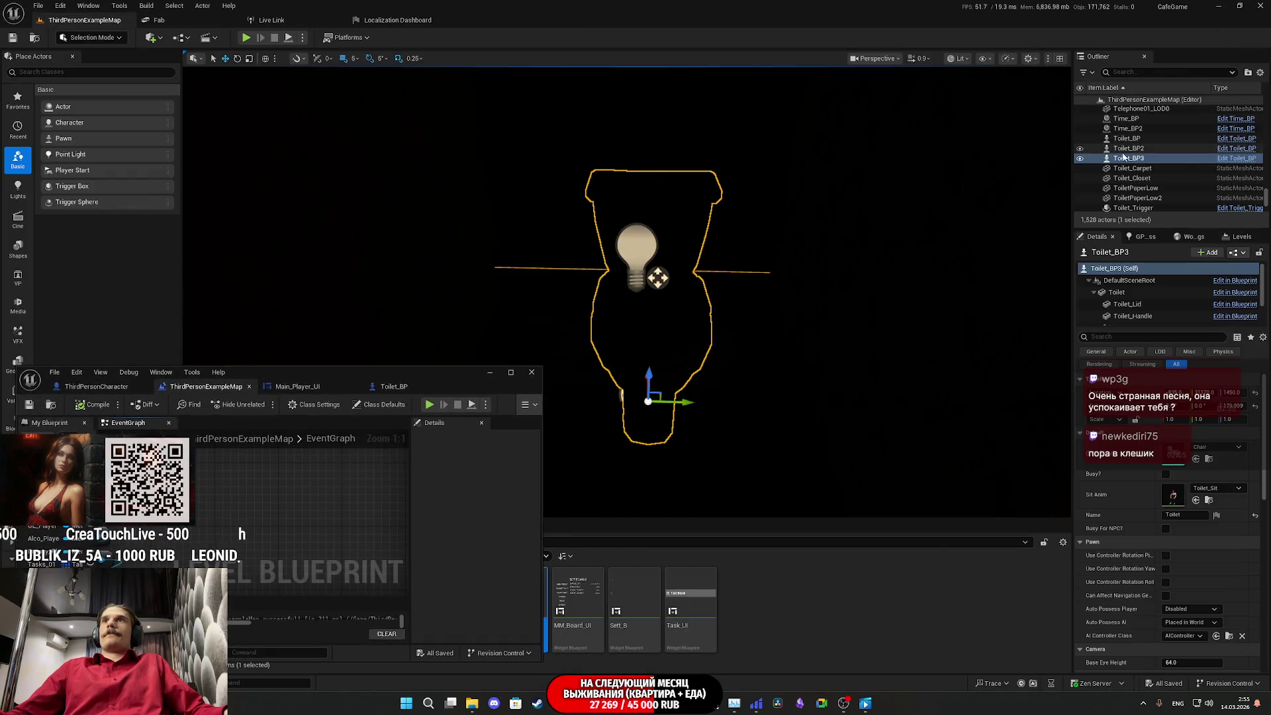
Step: Add a Toilet_BP3 reference node to the level blueprint below Create Tasks UI
left_click_drag(1124, 157, 259, 482)
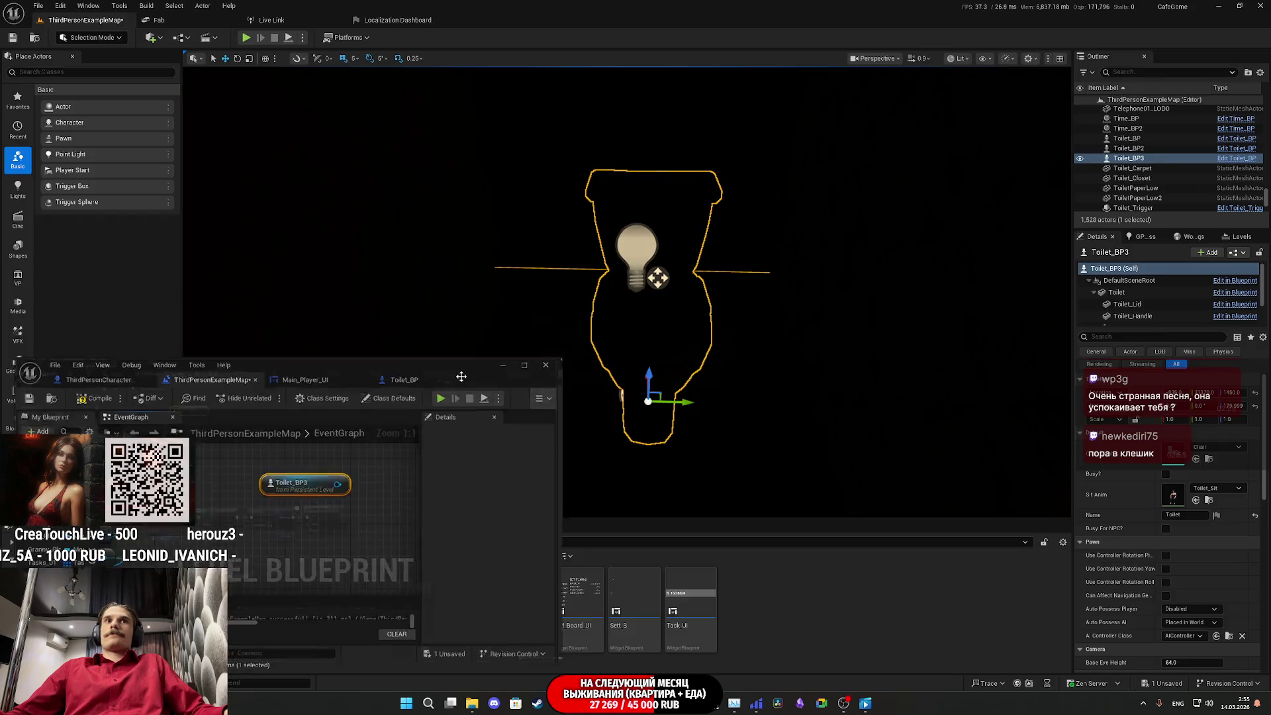
double_click(462, 376)
left_click_drag(392, 122, 711, 427)
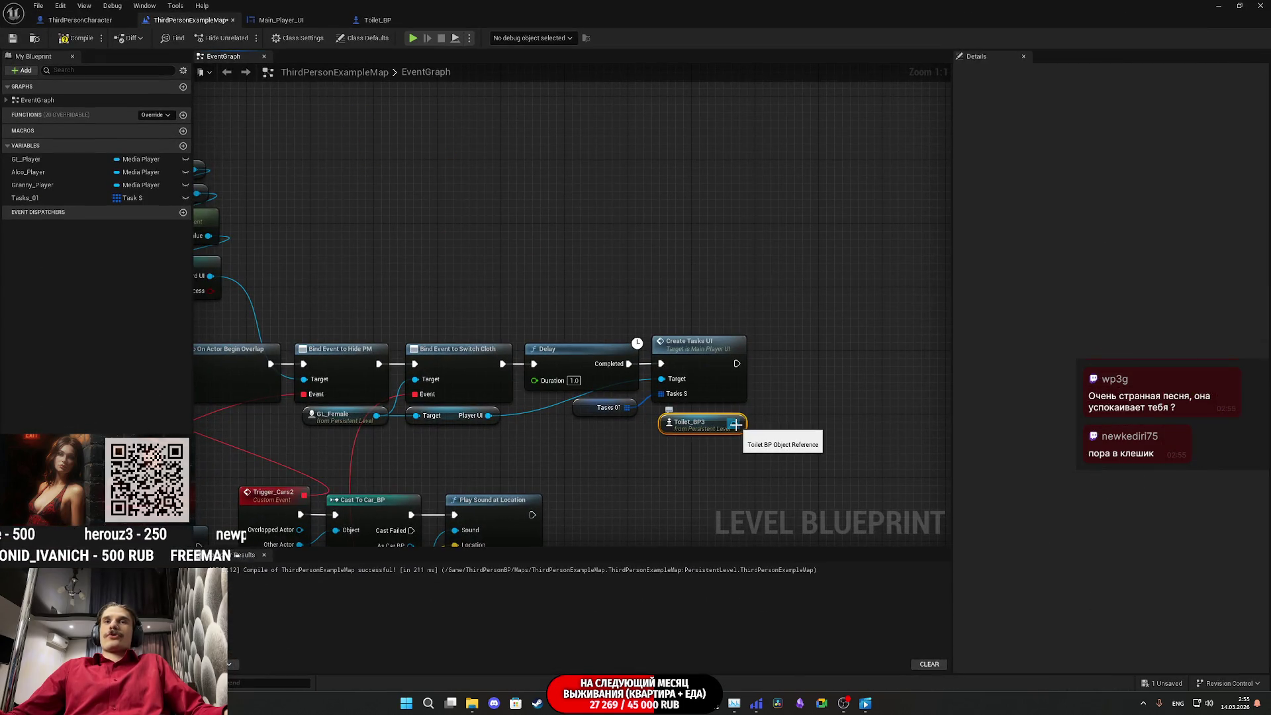
mouse_move(736, 425)
left_mouse_down()
mouse_move(723, 392)
mouse_move(777, 427)
left_mouse_up()
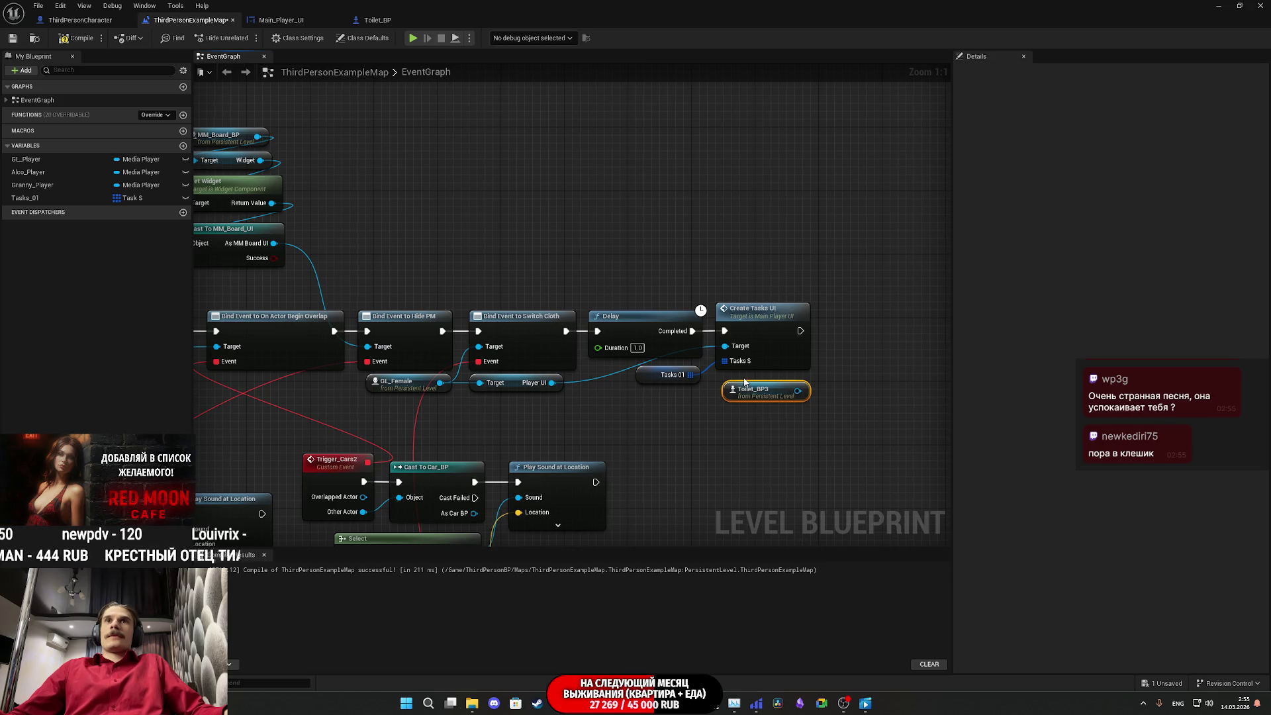
left_click_drag(745, 384, 460, 440)
Step: Move the Delay chain right and add a Bind Event to Toilet End node from Toilet_BP3
mouse_move(728, 392)
left_mouse_down()
mouse_move(650, 331)
mouse_move(849, 331)
left_mouse_up()
left_click(602, 422)
mouse_move(543, 433)
left_mouse_down()
mouse_move(642, 403)
mouse_move(661, 372)
left_mouse_up()
type("bind toilet")
key("Return")
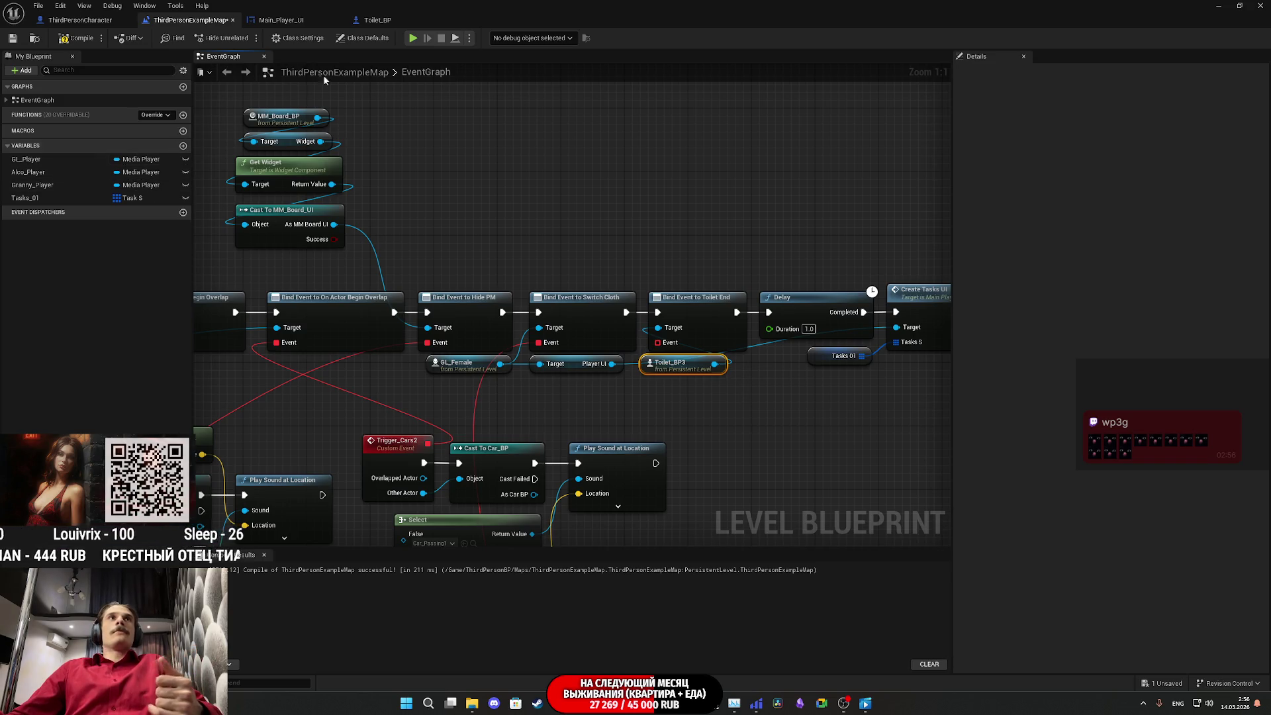
left_click(377, 19)
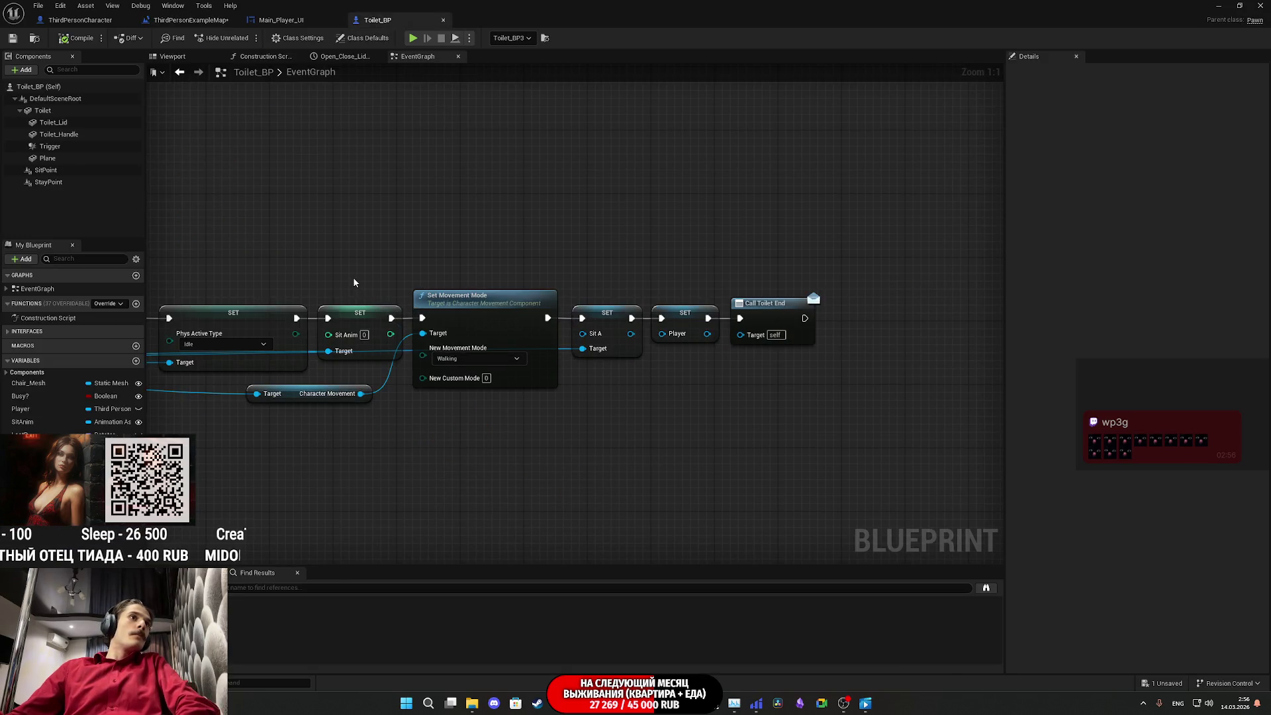
left_click_drag(353, 281, 559, 307)
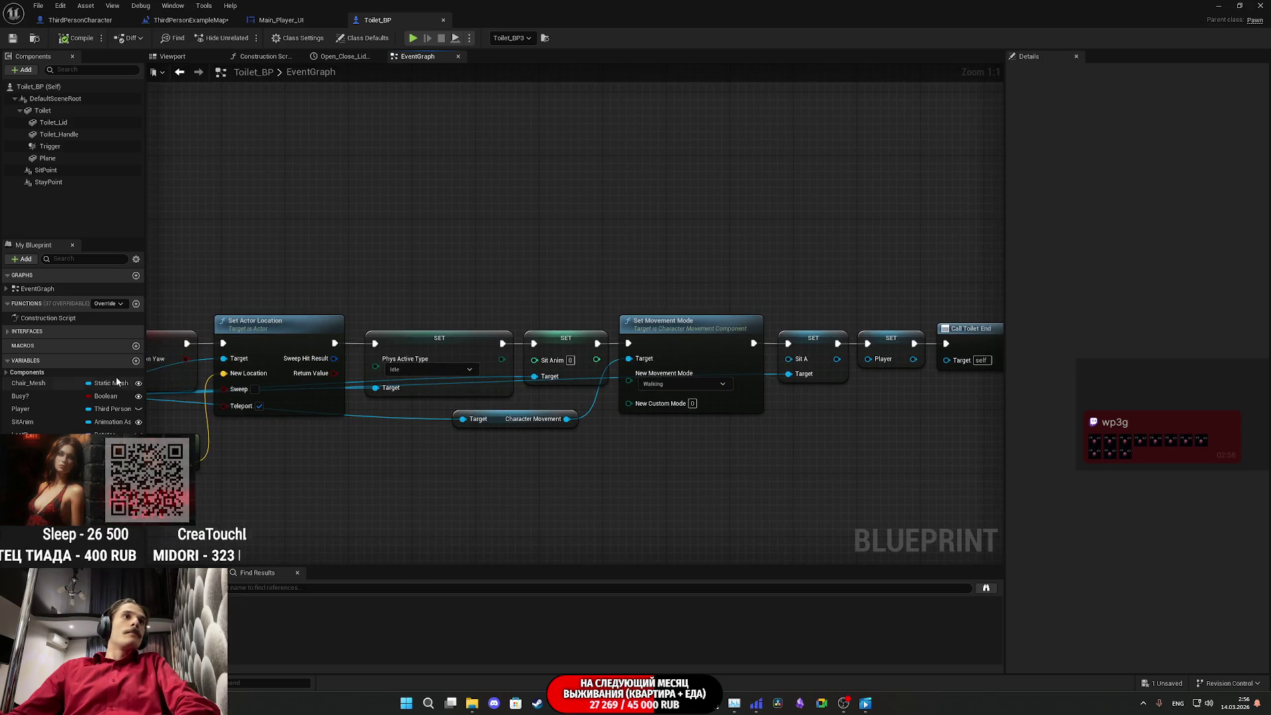
right_click(43, 395)
mouse_move(119, 429)
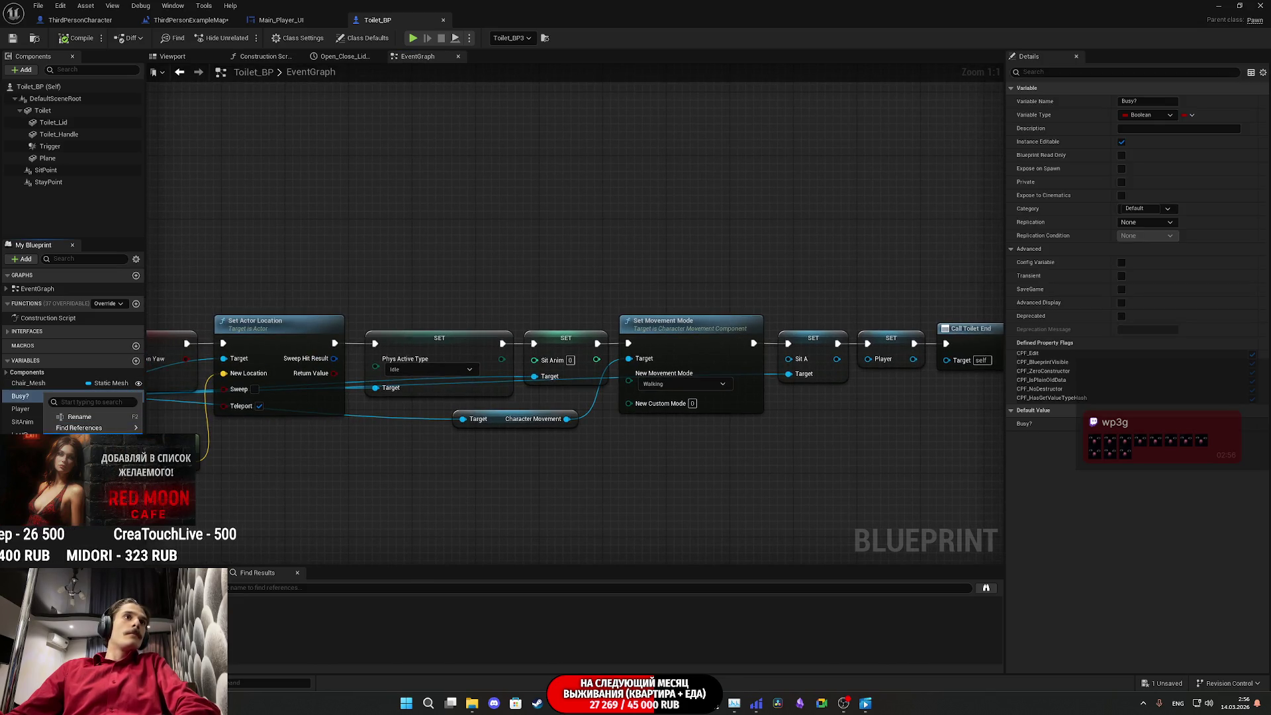
left_click(188, 432)
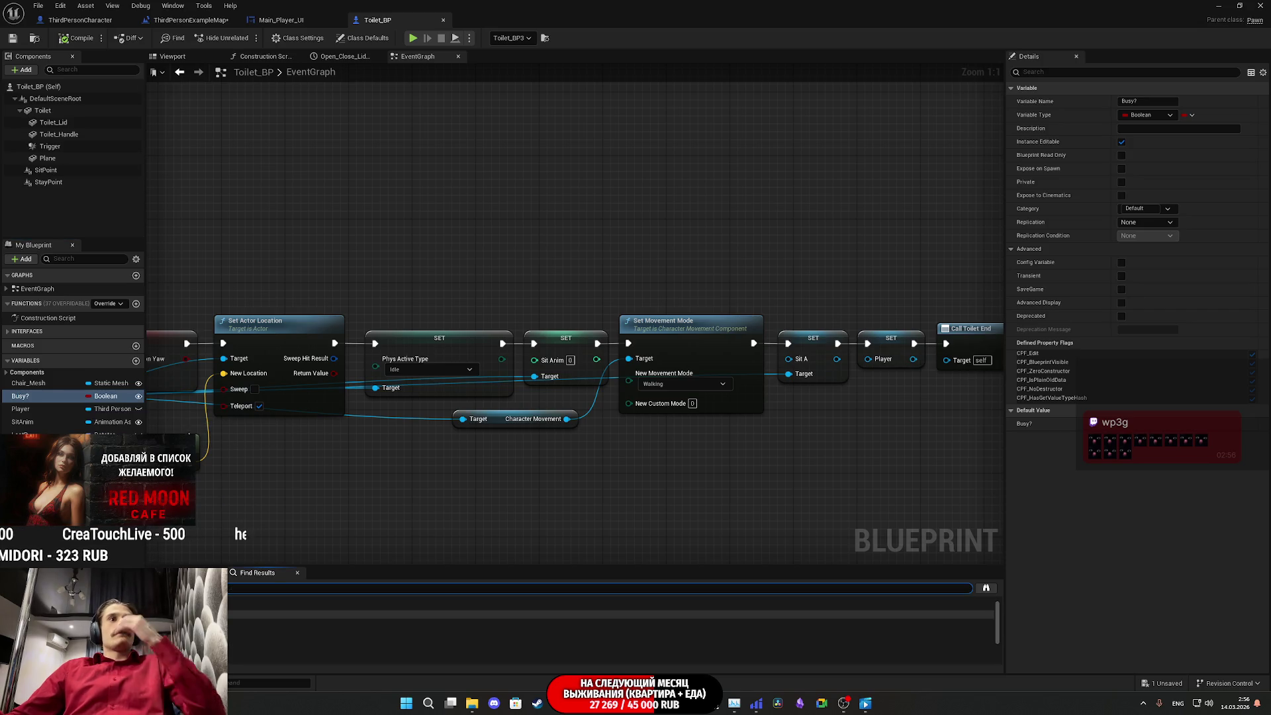
double_click(315, 624)
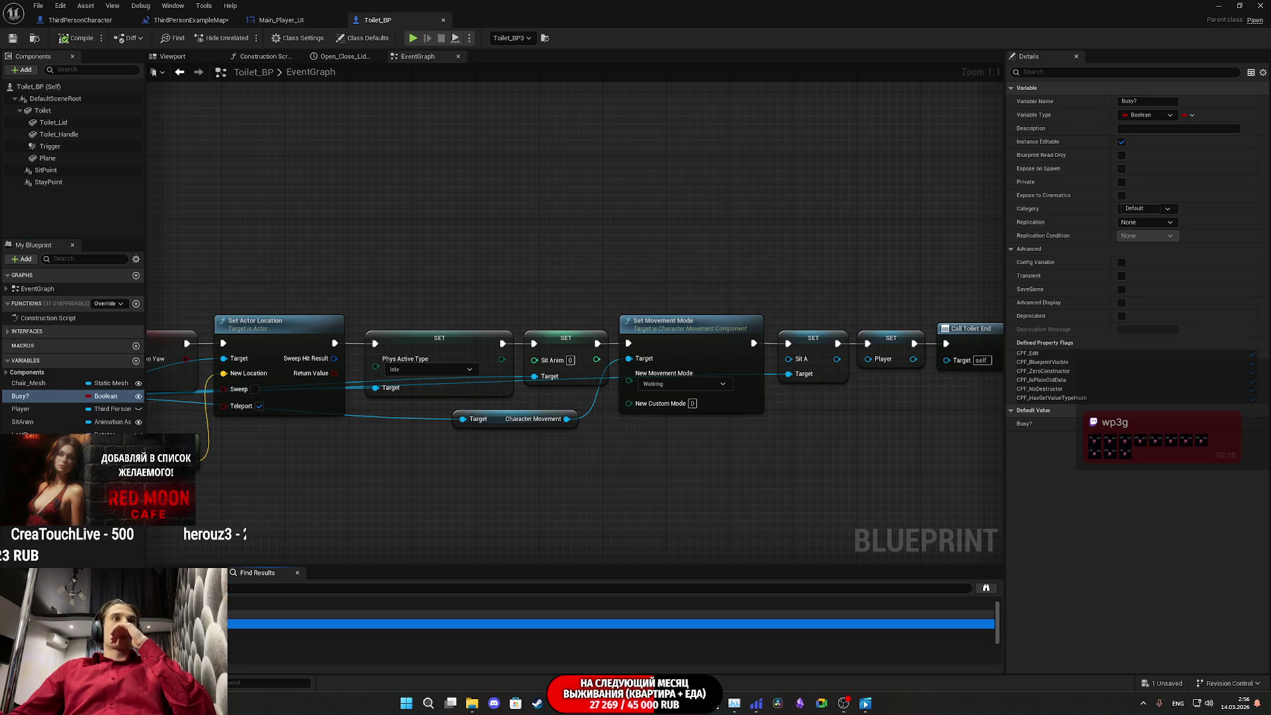
mouse_move(626, 321)
left_mouse_down()
mouse_move(287, 324)
mouse_move(298, 343)
mouse_move(970, 533)
mouse_move(680, 531)
left_mouse_up()
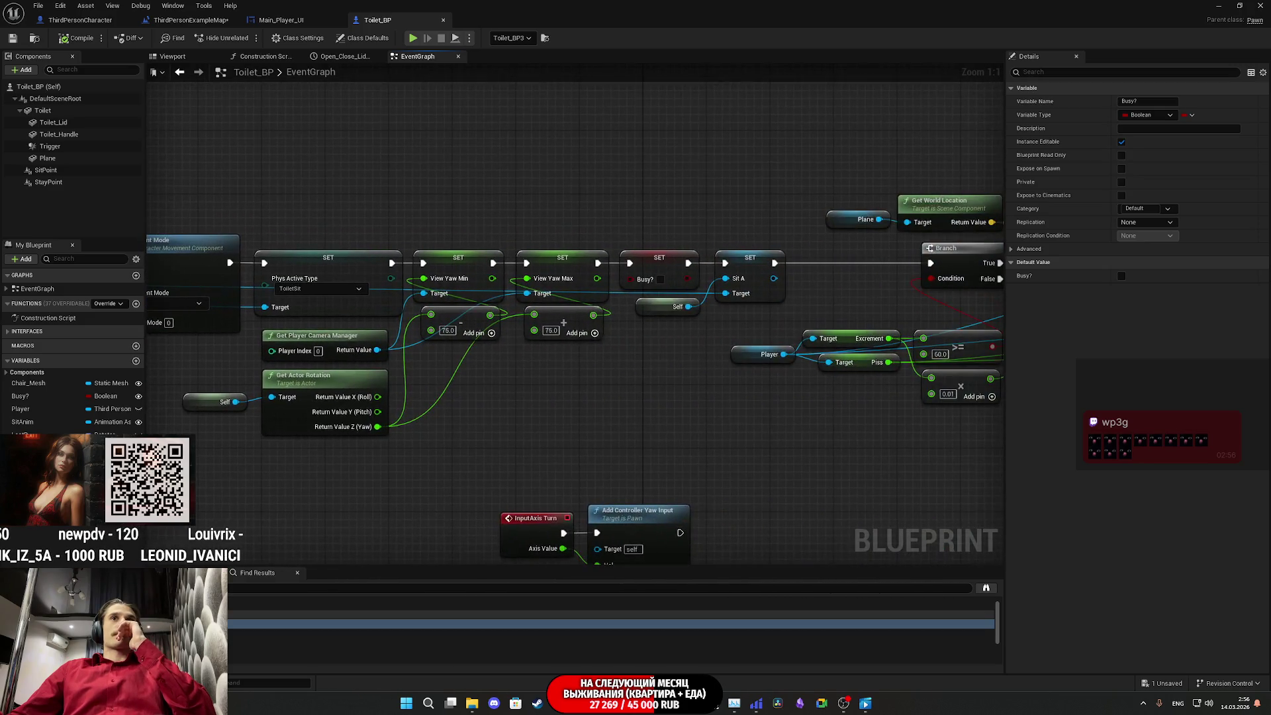
mouse_move(670, 369)
left_mouse_down()
mouse_move(1264, 402)
mouse_move(235, 387)
left_mouse_up()
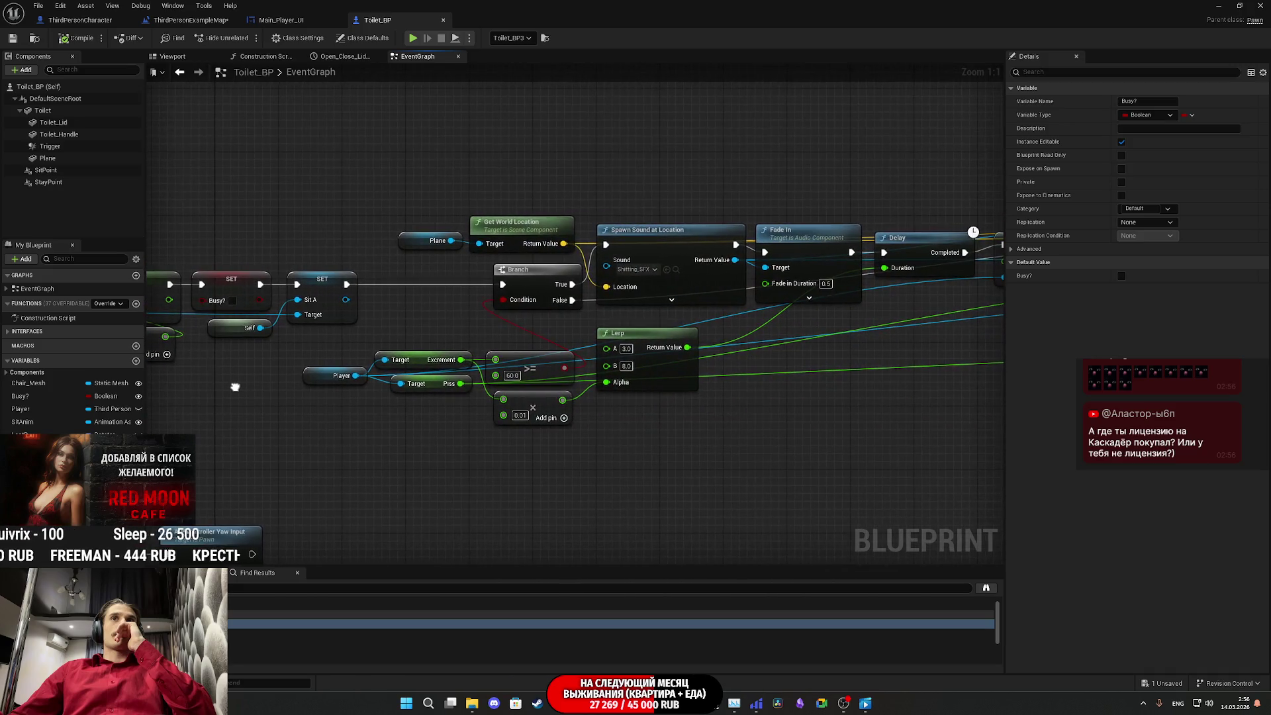
mouse_move(488, 403)
left_mouse_down()
mouse_move(149, 398)
mouse_move(687, 335)
mouse_move(748, 376)
left_mouse_up()
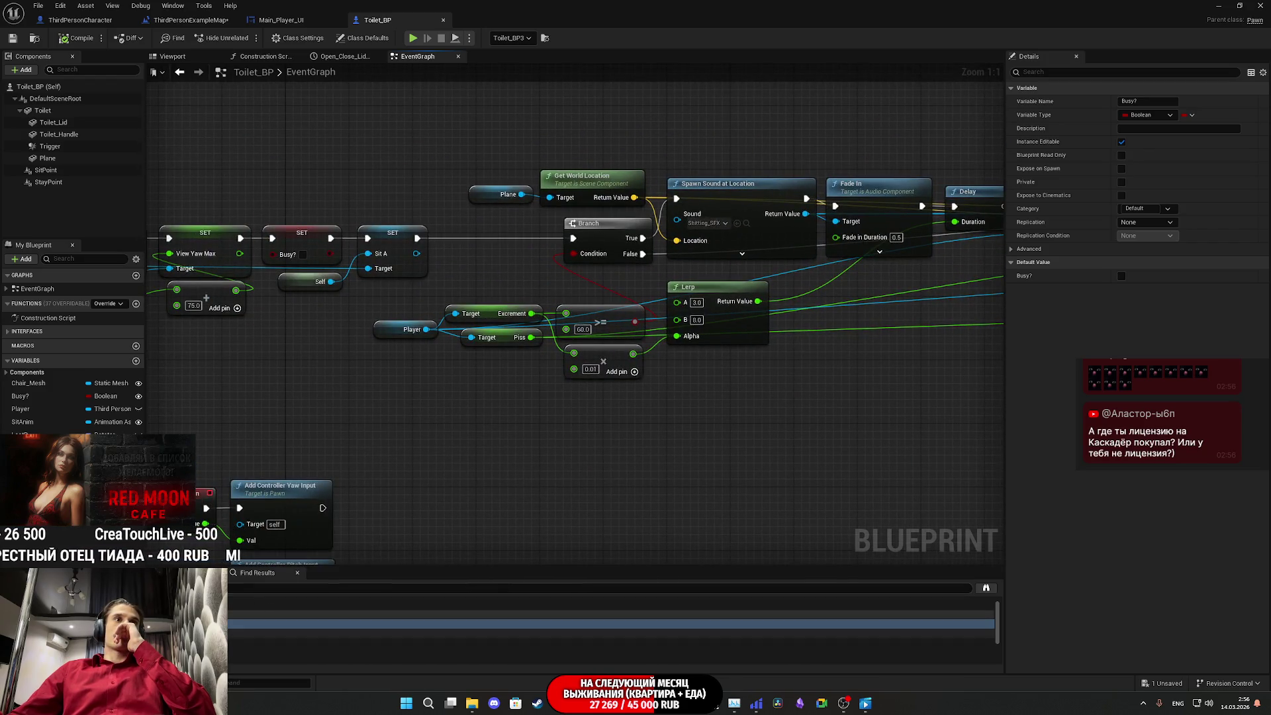
scroll(265, 620, "down", 2)
scroll(265, 629, "up", 2)
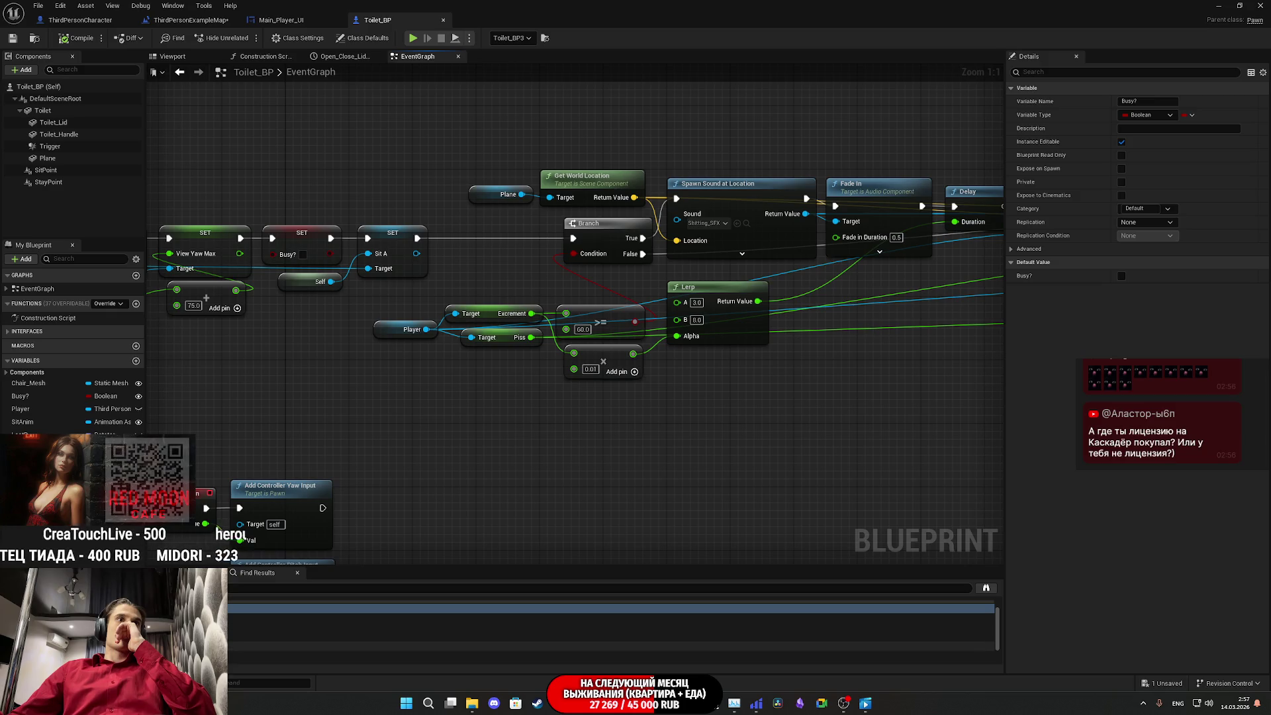
scroll(609, 625, "up", 2)
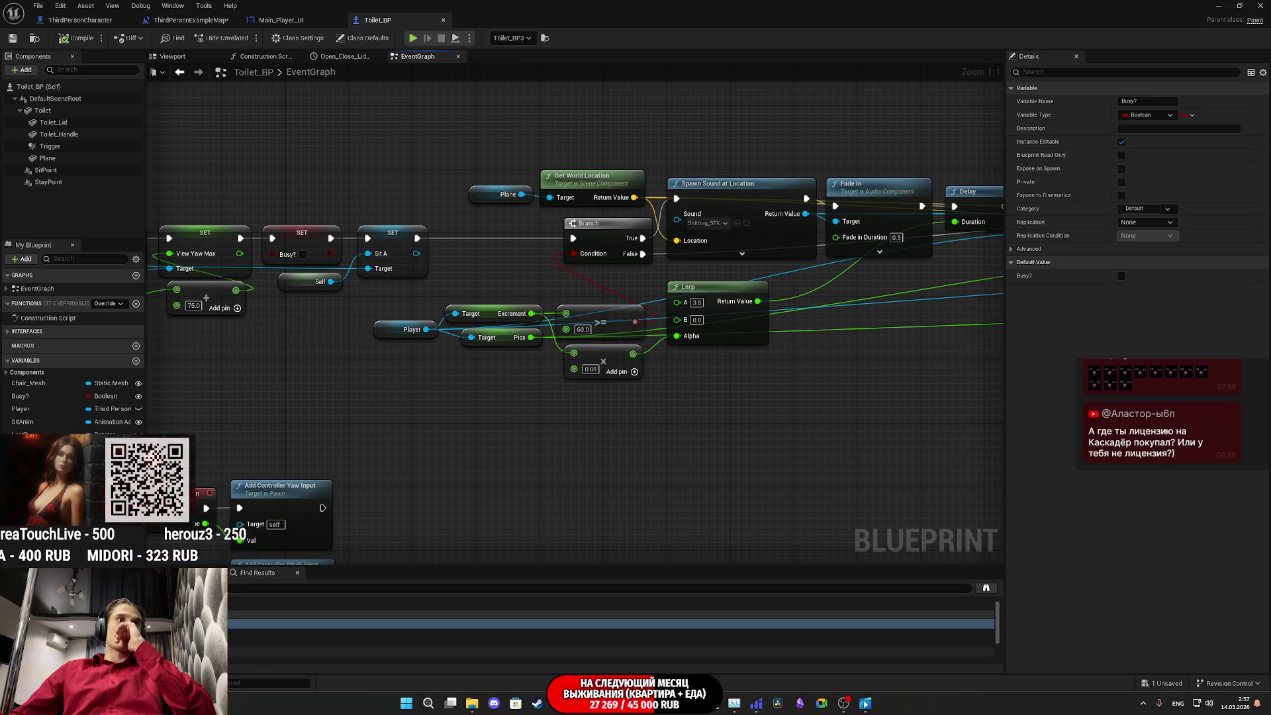
left_click(238, 643)
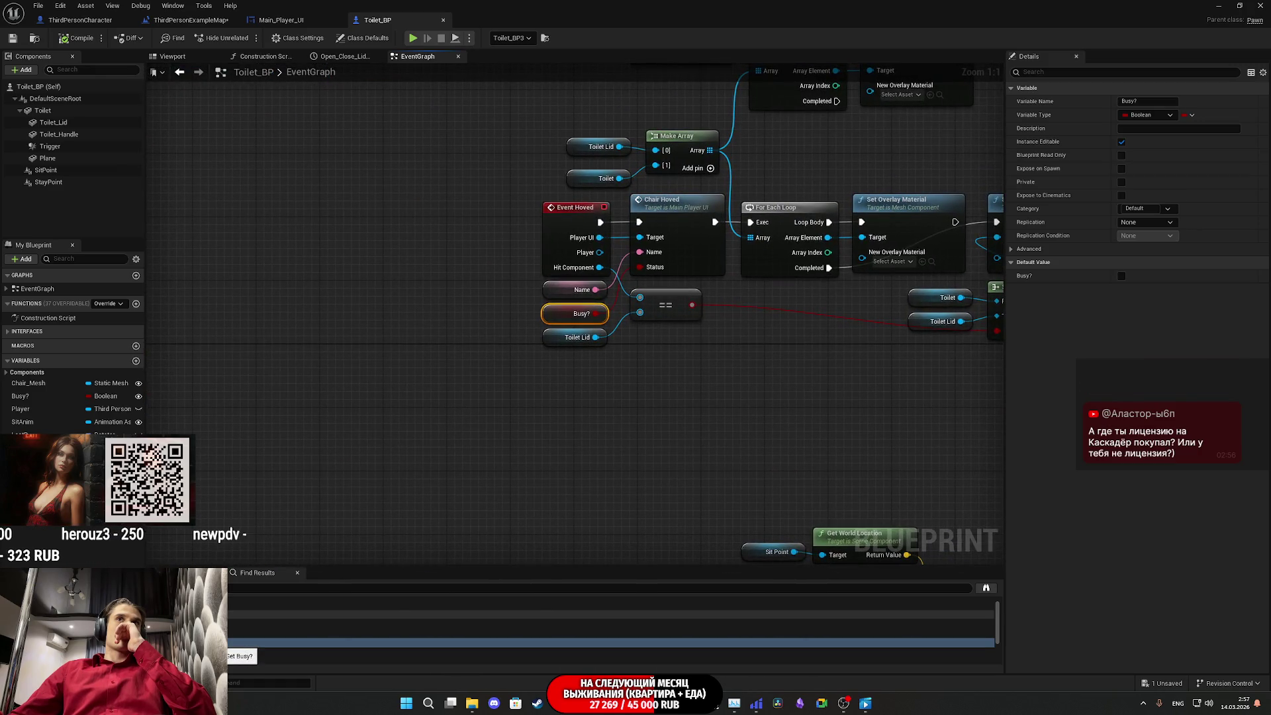
scroll(609, 629, "down", 2)
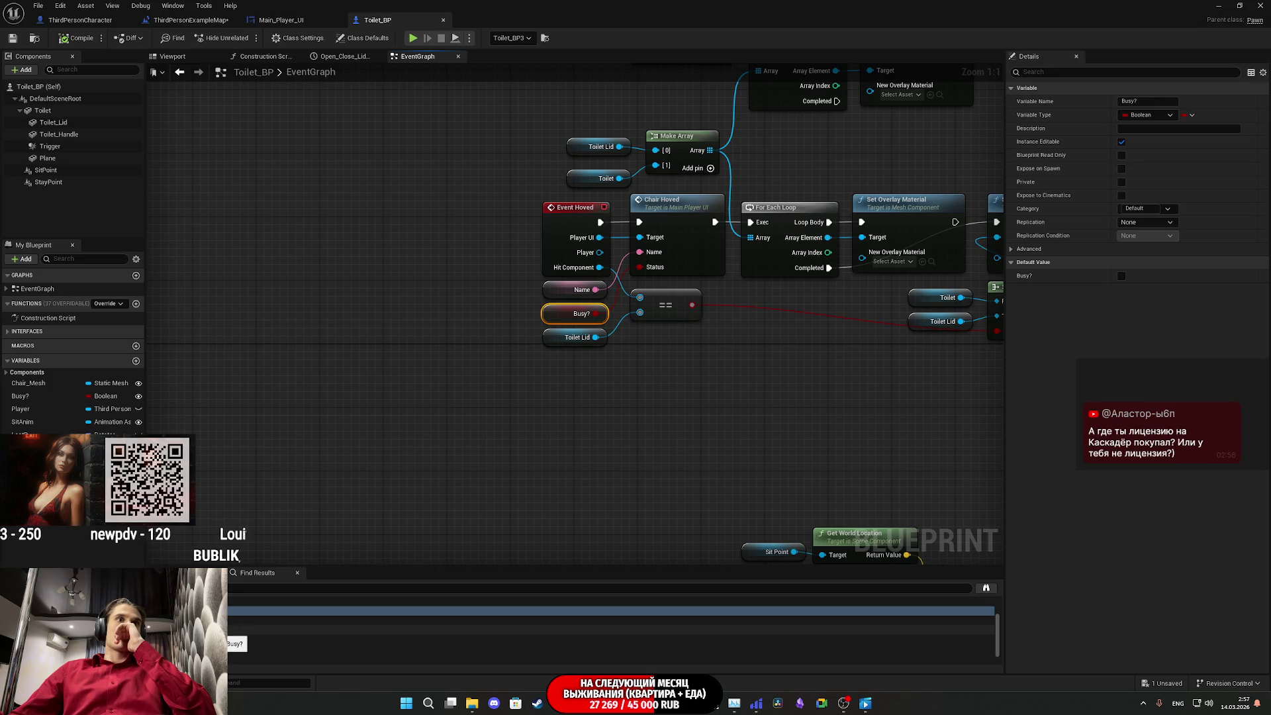
left_click(238, 629)
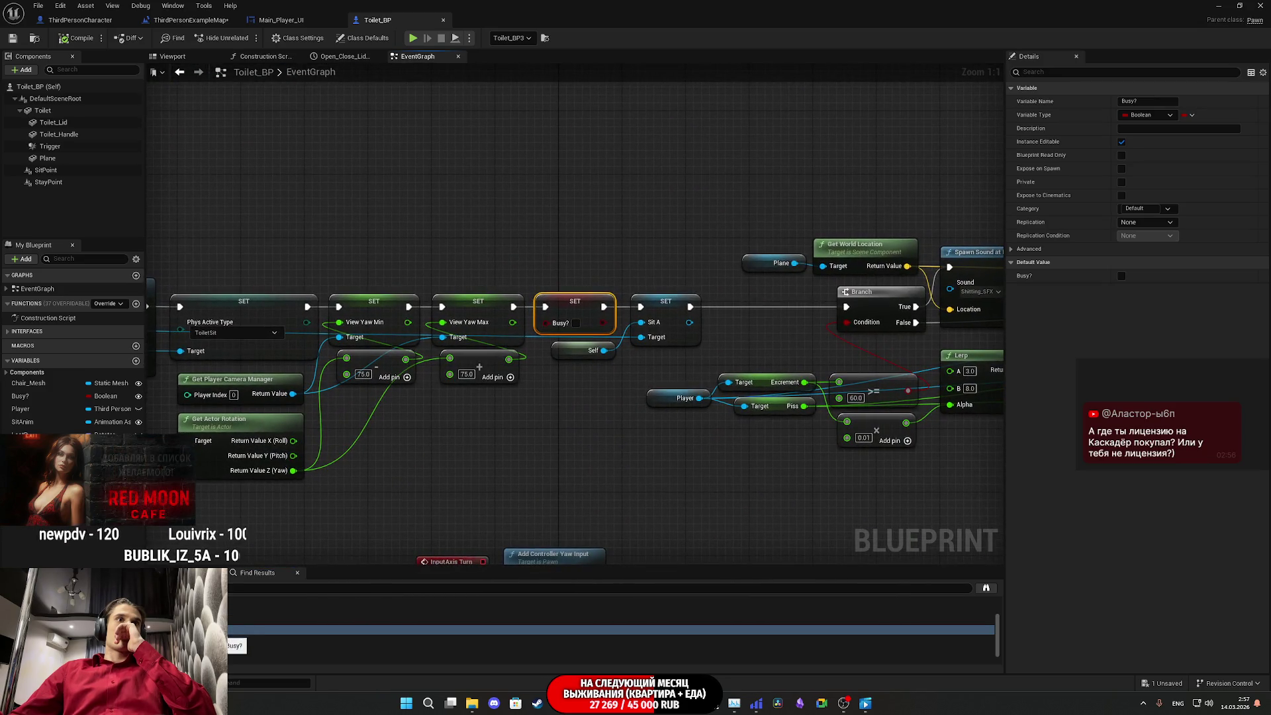
scroll(238, 636, "down", 1)
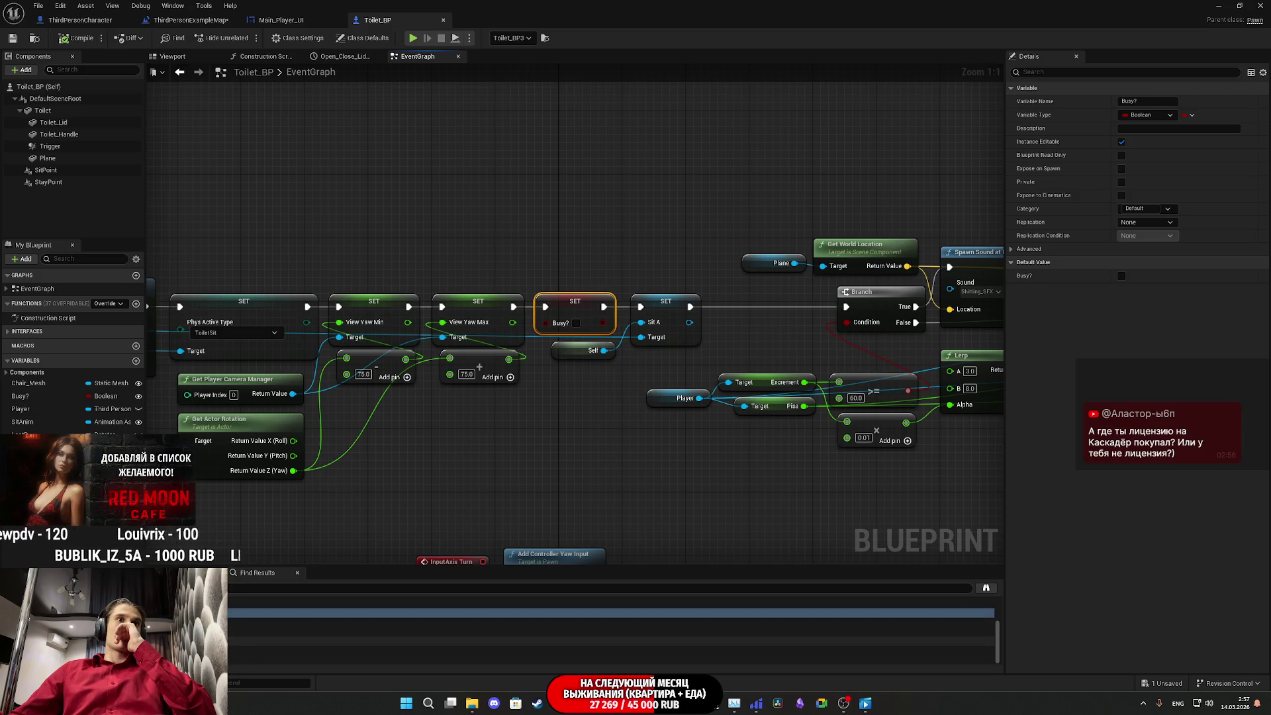
left_click(265, 650)
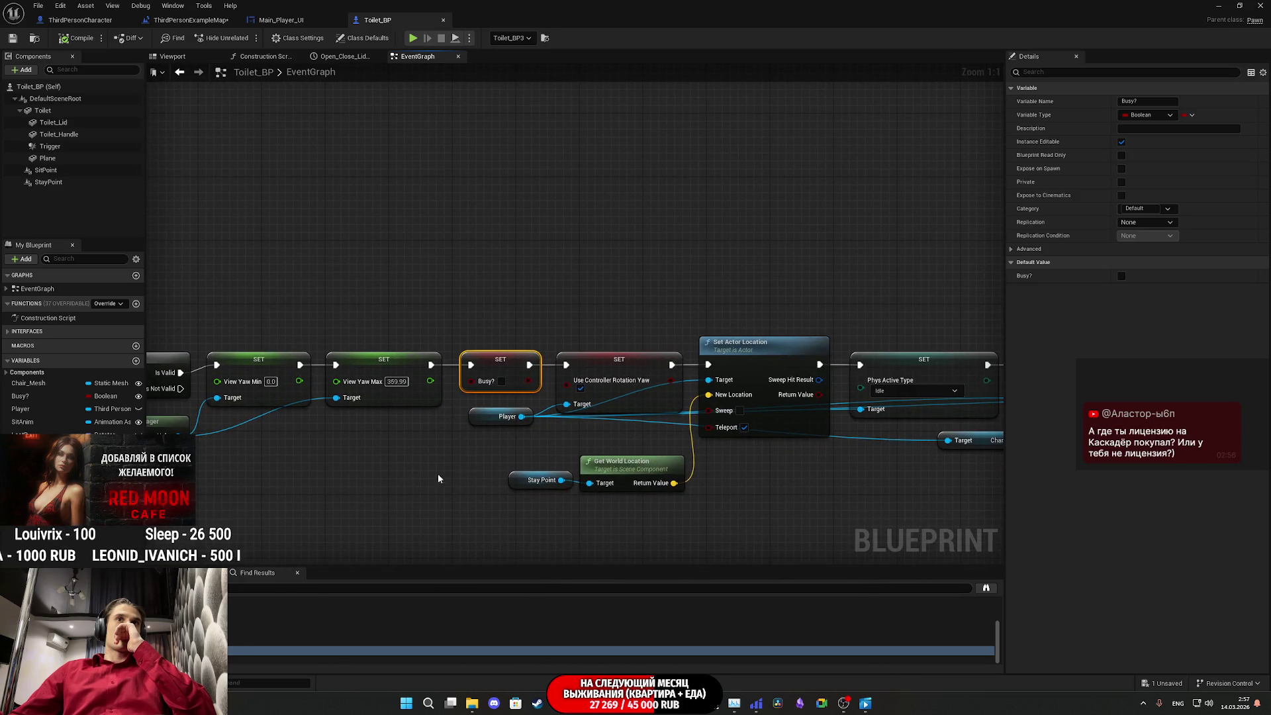
scroll(498, 445, "down", 6)
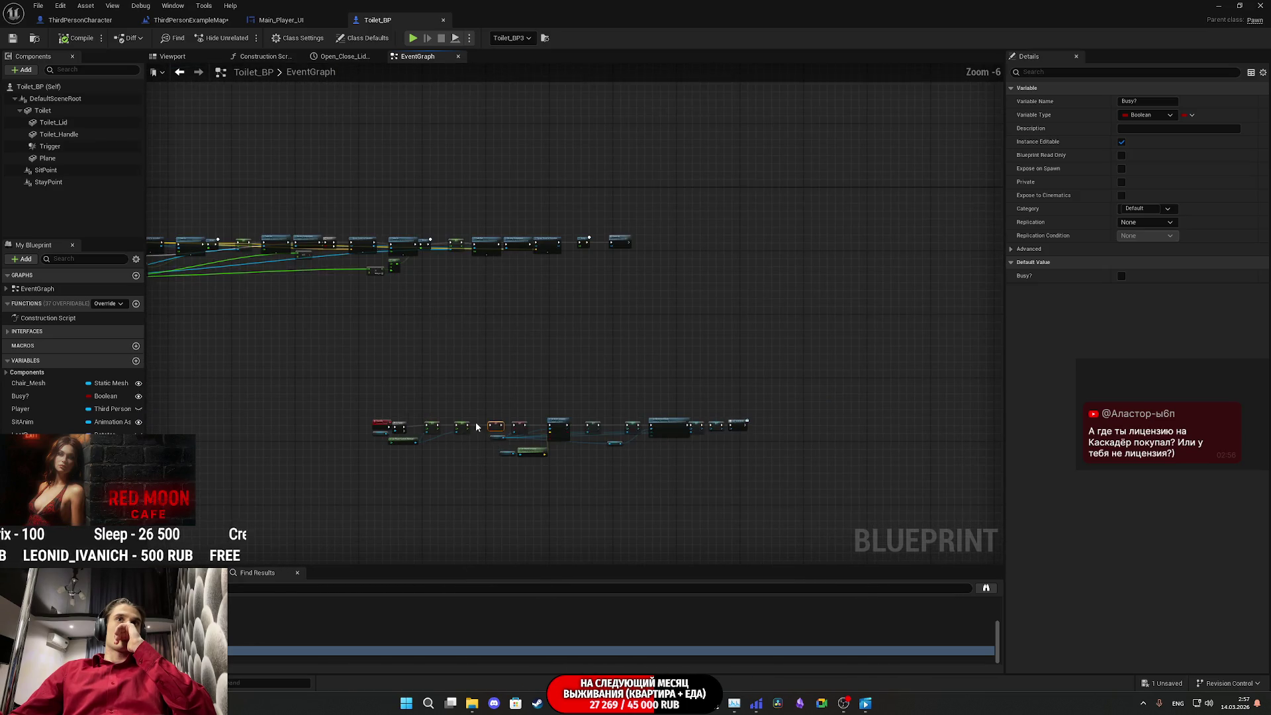
left_click_drag(964, 511, 733, 359)
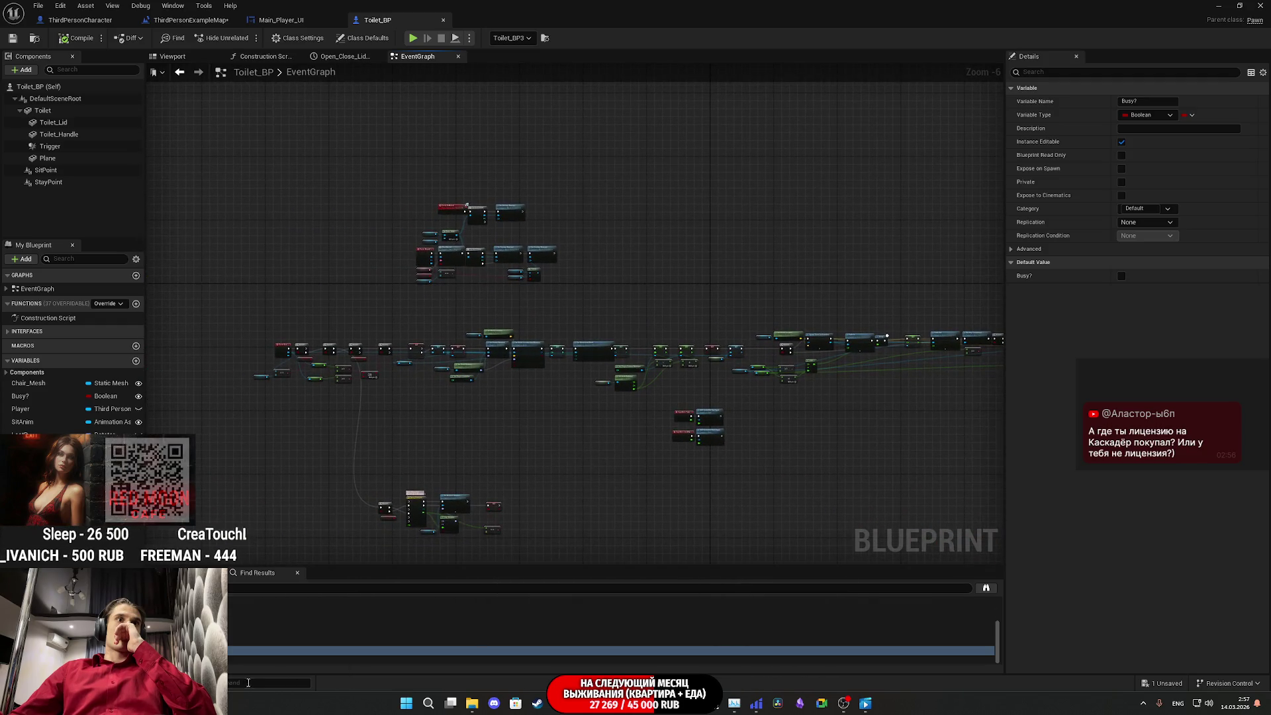
scroll(749, 430, "up", 7)
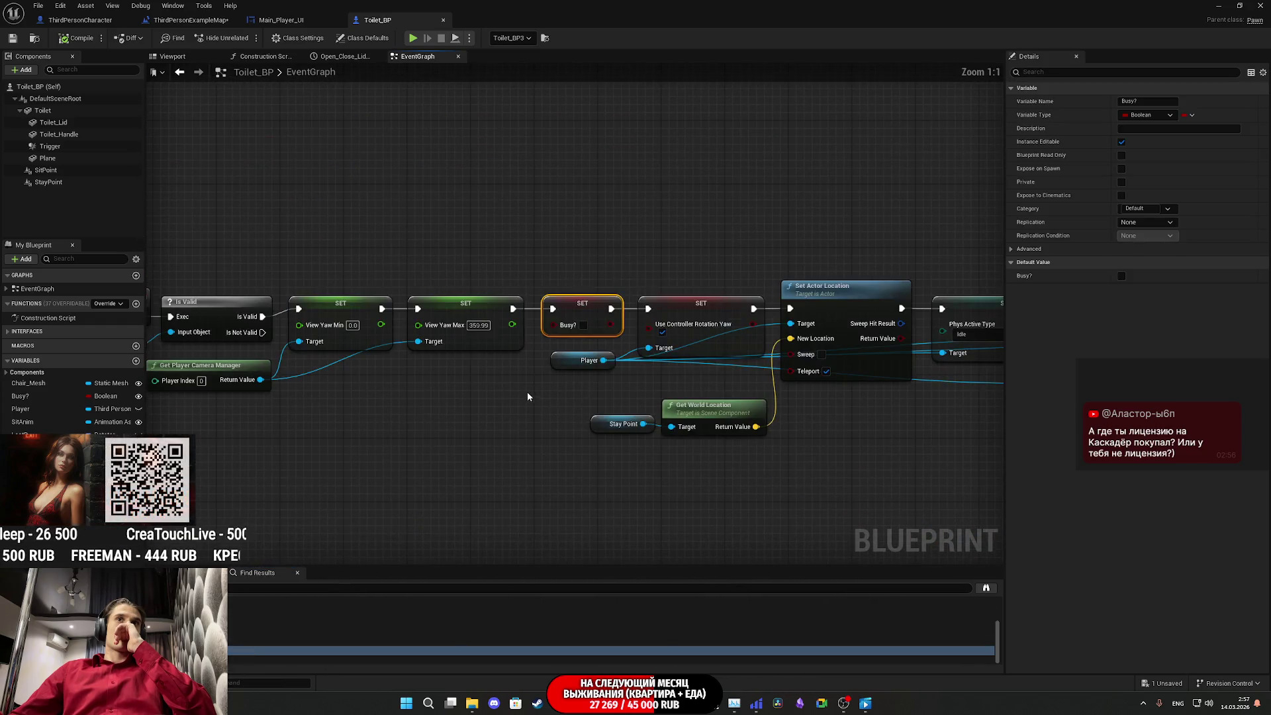
left_click_drag(437, 464, 822, 476)
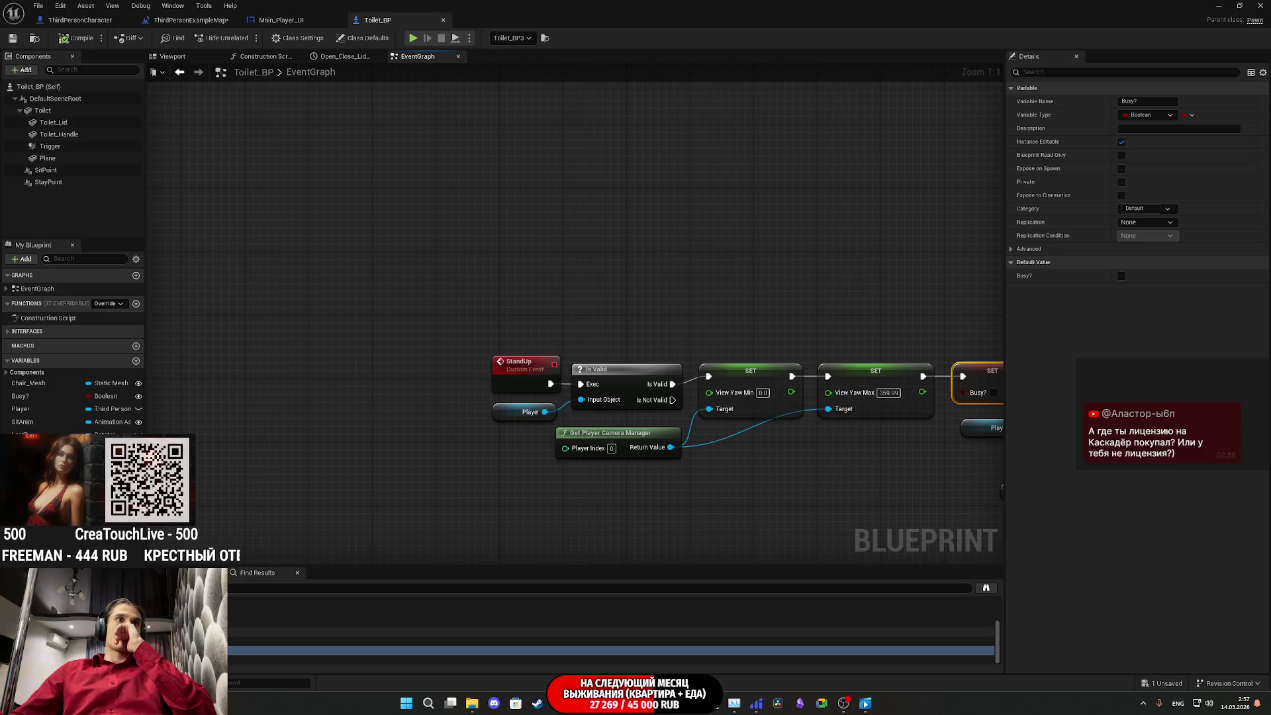
left_click(333, 633)
left_click(333, 612)
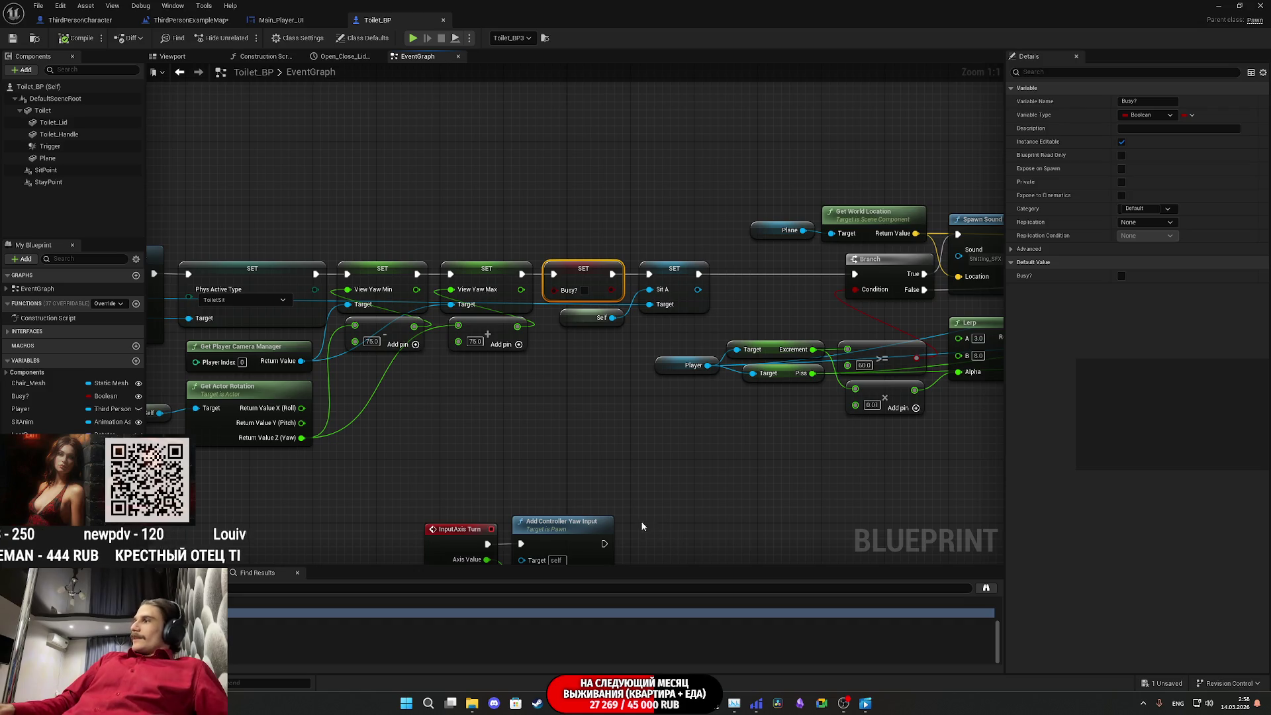
Step: Check the GET Busy? node and the Busy? Branch in the Event Use chain
mouse_move(668, 427)
left_mouse_down()
mouse_move(727, 449)
mouse_move(870, 449)
left_mouse_up()
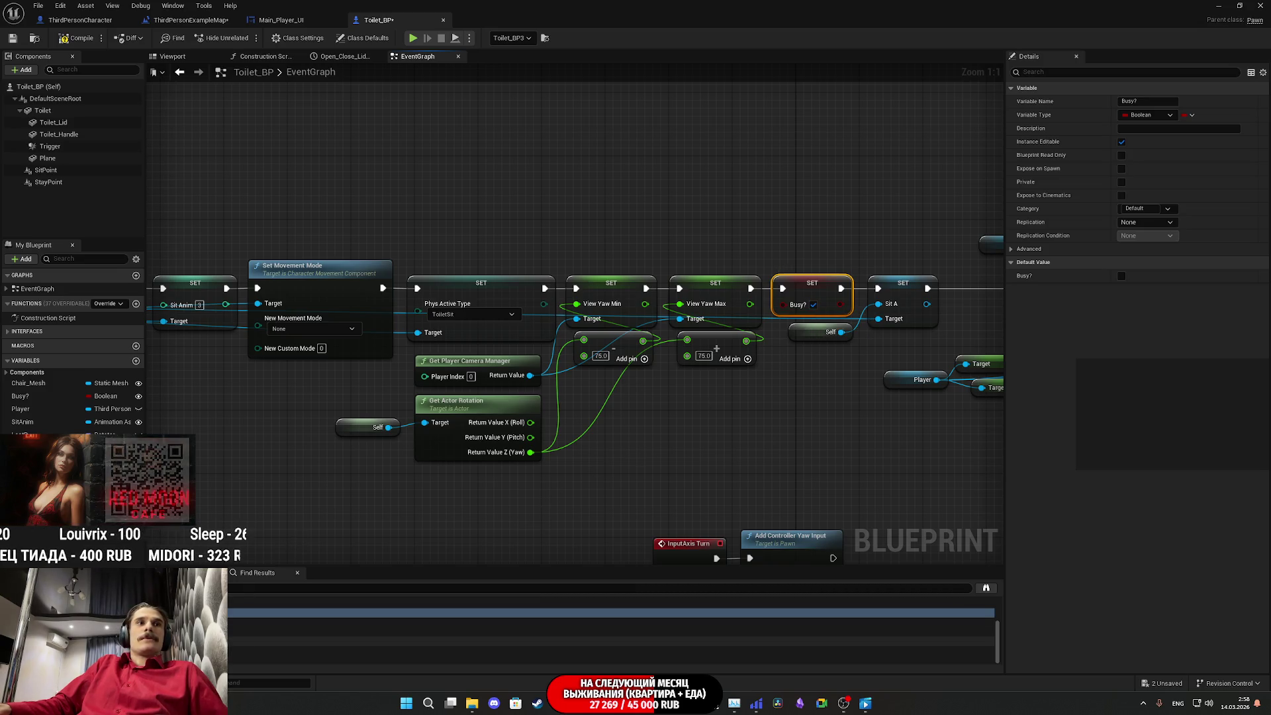
left_click(609, 641)
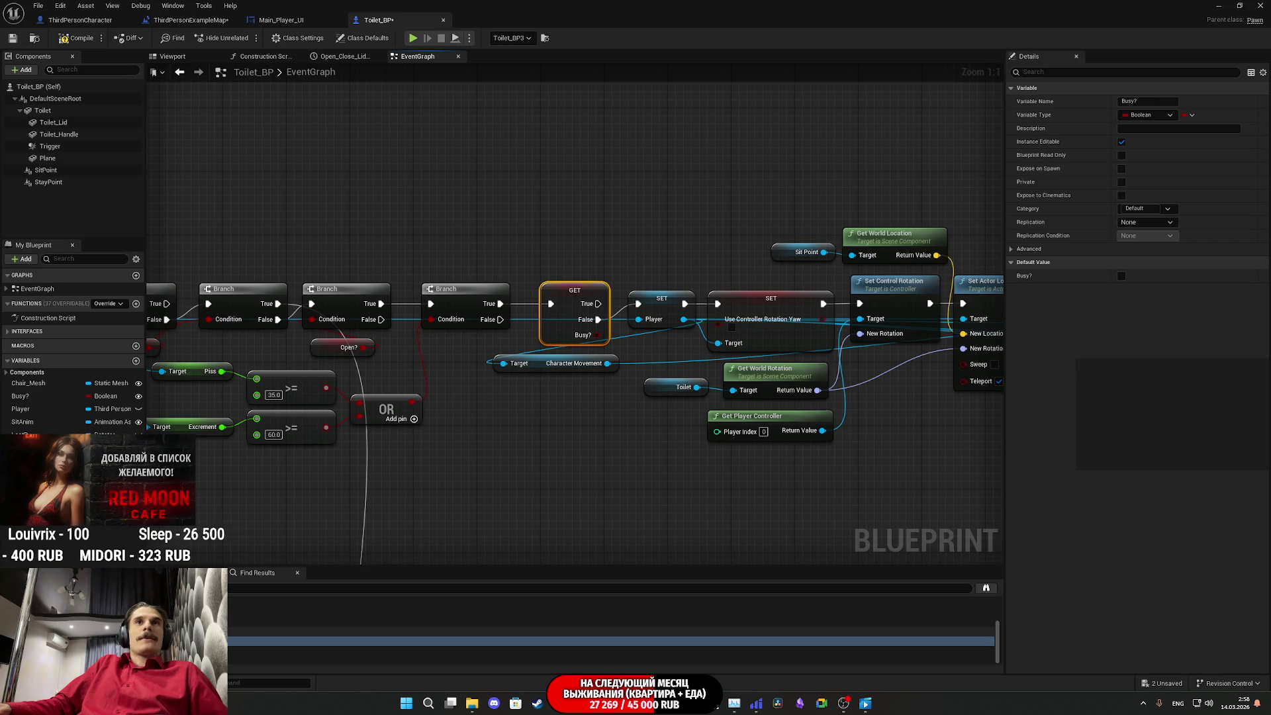
mouse_move(539, 468)
left_mouse_down()
mouse_move(407, 482)
mouse_move(256, 462)
mouse_move(572, 459)
left_mouse_up()
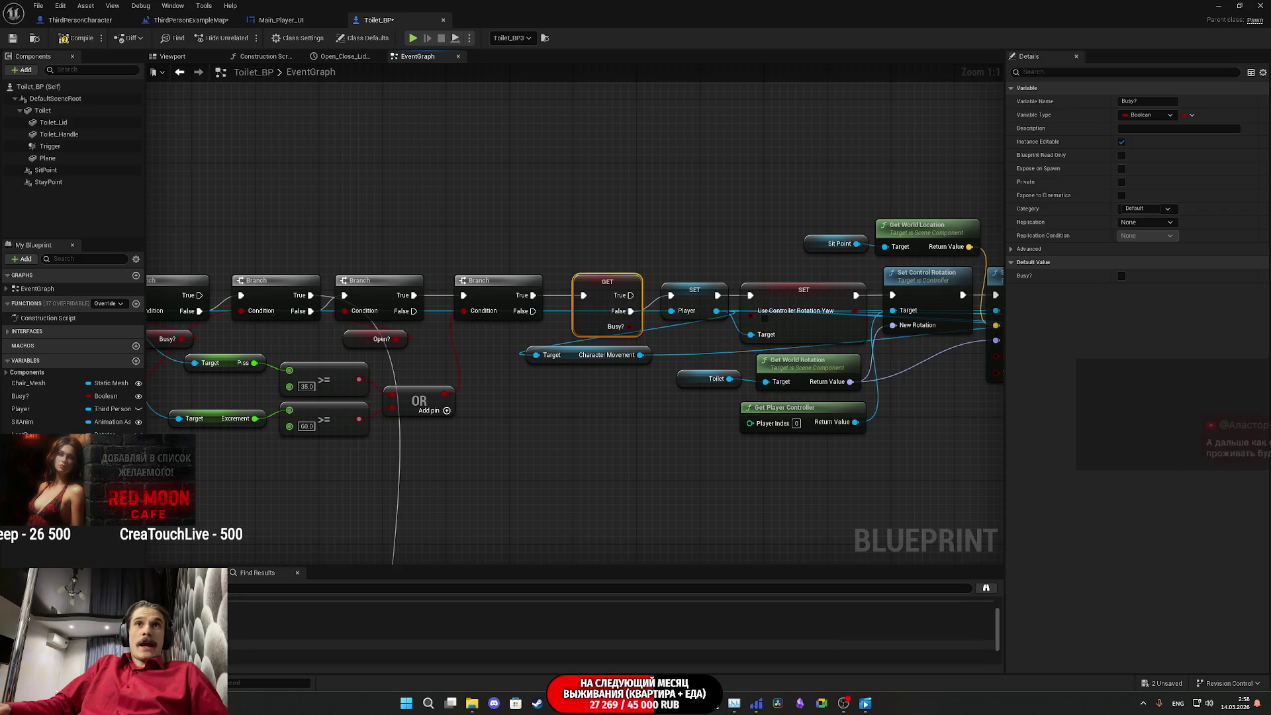
left_click(232, 625)
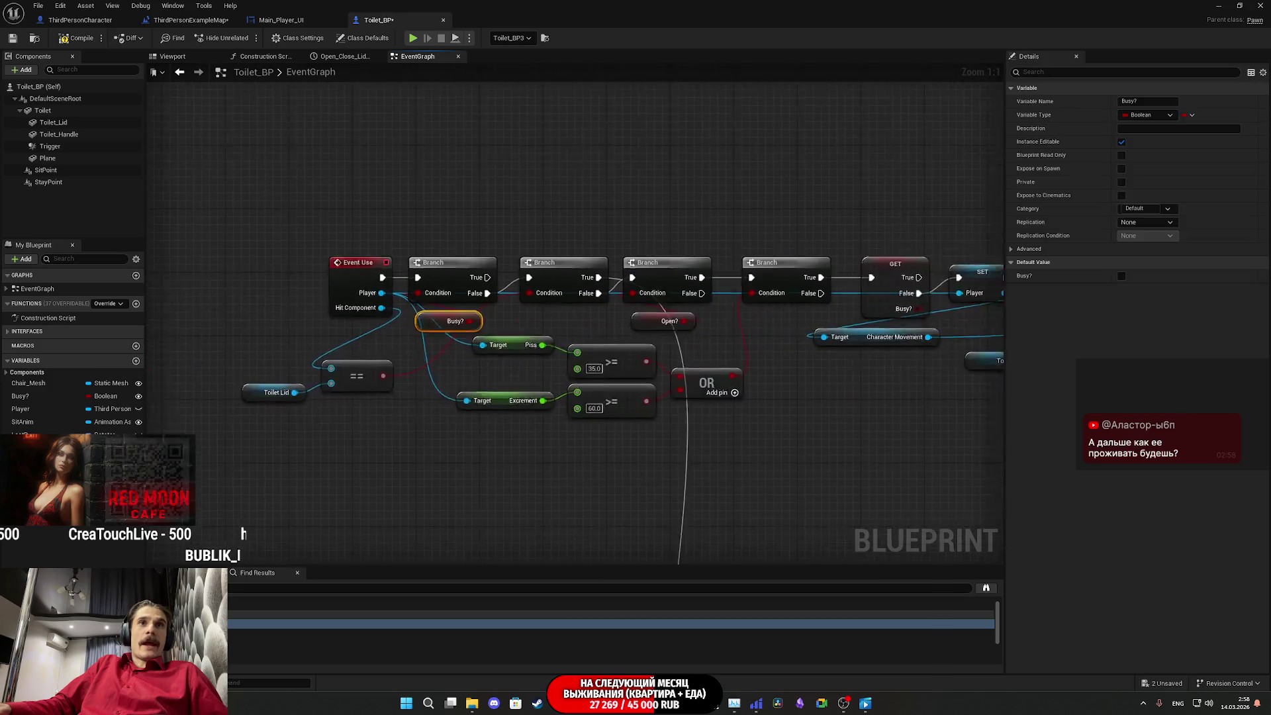
mouse_move(914, 419)
left_mouse_down()
mouse_move(650, 406)
mouse_move(612, 294)
left_mouse_up()
left_click_drag(624, 357, 772, 390)
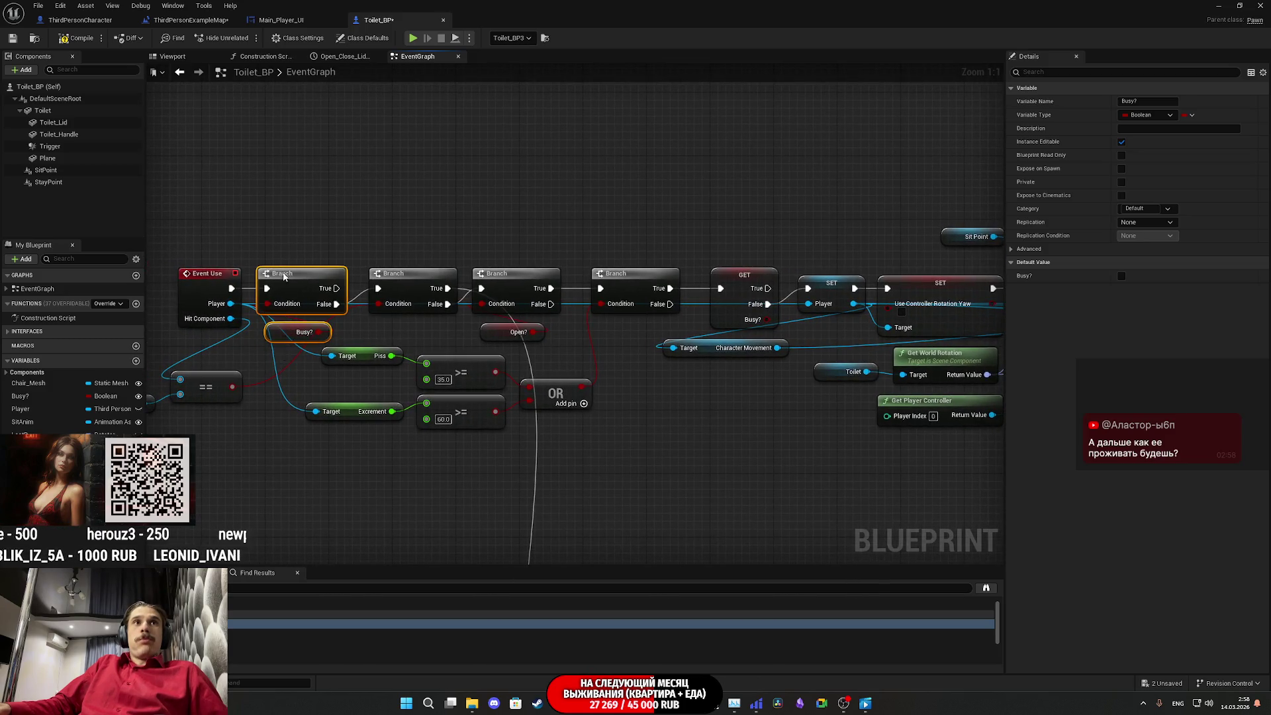
left_click(297, 289)
left_click_drag(577, 373, 478, 374)
left_click(637, 309)
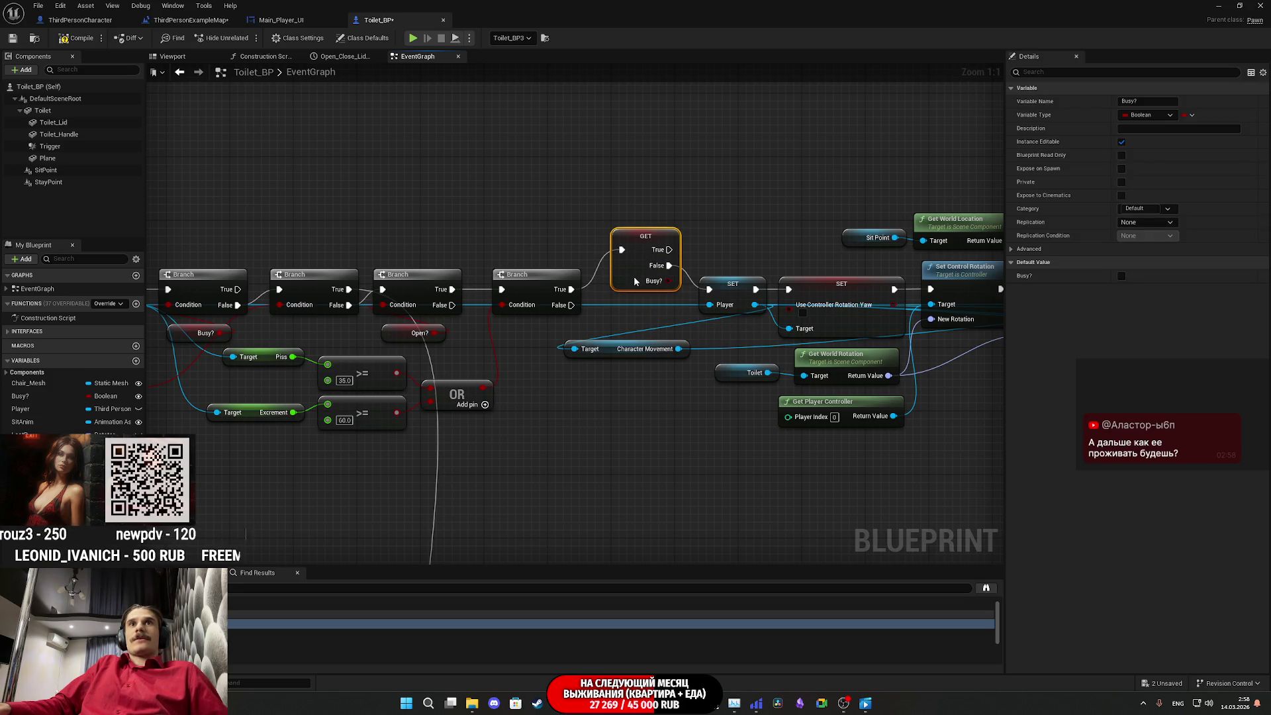
left_click_drag(634, 306, 722, 389)
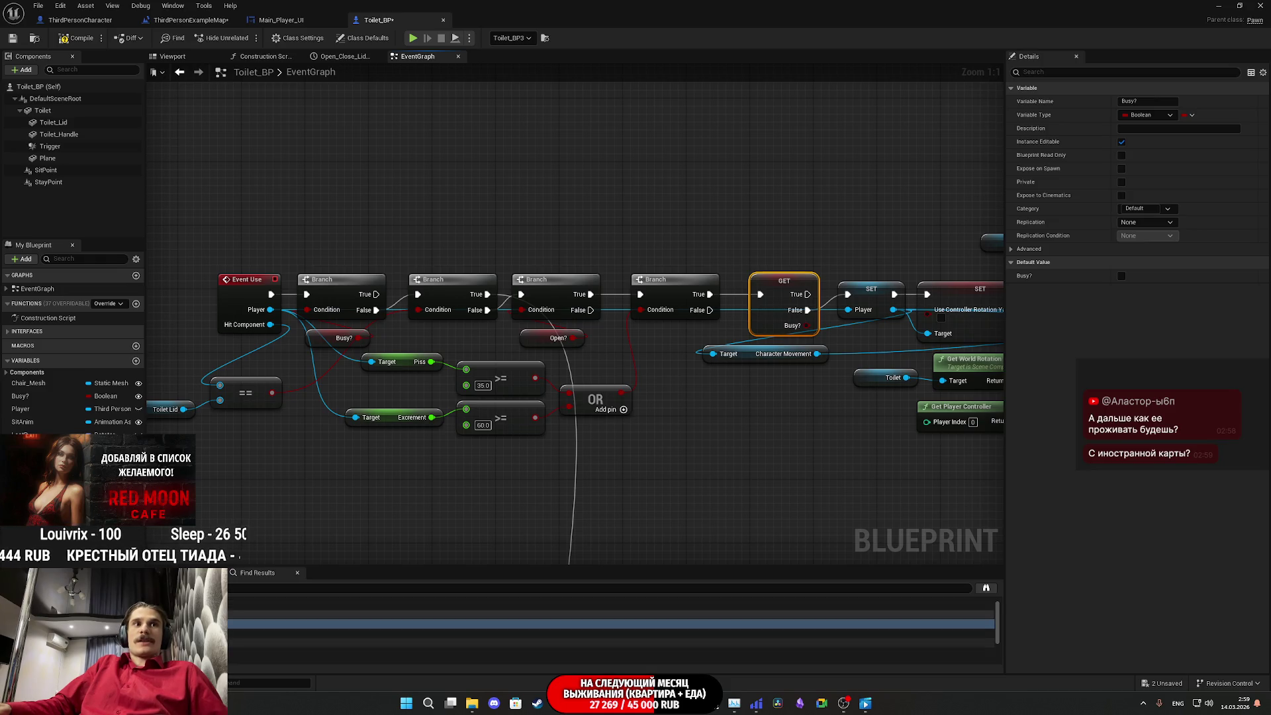
Step: Review the Busy? checks in Event Hoved and UnHoved, then return to the sitting chain
left_click(276, 626)
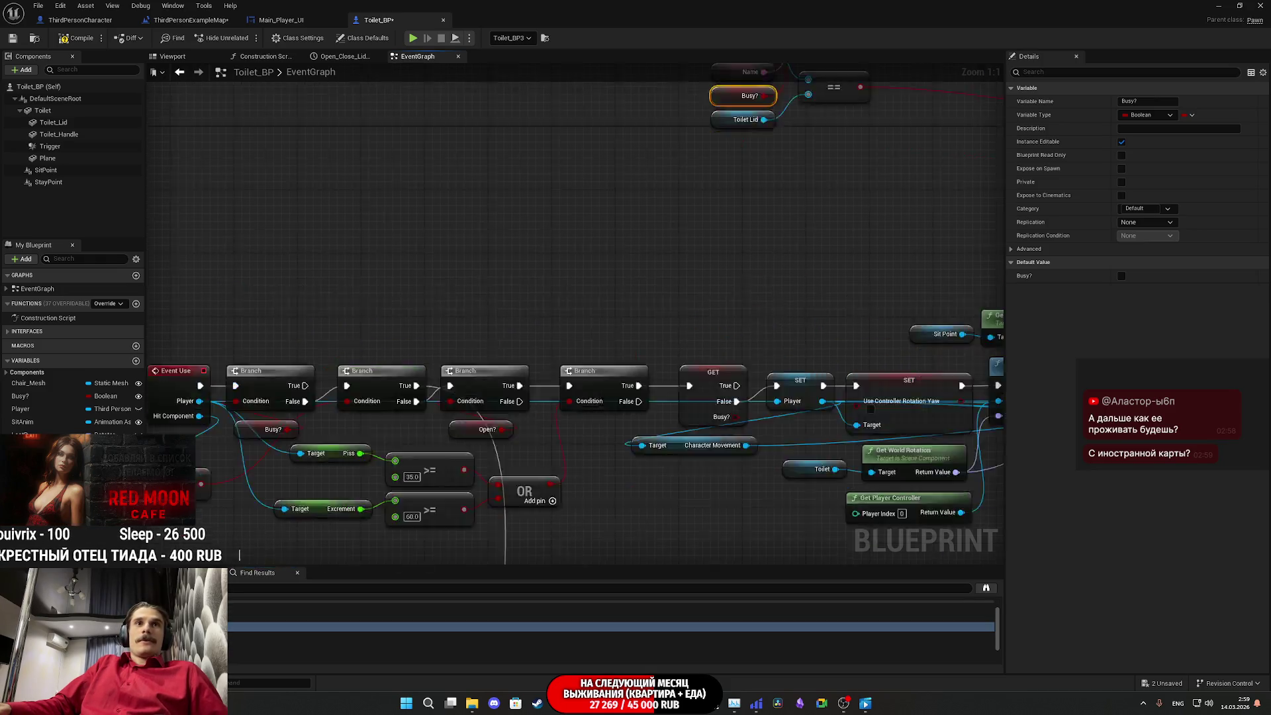
left_click_drag(700, 431, 635, 479)
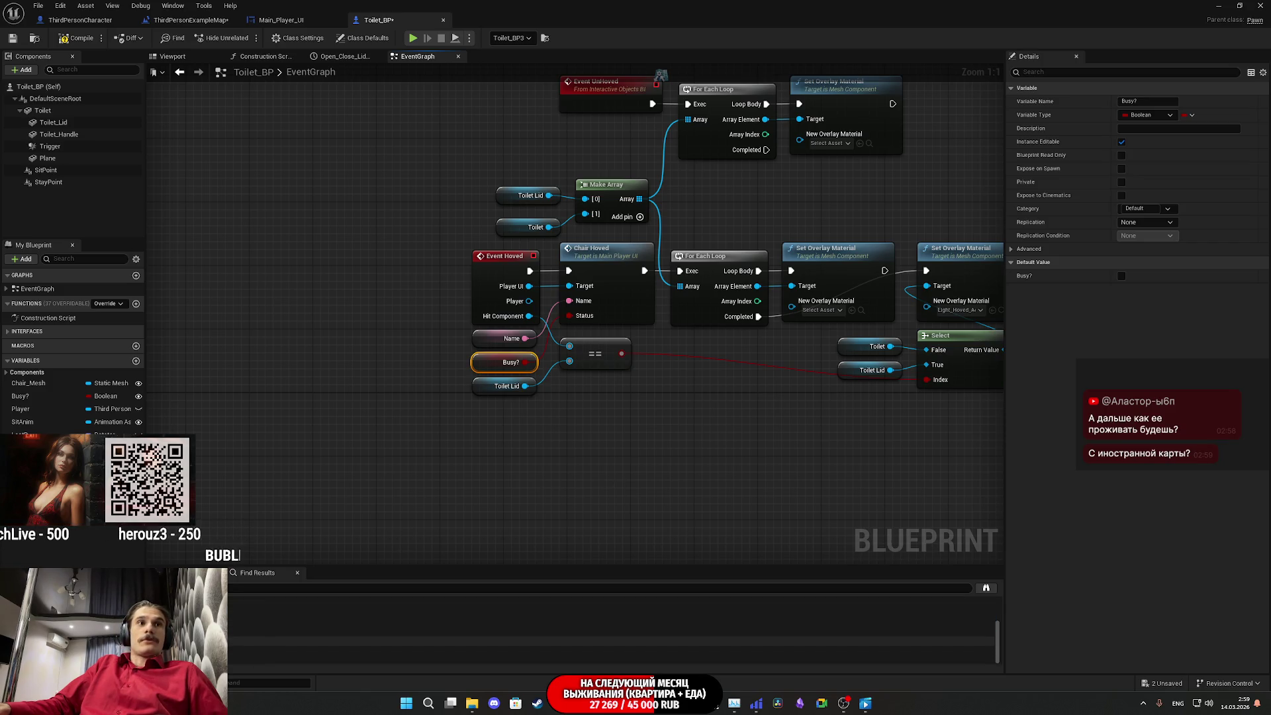
left_click(609, 633)
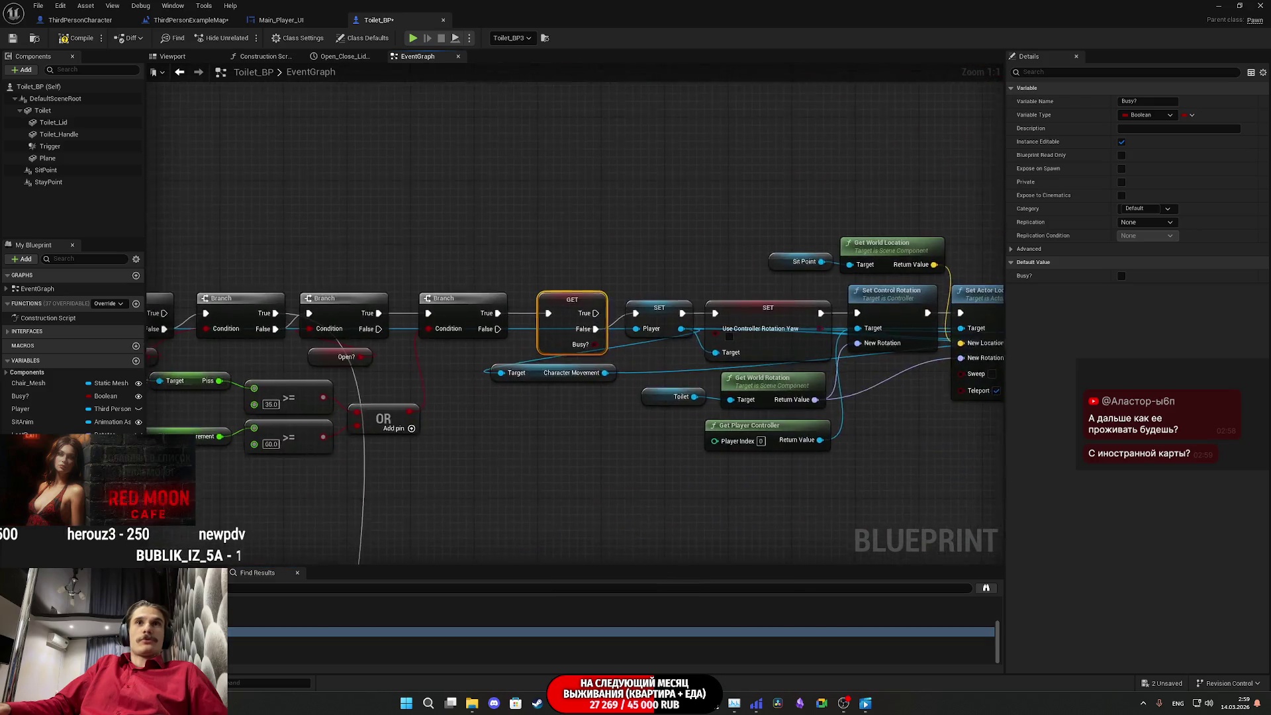
left_click_drag(498, 502, 332, 501)
scroll(689, 491, "down", 8)
Step: Compile and save Toilet_BP from the zoomed-out graph overview
mouse_move(689, 492)
left_mouse_down()
mouse_move(439, 355)
mouse_move(585, 401)
left_mouse_up()
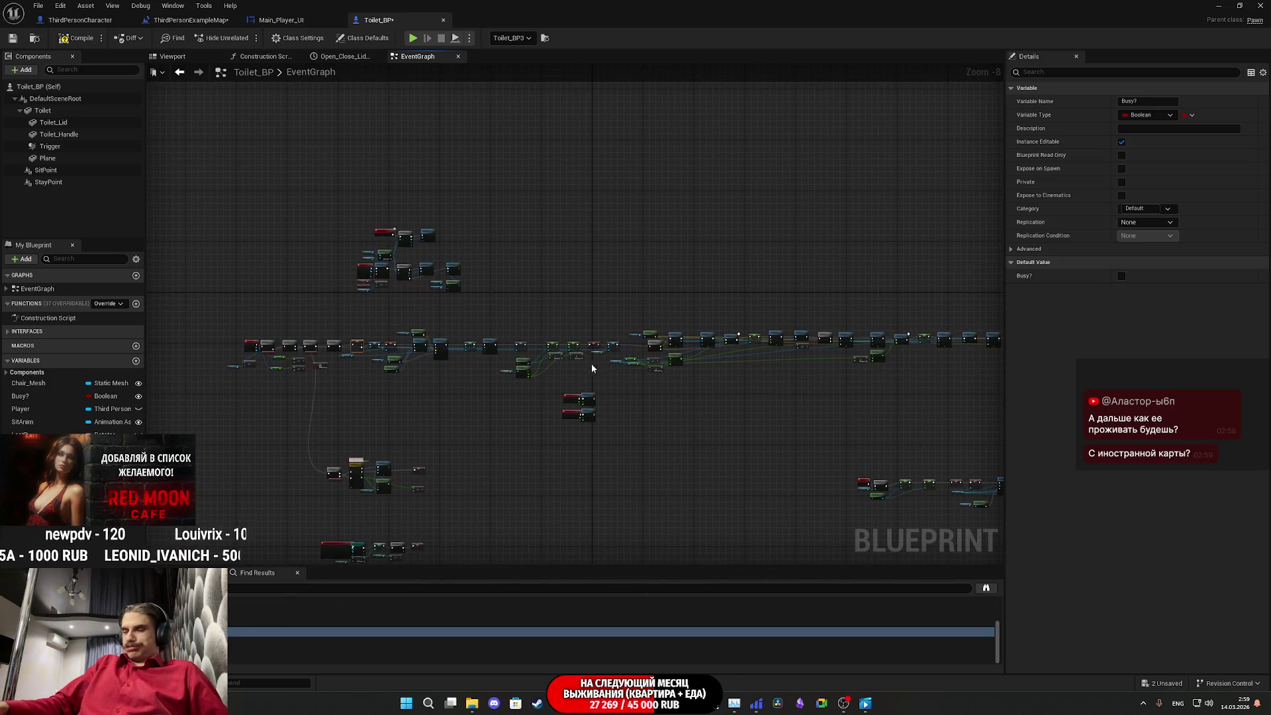
left_click(76, 38)
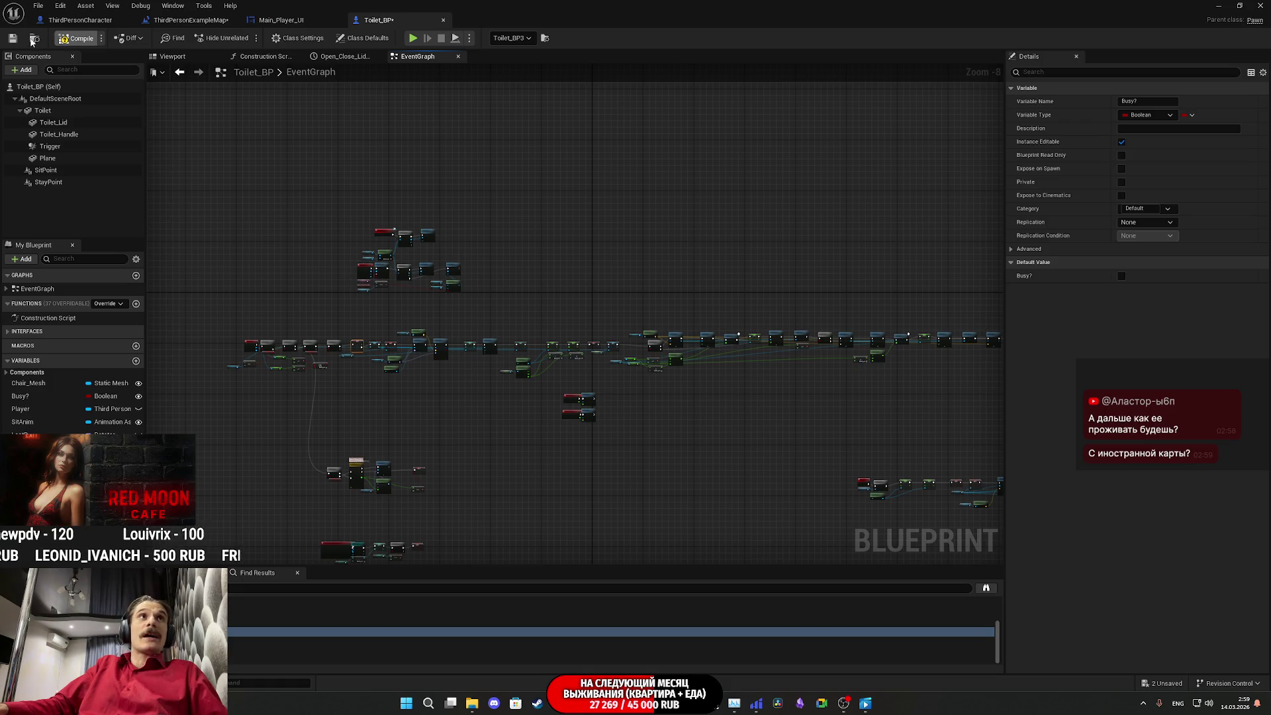
left_click(12, 38)
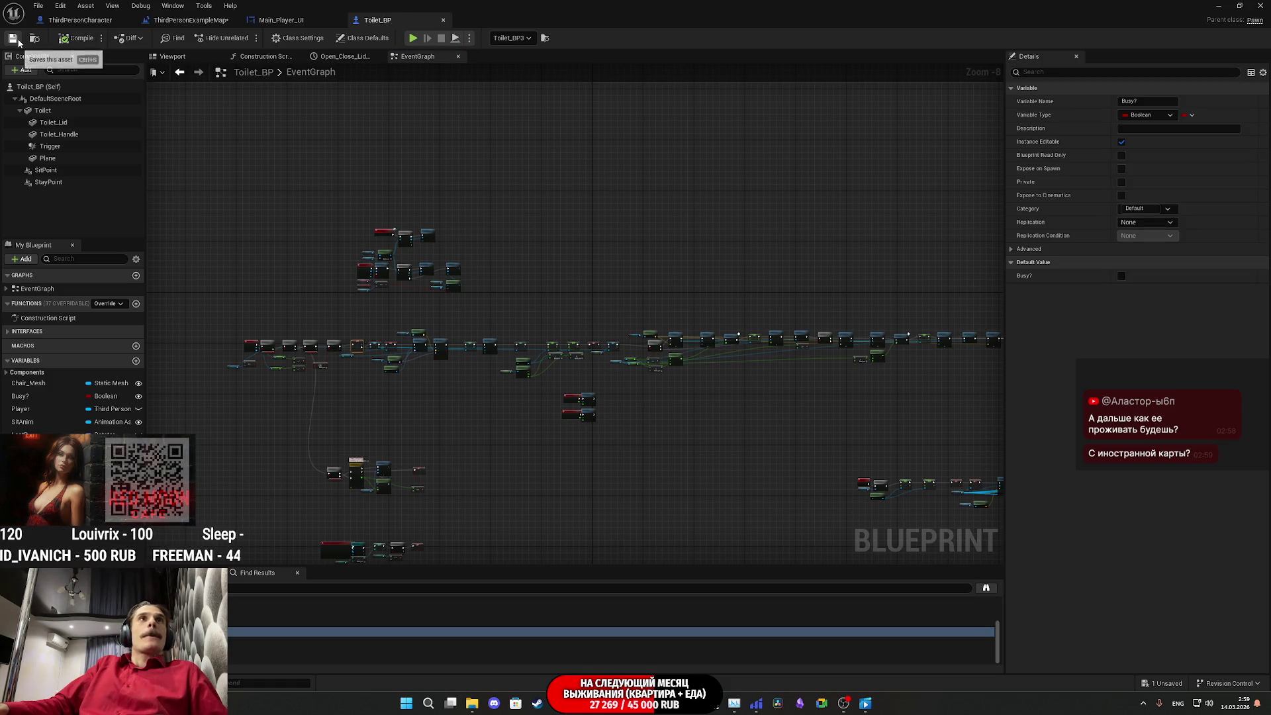
left_click_drag(780, 247, 642, 220)
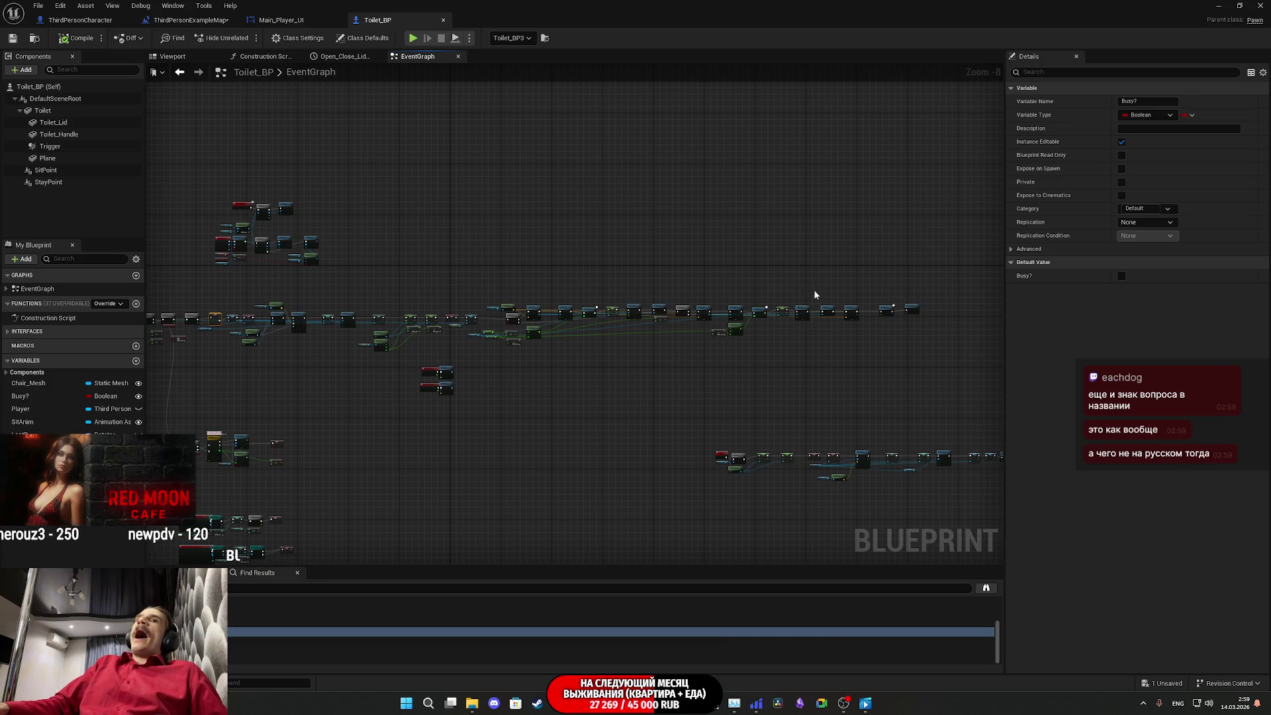
scroll(497, 252, "up", 5)
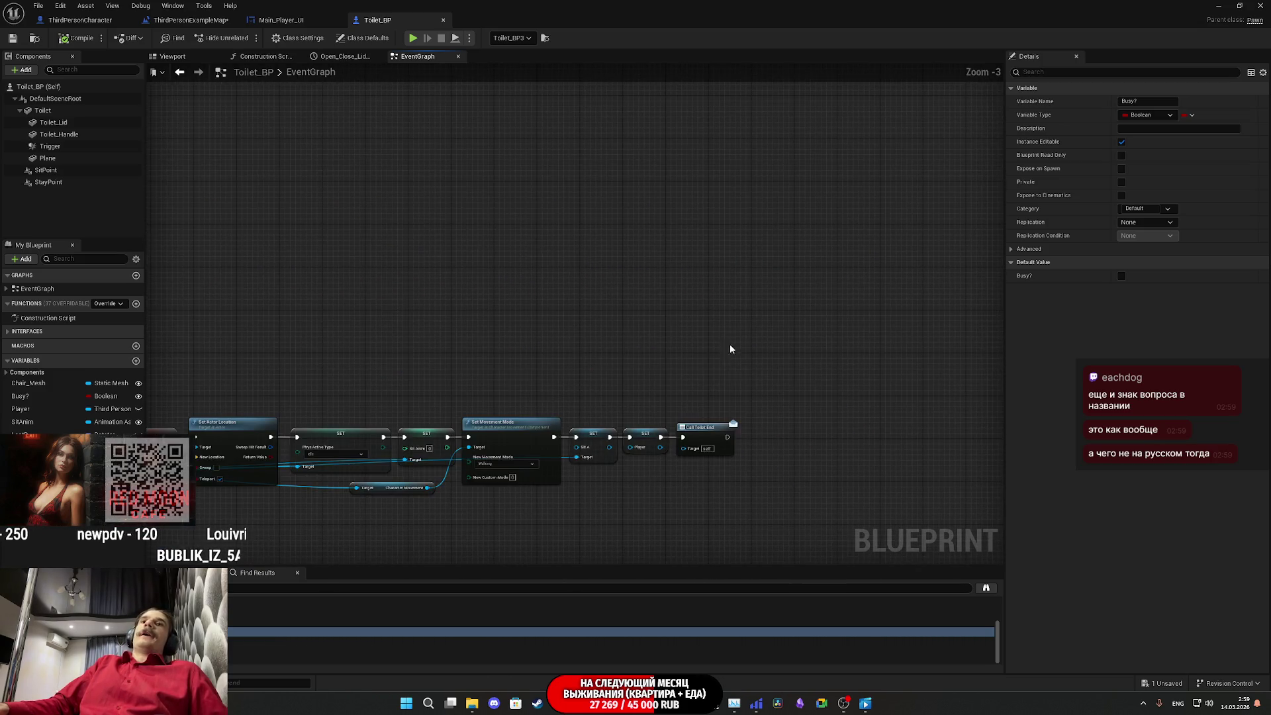
Step: Break Call Toilet End's old exec link, rewire it directly after SET Sit A, and save
left_click(686, 438, "alt")
mouse_move(690, 442)
left_mouse_down()
mouse_move(471, 254)
mouse_move(867, 409)
mouse_move(395, 375)
mouse_move(809, 355)
mouse_move(864, 395)
mouse_move(446, 348)
mouse_move(872, 367)
mouse_move(966, 399)
mouse_move(1000, 394)
mouse_move(935, 430)
mouse_move(788, 404)
mouse_move(558, 314)
left_mouse_up()
scroll(558, 314, "up", 3)
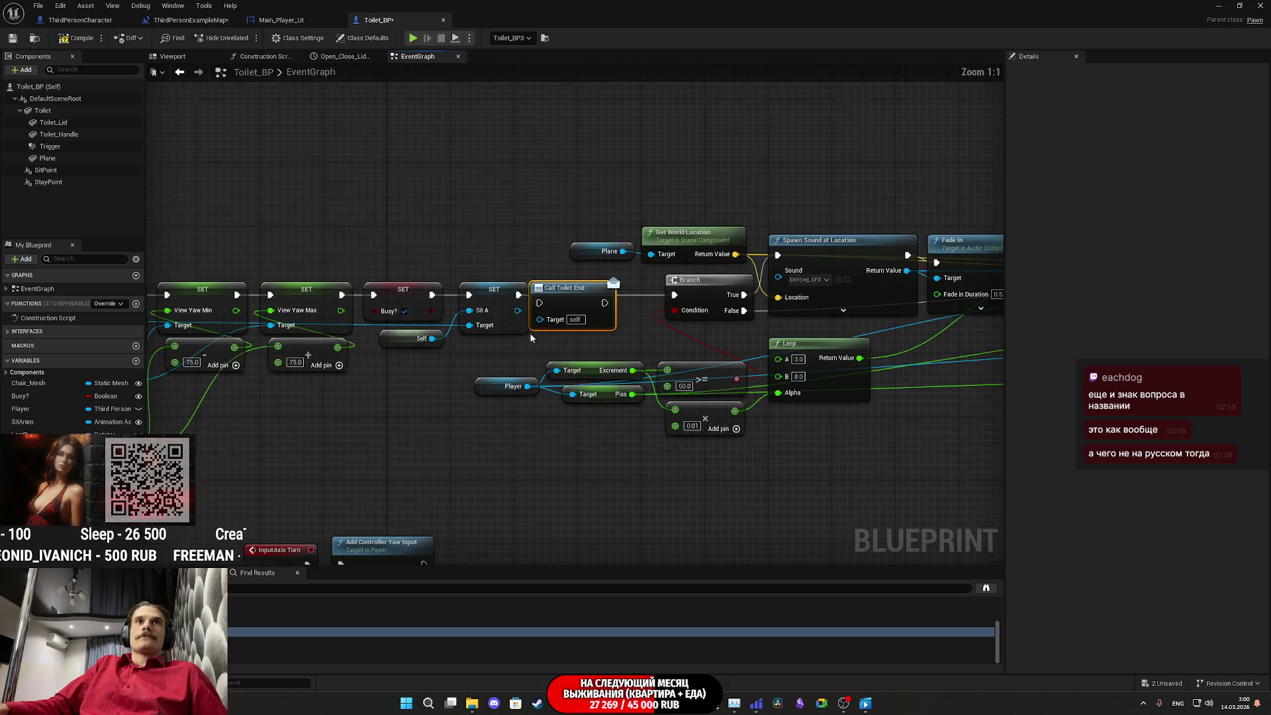
mouse_move(676, 327)
left_mouse_down()
mouse_move(601, 328)
mouse_move(749, 328)
left_mouse_up()
left_click(731, 359)
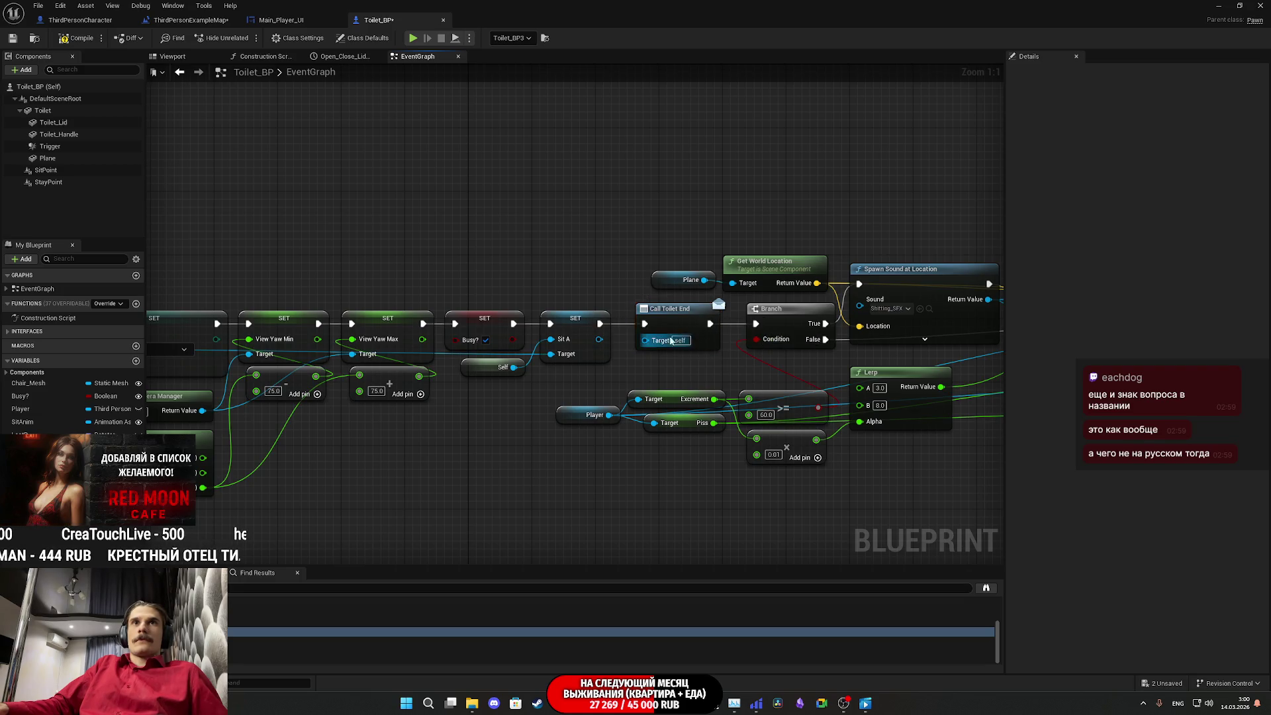
left_click(11, 38)
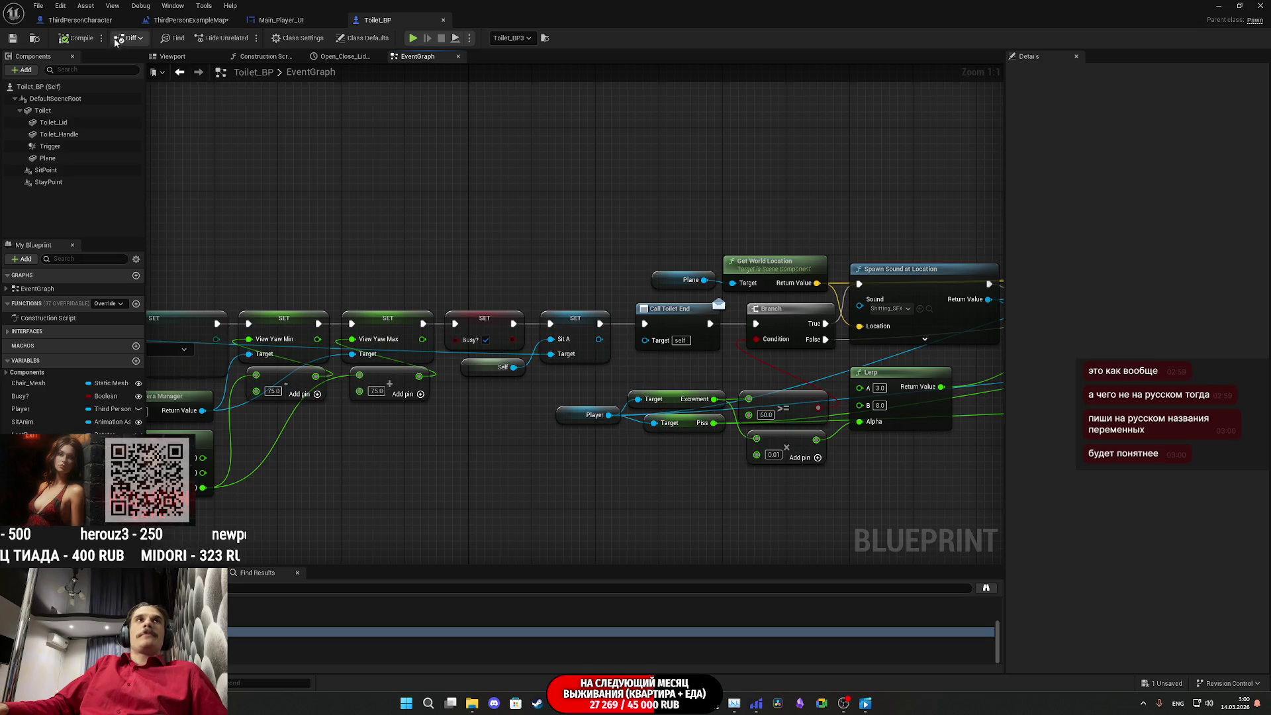
Step: Return to the ThirdPersonExampleMap level blueprint and locate the Update_Tasks and Set Array Elem nodes
left_click(280, 20)
left_click(205, 21)
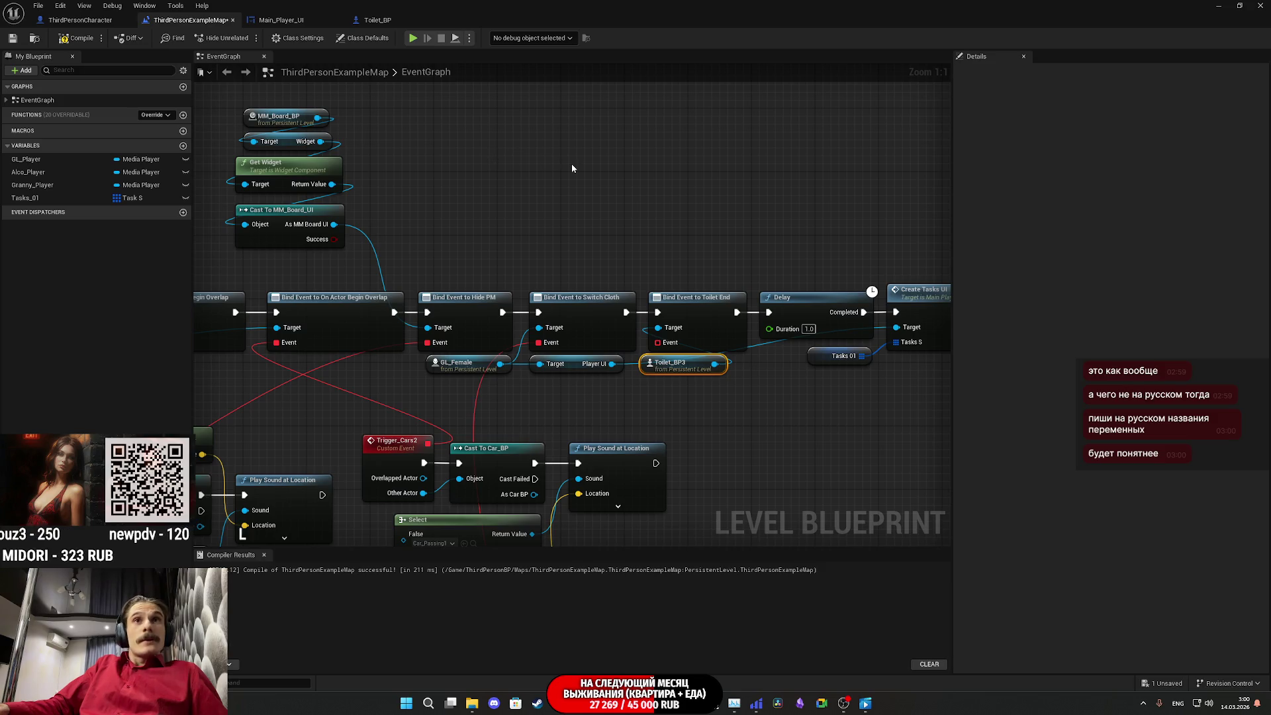
scroll(571, 164, "down", 2)
mouse_move(502, 187)
left_mouse_down()
mouse_move(397, 455)
mouse_move(344, 533)
mouse_move(398, 448)
mouse_move(409, 360)
left_mouse_up()
left_click_drag(449, 287, 535, 631)
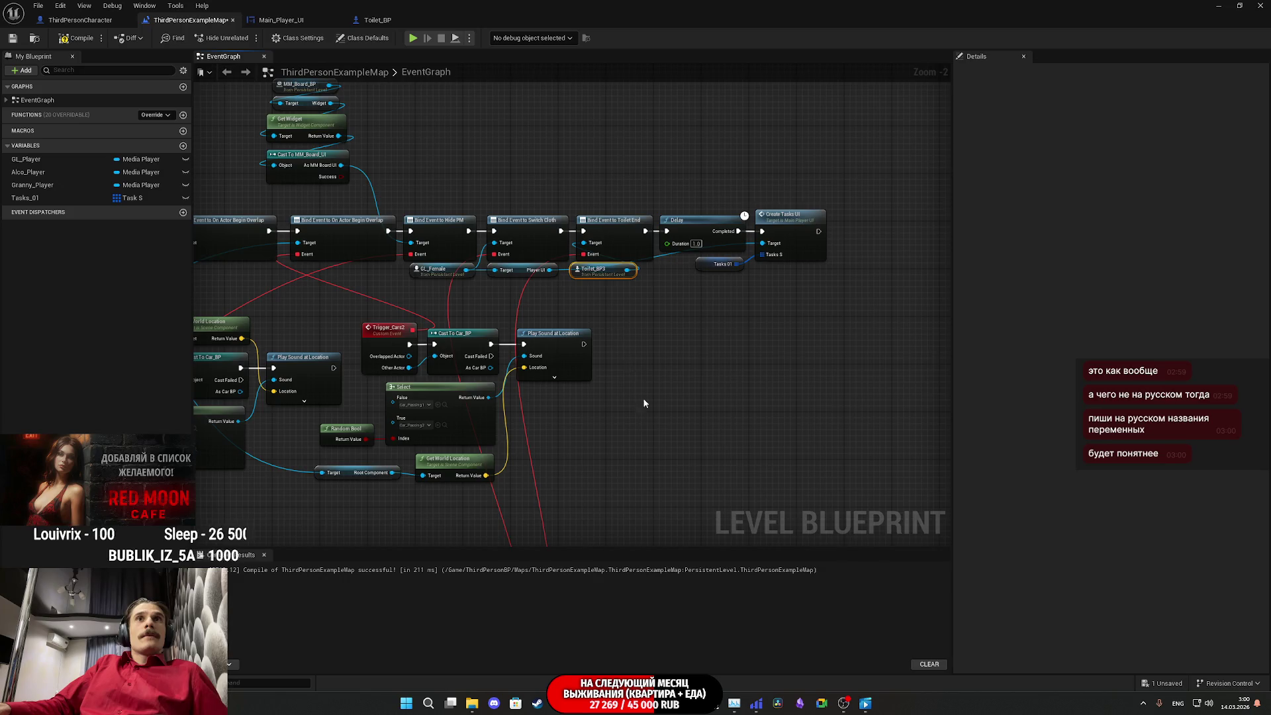
left_click_drag(609, 272, 530, 86)
Step: Paste a Toilet_BP3 reference and add a Busy? getter from it
key("ctrl+v")
scroll(668, 433, "up", 2)
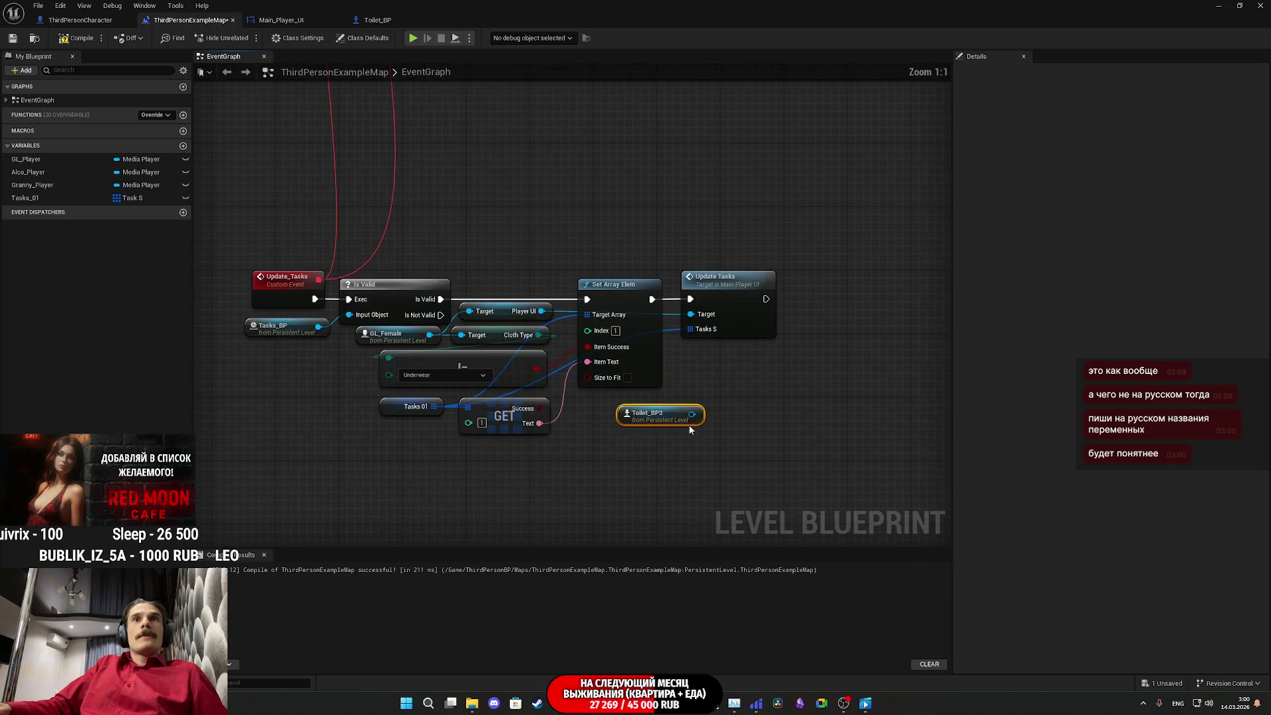
left_click_drag(692, 414, 737, 415)
scroll(834, 530, "down", 10)
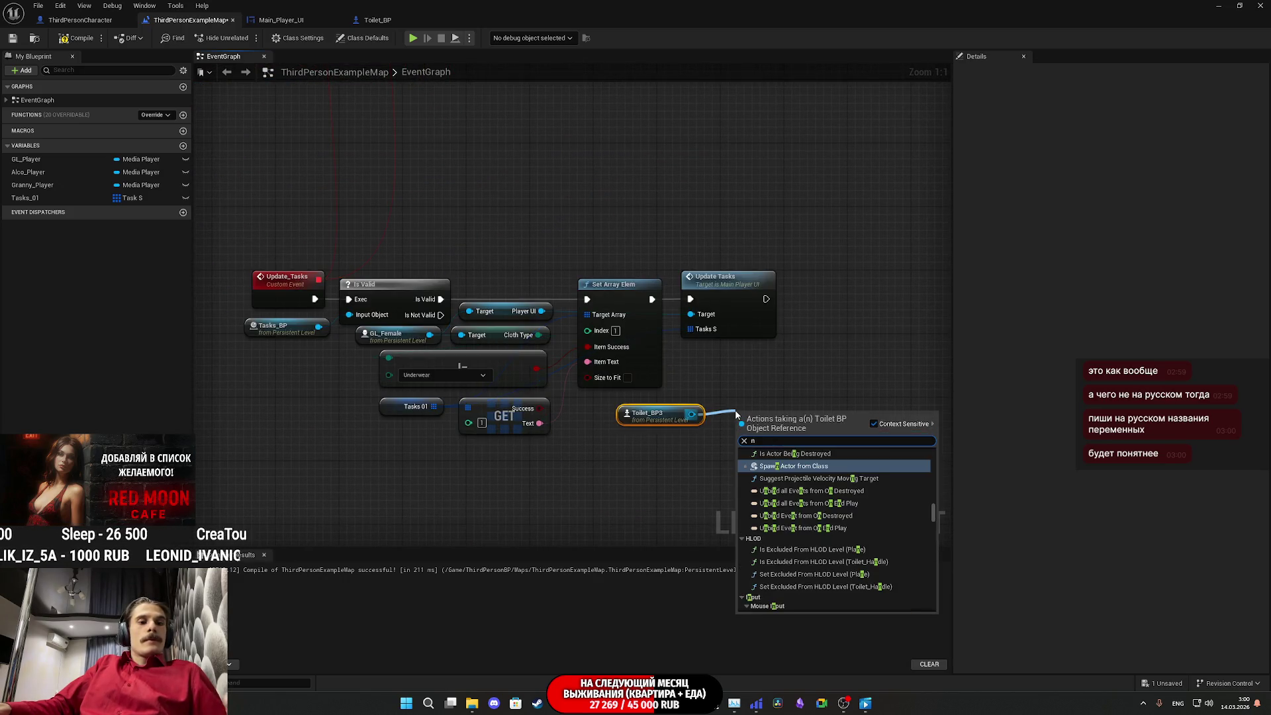
type("bus")
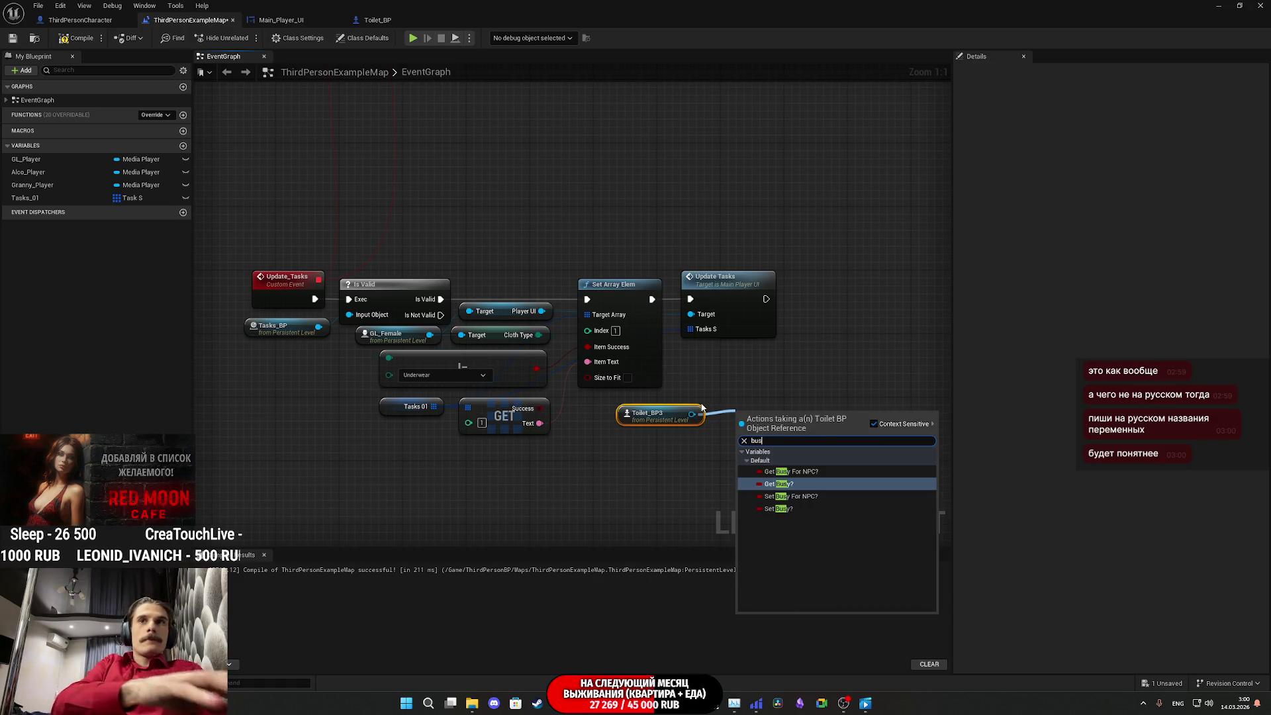
left_click(781, 484)
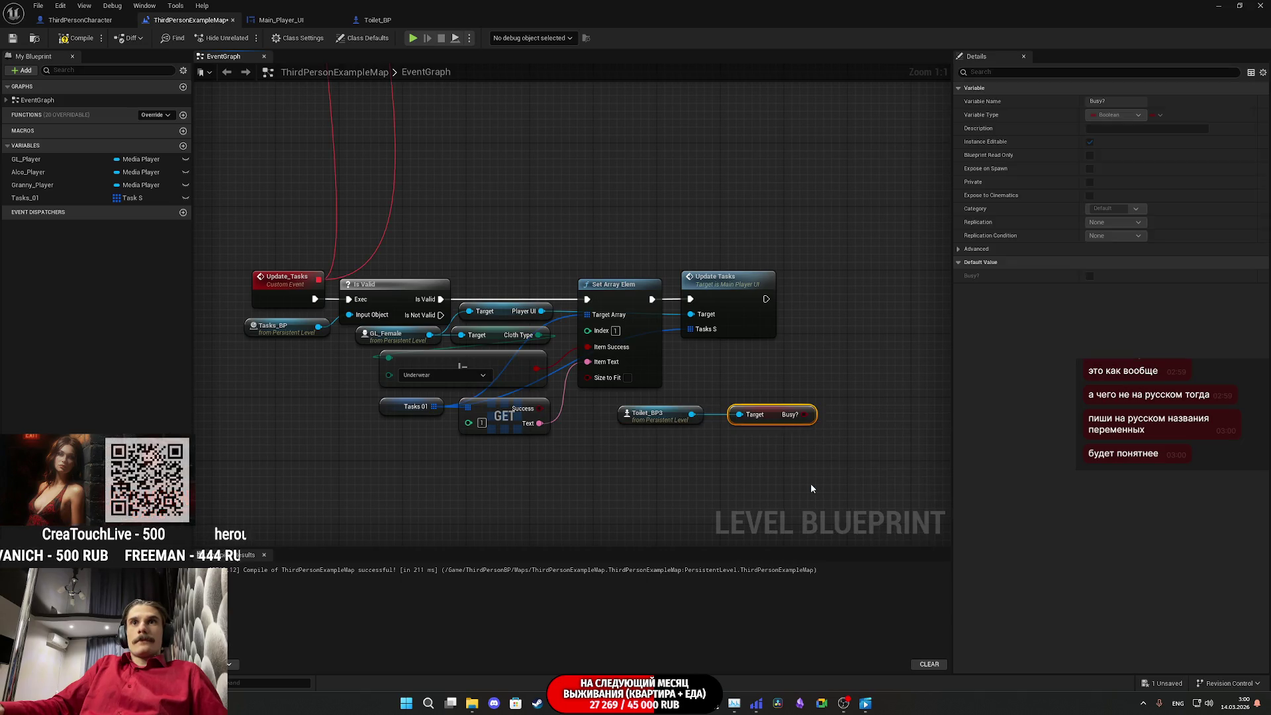
Step: Move Toilet_BP3 and Busy? left, shift the task-setting nodes right, and put Tasks 01 beside GET
mouse_move(769, 448)
left_mouse_down()
mouse_move(665, 408)
mouse_move(613, 450)
mouse_move(531, 464)
left_mouse_up()
left_click(745, 450)
left_click_drag(601, 491, 522, 463)
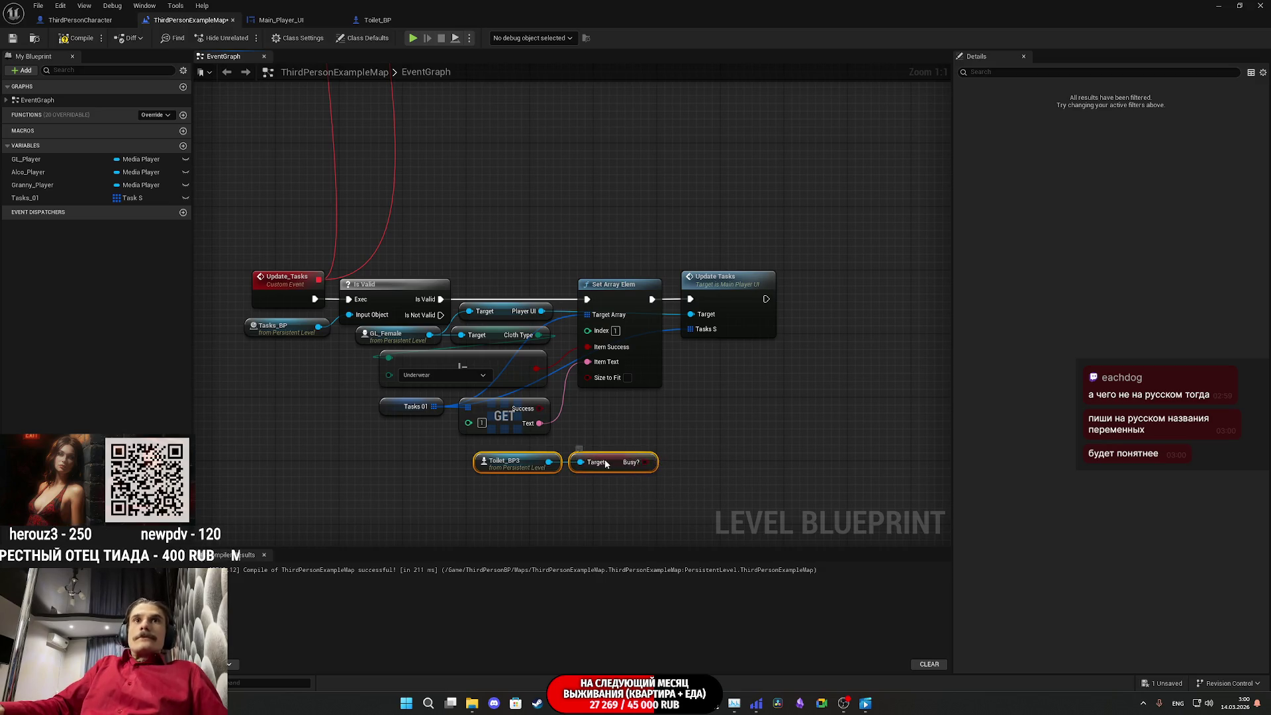
left_click_drag(626, 462, 515, 470)
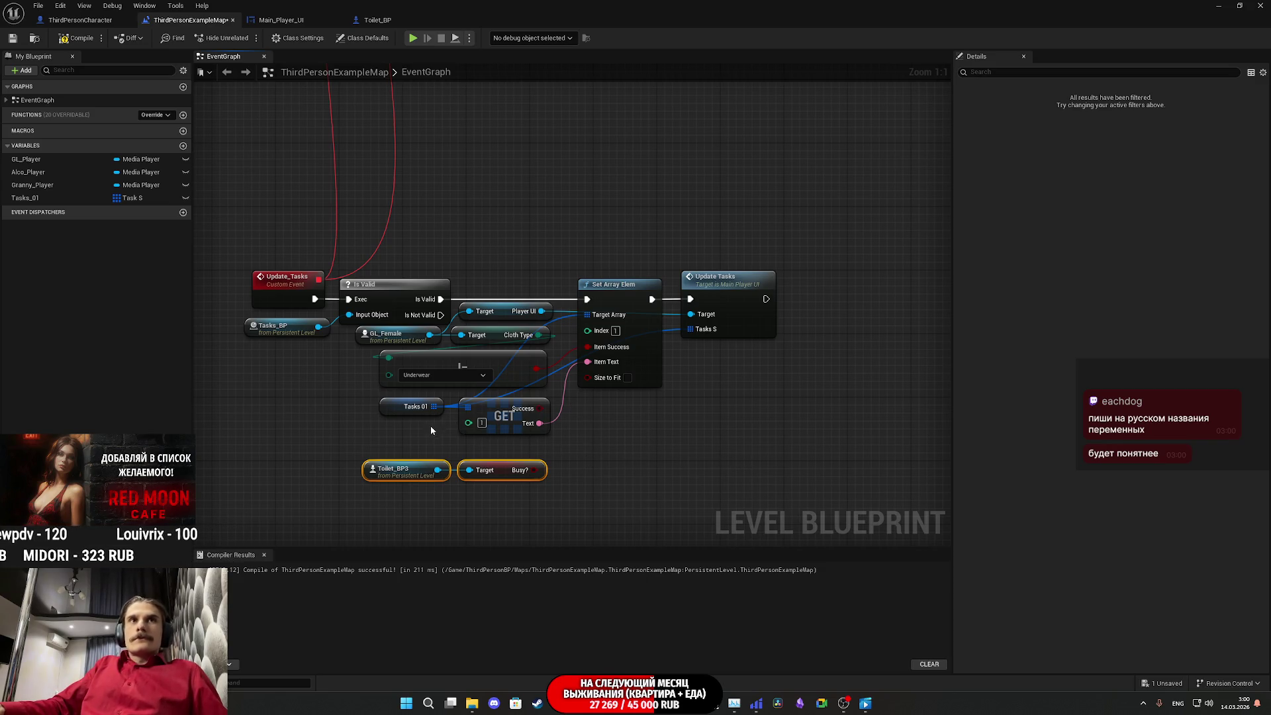
mouse_move(780, 431)
left_mouse_down()
mouse_move(563, 284)
mouse_move(510, 286)
mouse_move(495, 270)
left_mouse_up()
left_click_drag(508, 365, 708, 367)
left_click(590, 318)
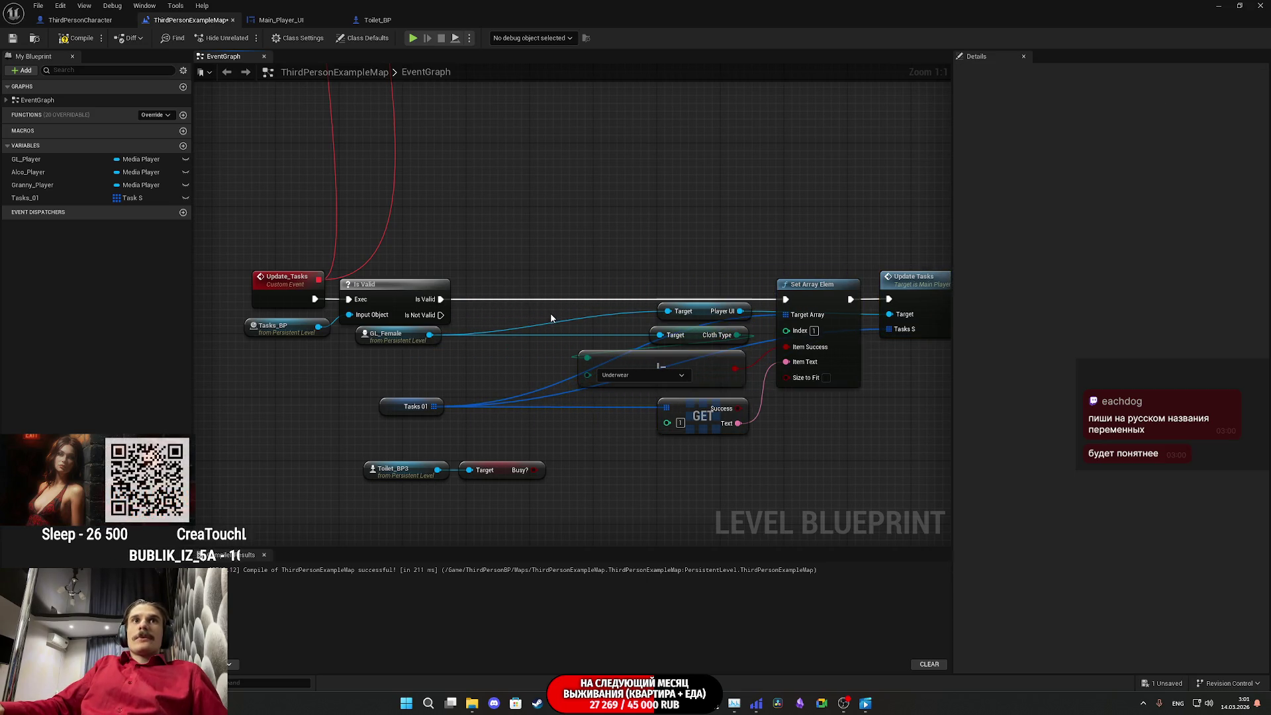
mouse_move(393, 409)
left_mouse_down()
mouse_move(615, 405)
mouse_move(589, 404)
left_mouse_up()
left_click(597, 431)
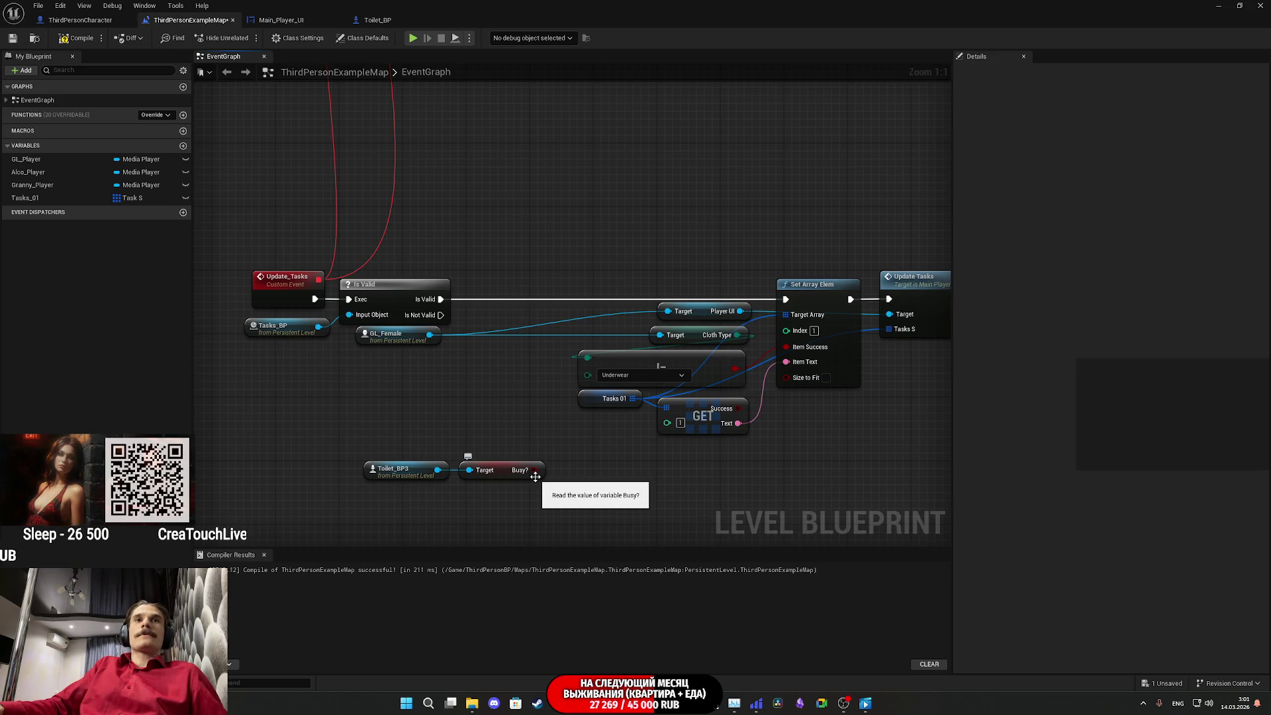
Step: Move the Toilet_BP3 and Busy? nodes up next to Is Valid
left_click_drag(551, 501, 361, 455)
left_click_drag(508, 476, 405, 381)
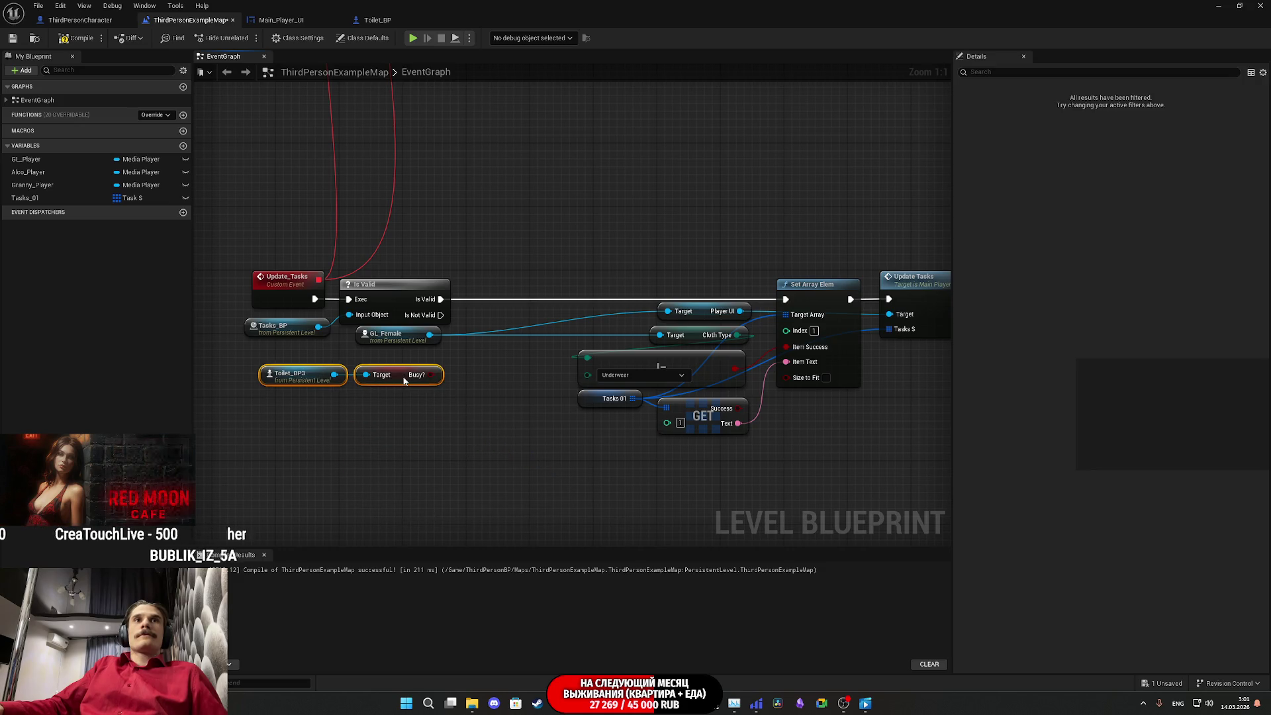
left_click(460, 421)
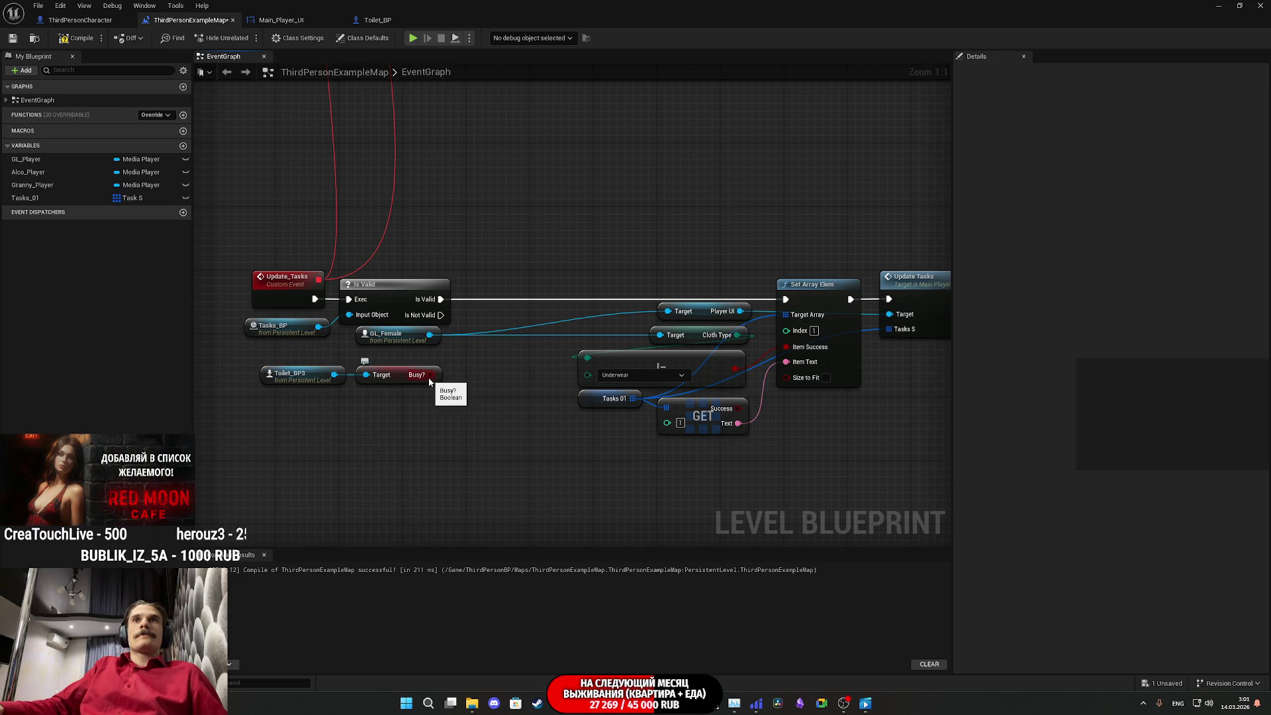
Step: Duplicate the Set Array Elem node with Ctrl+C/Ctrl+V below the existing nodes
left_click(839, 335)
key("ctrl+c")
left_click(479, 450)
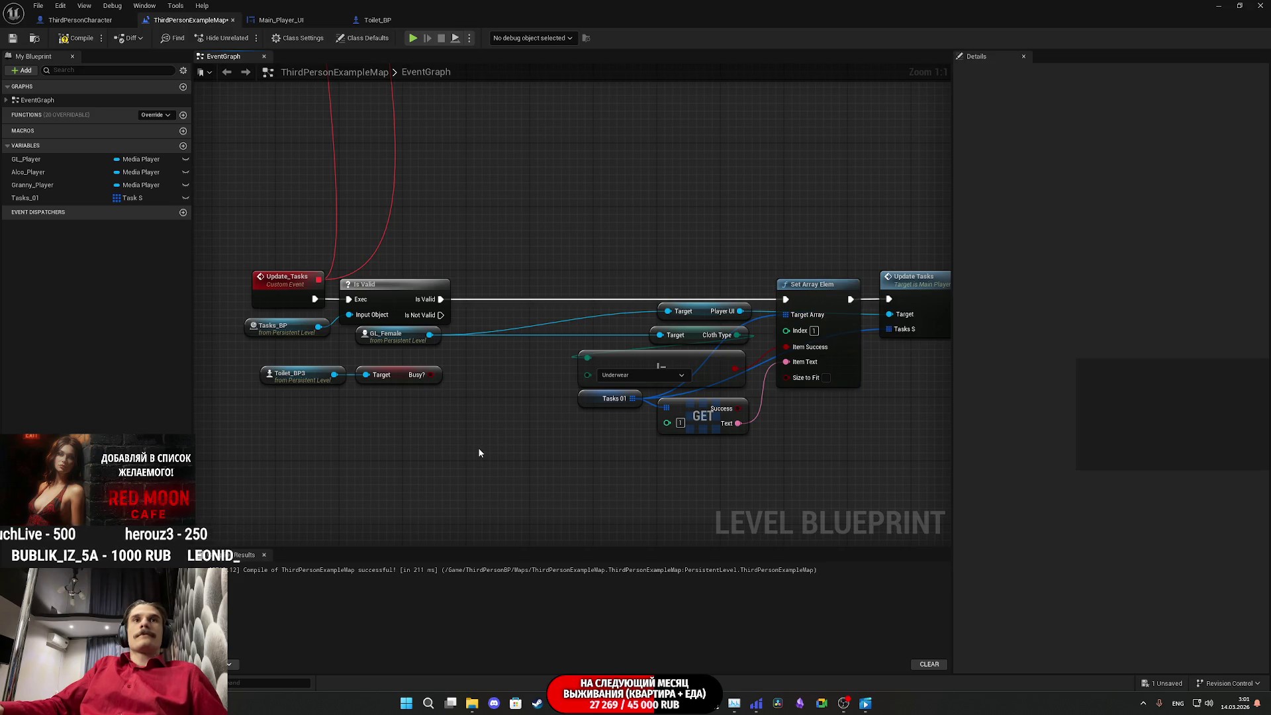
key("ctrl+v")
left_click_drag(535, 427, 604, 394)
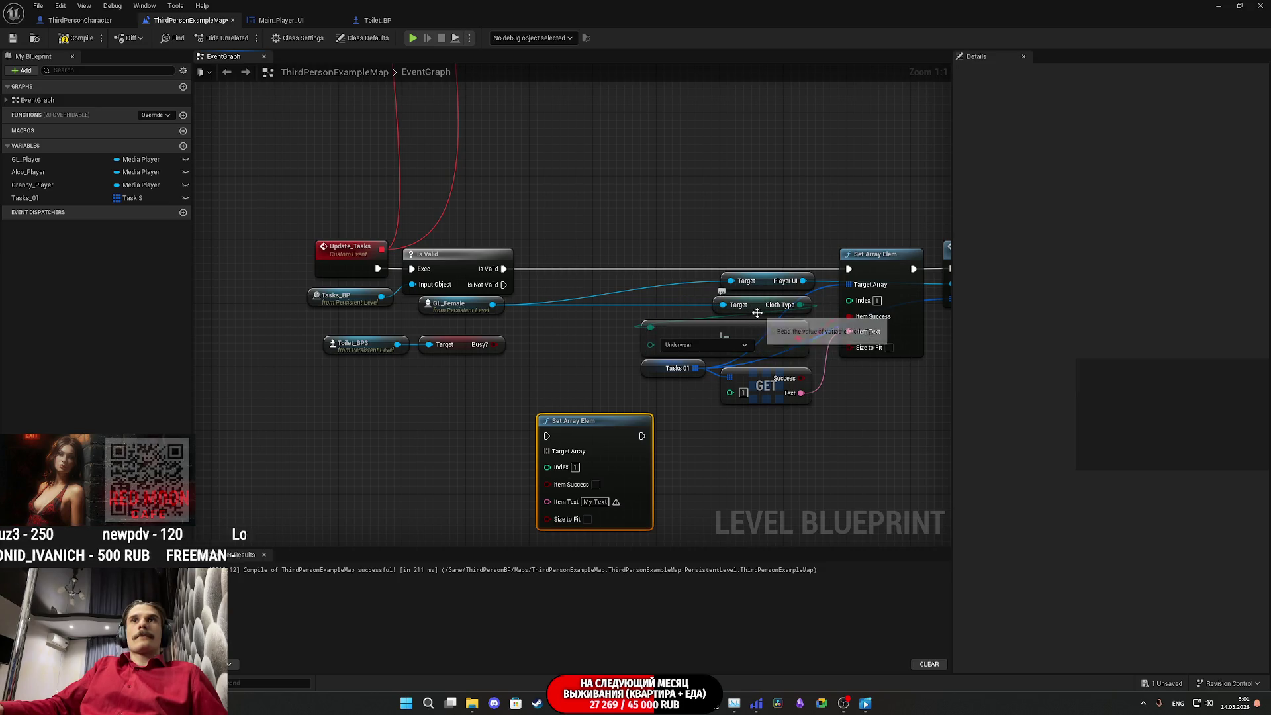
Step: Add a GET on Tasks 01, split its output, and wire Text into Item Text
left_click_drag(645, 321, 601, 318)
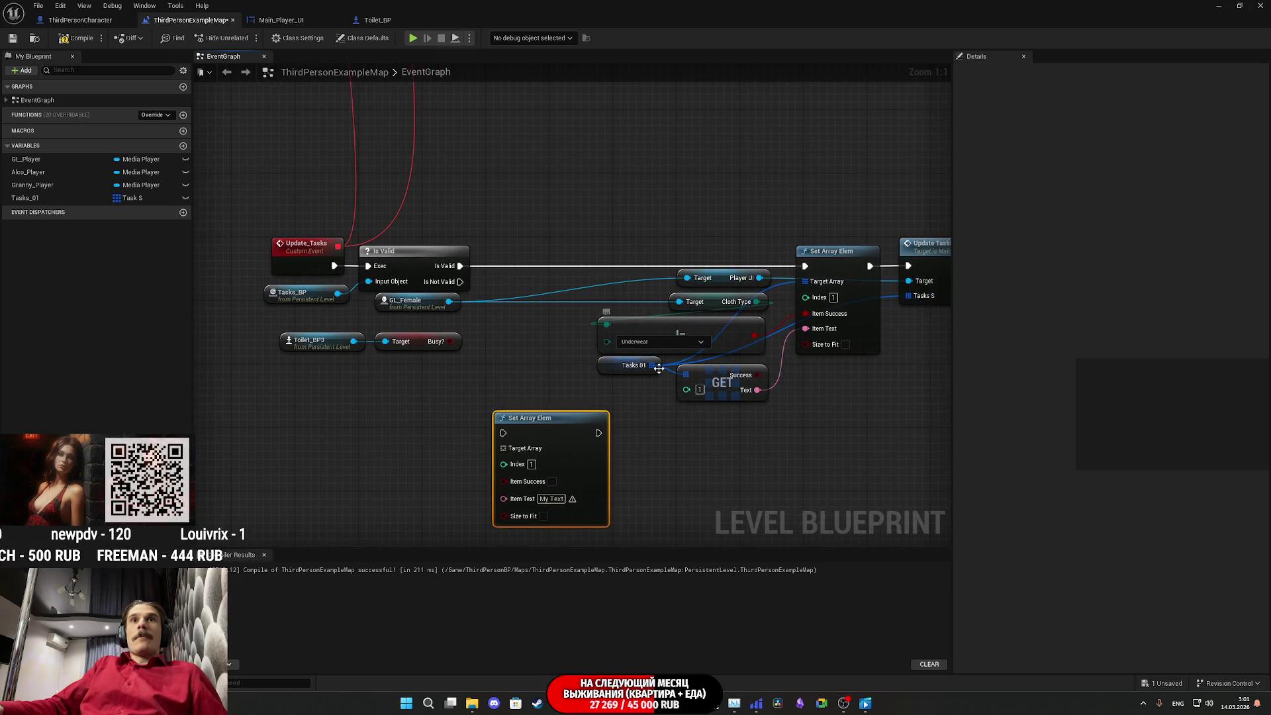
mouse_move(653, 366)
left_mouse_down()
mouse_move(435, 417)
mouse_move(388, 451)
left_mouse_up()
type("get")
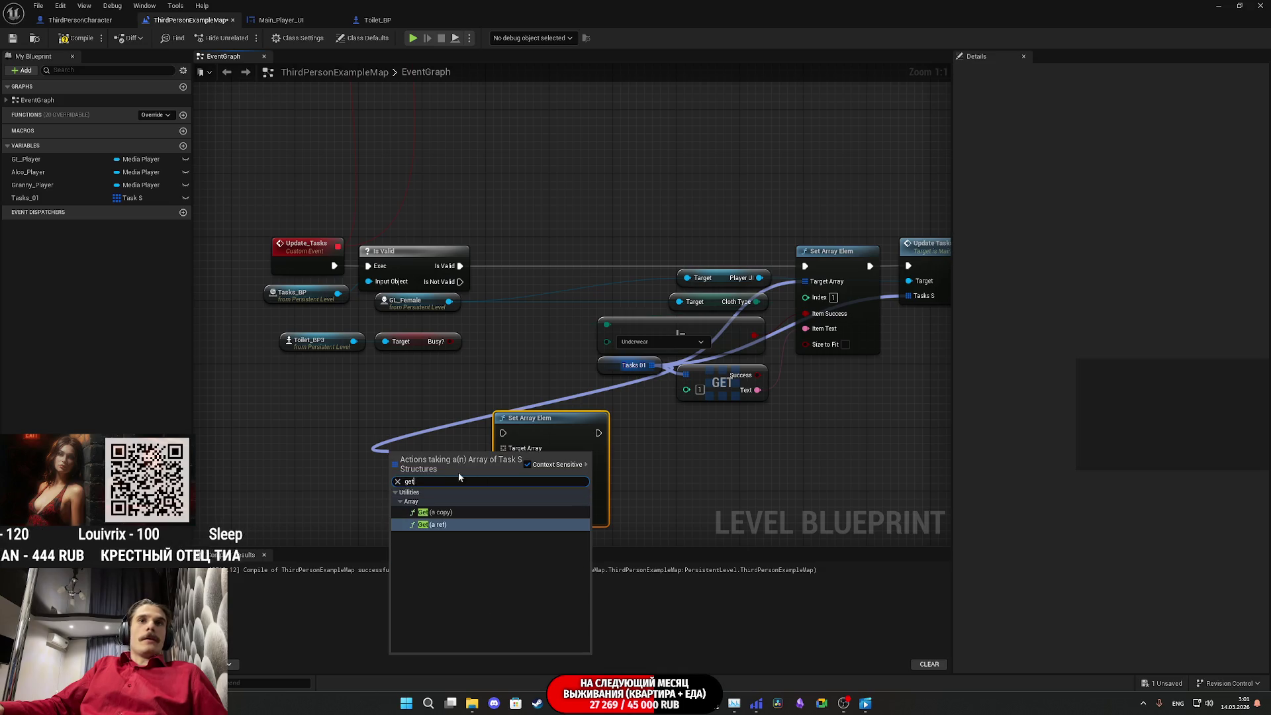
left_click(447, 513)
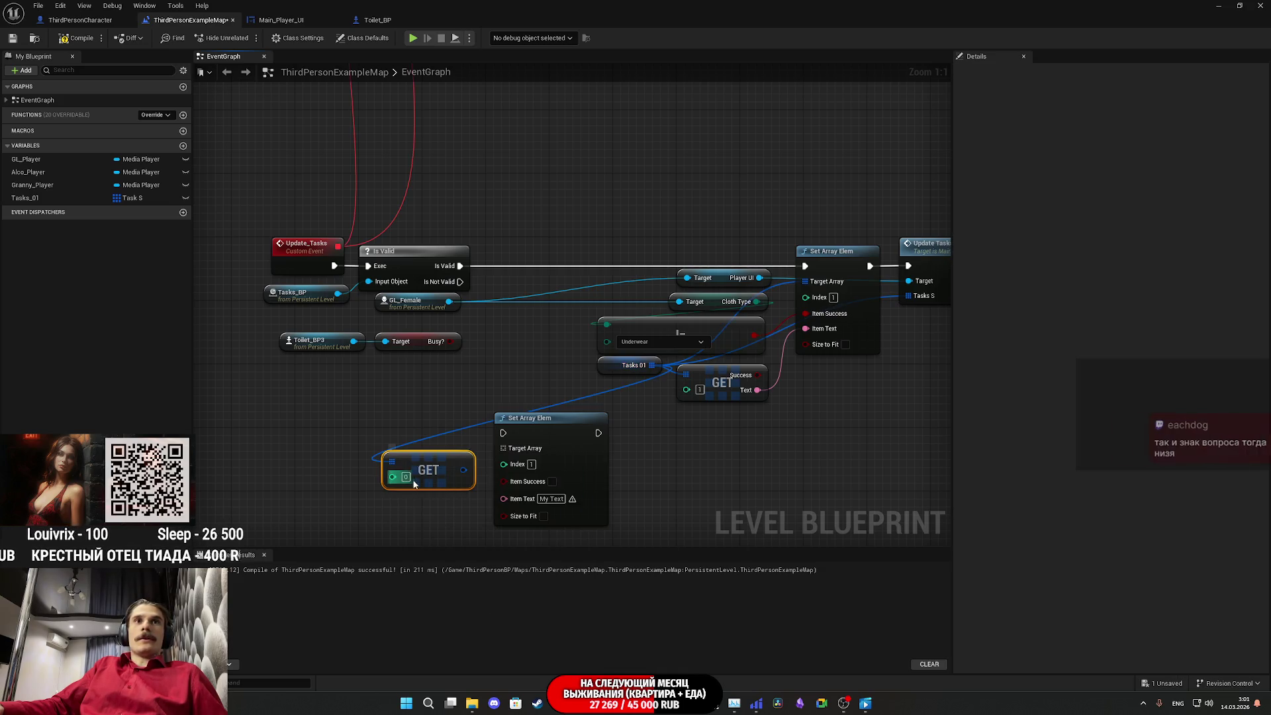
right_click(462, 470)
left_click(501, 515)
left_click_drag(463, 477, 504, 498)
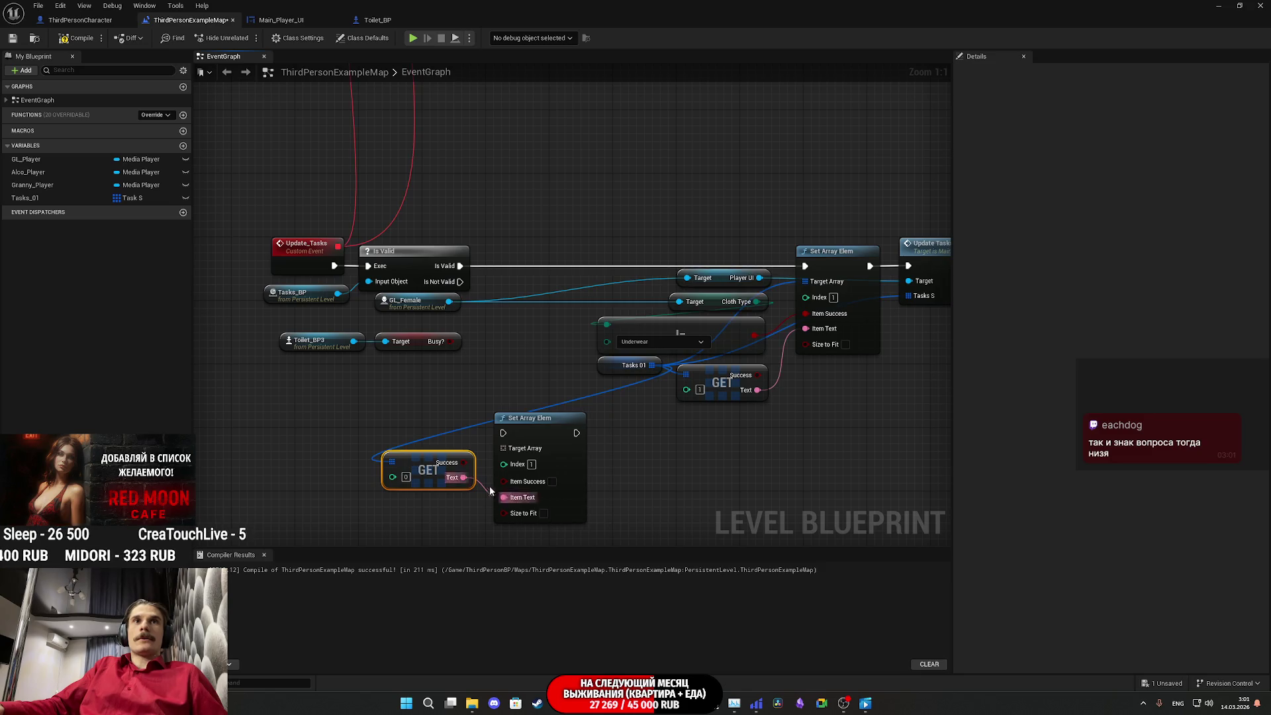
Step: Connect Tasks 01 as Target Array and chain the new setter between Is Valid and the original setter
left_click(642, 480)
left_click_drag(503, 464, 517, 451)
left_click_drag(654, 371, 653, 368)
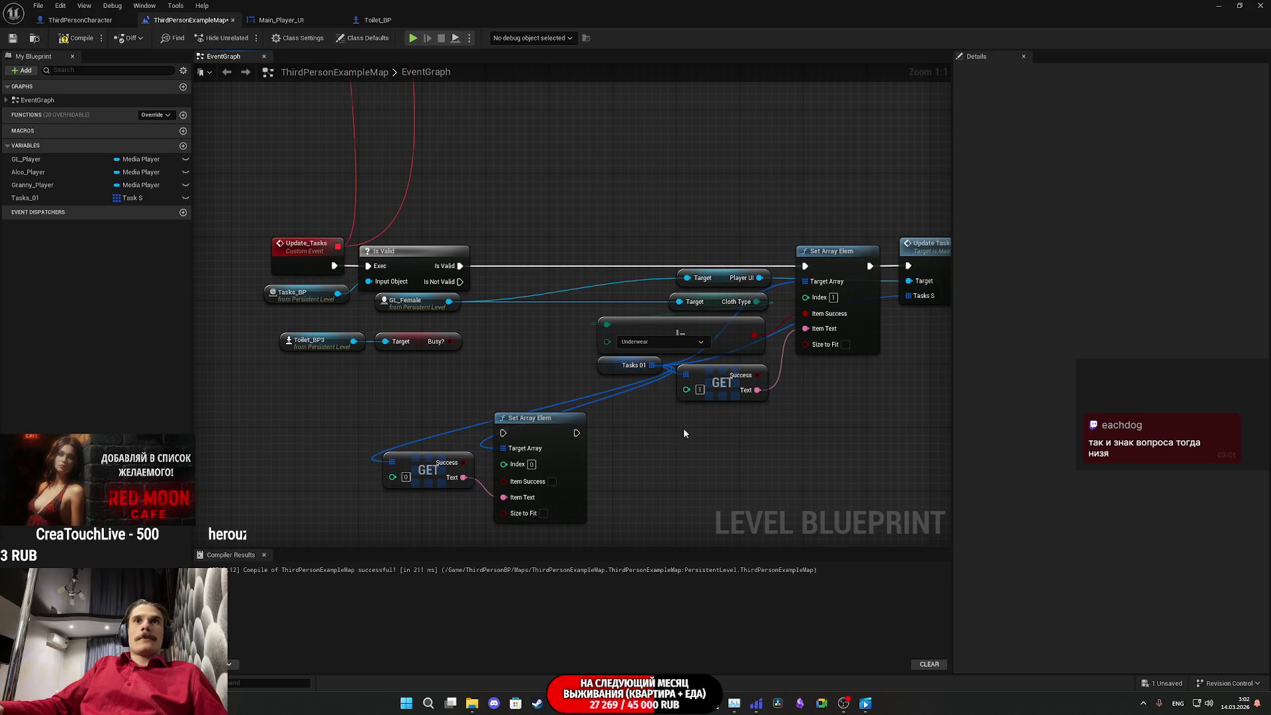
left_click(825, 268)
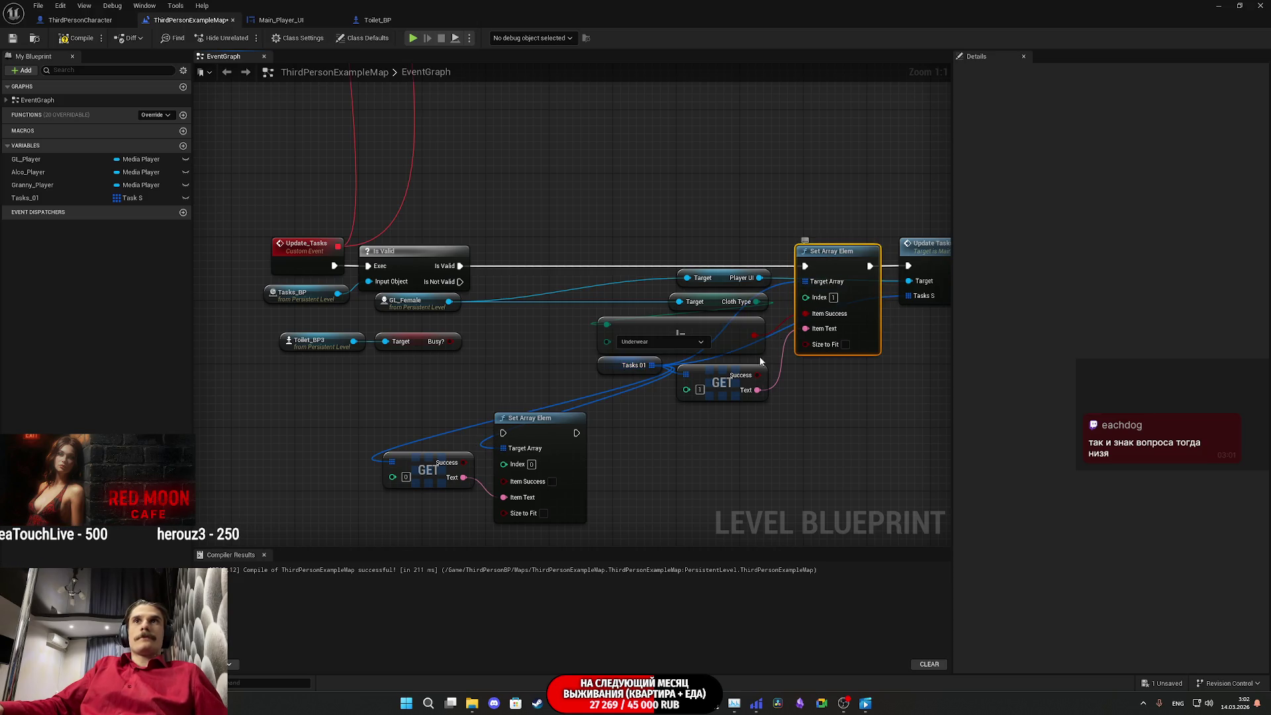
left_click(684, 478)
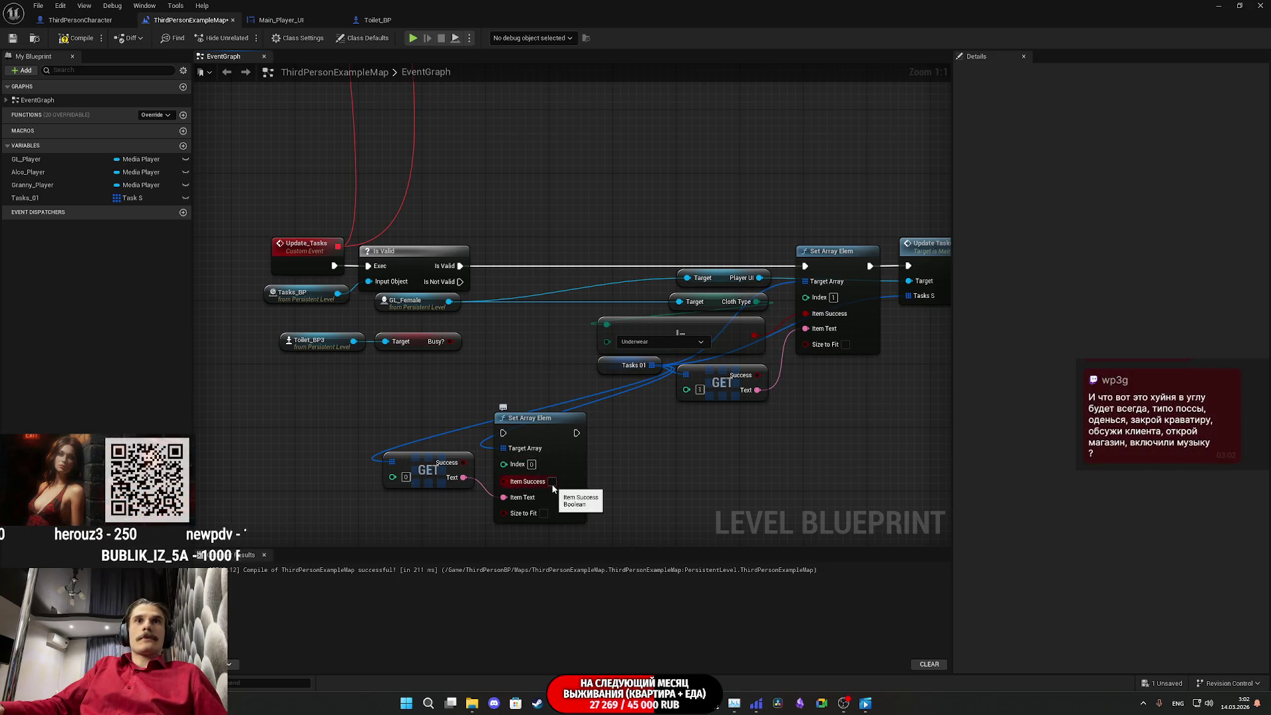
left_click_drag(436, 474, 447, 506)
mouse_move(505, 433)
left_mouse_down()
mouse_move(515, 325)
mouse_move(462, 265)
left_mouse_up()
left_click_drag(577, 433, 805, 265)
Step: Move the new setter and GET node up, and feed Busy? into Item Success
left_click_drag(569, 488, 561, 321)
left_click(622, 411)
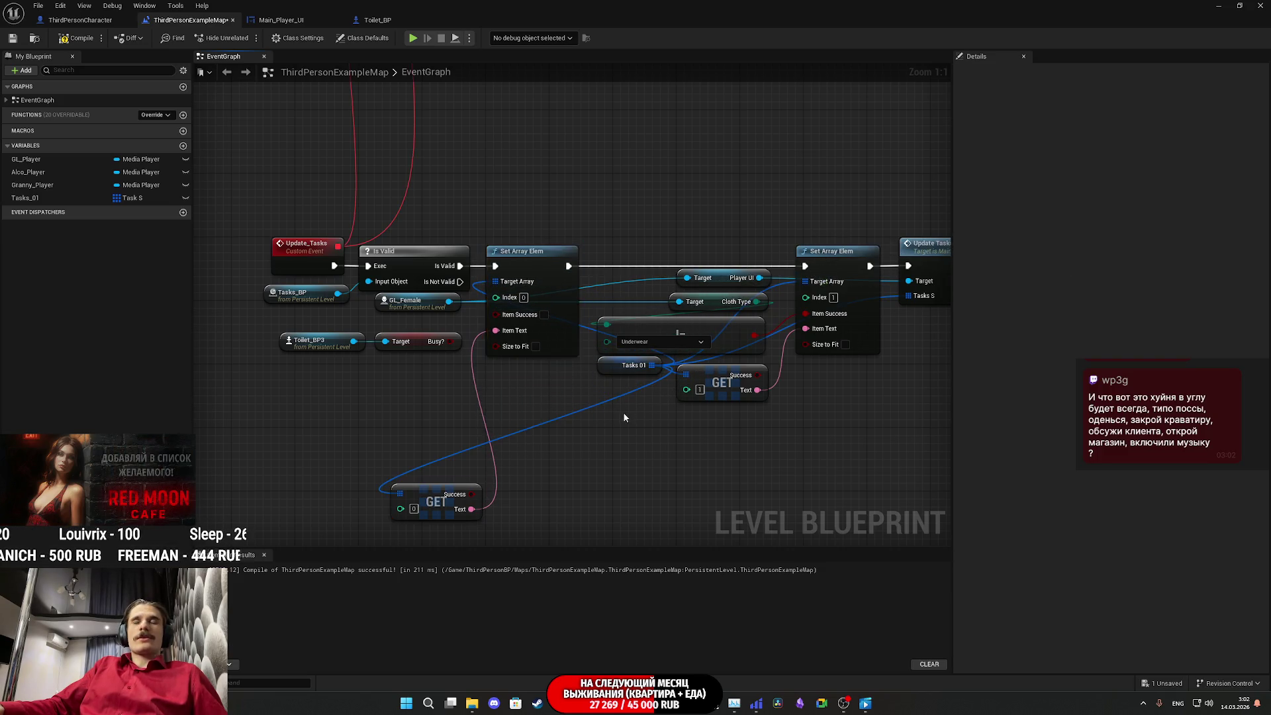
left_click_drag(622, 412, 555, 431)
left_click(388, 498)
left_click_drag(388, 498, 380, 370)
left_click(366, 460)
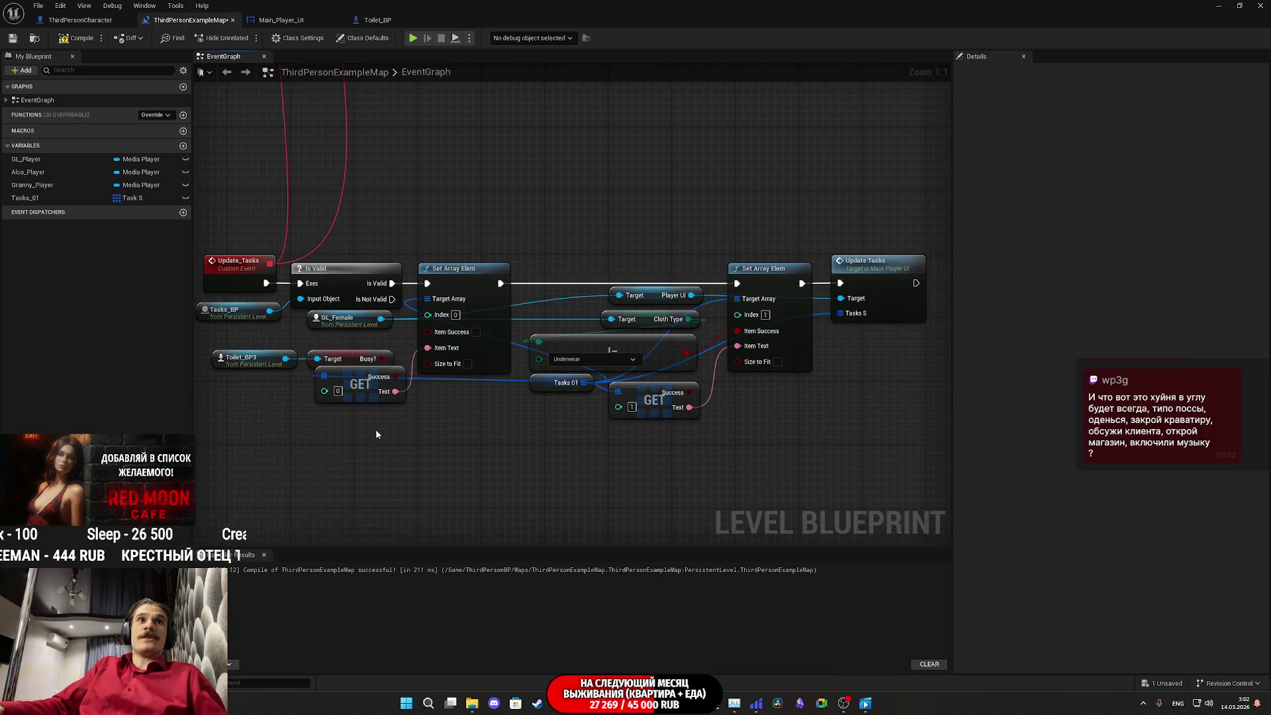
left_click_drag(375, 429, 494, 454)
left_click_drag(501, 383, 545, 356)
Step: Tidy the Toilet_BP3, Busy? and GET node positions around the new setter
mouse_move(400, 396)
left_mouse_down()
mouse_move(419, 374)
mouse_move(514, 372)
mouse_move(477, 369)
left_mouse_up()
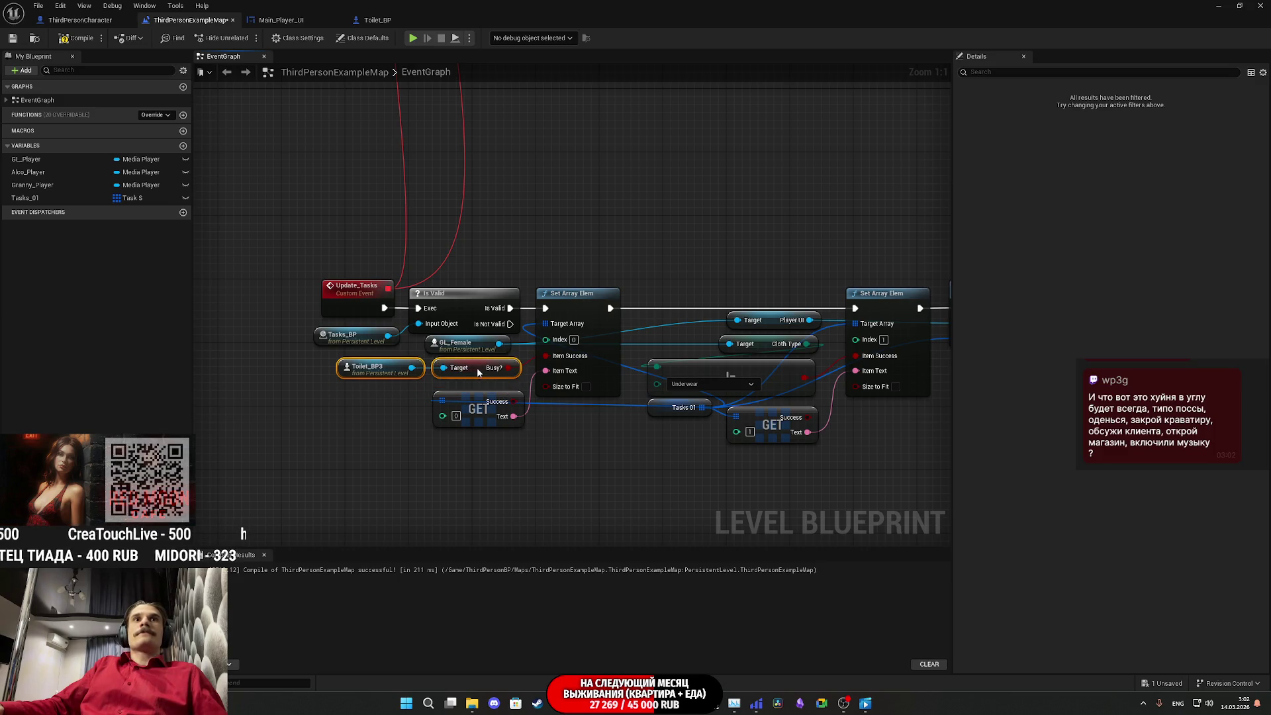
left_click(594, 440)
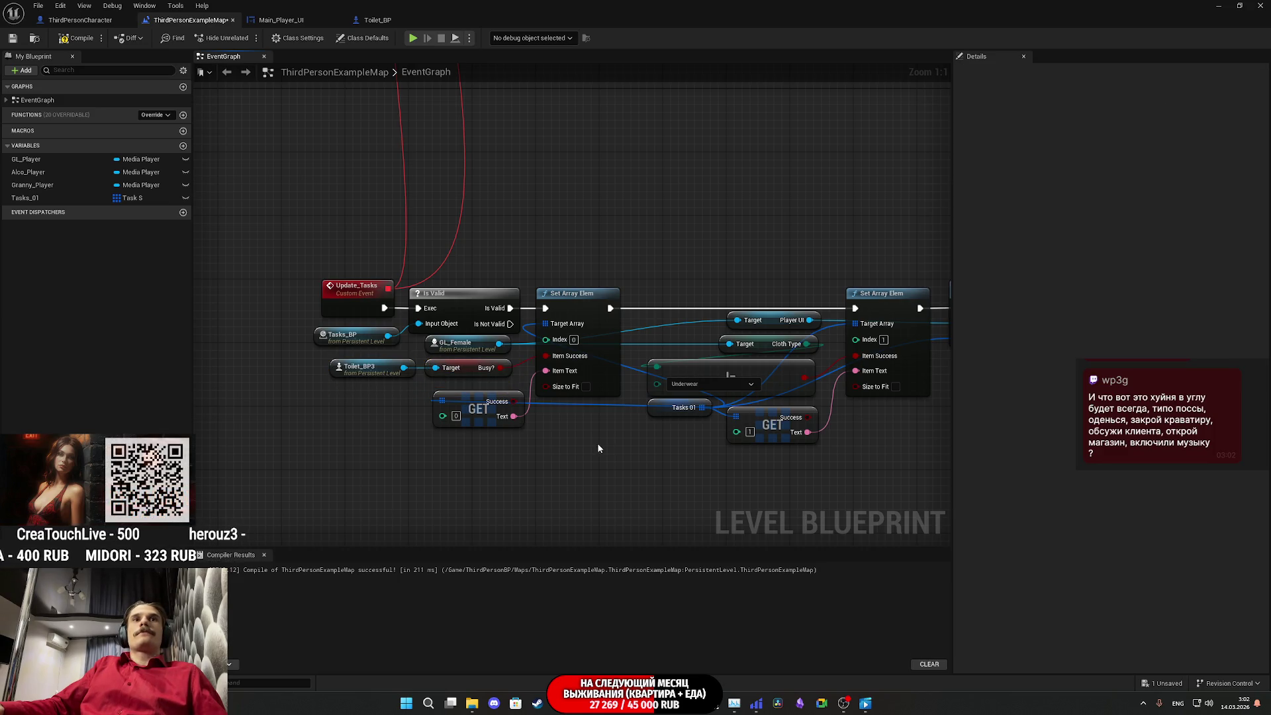
left_click_drag(597, 443, 522, 448)
left_click_drag(414, 426, 407, 417)
left_click(491, 448)
left_click_drag(495, 454, 412, 457)
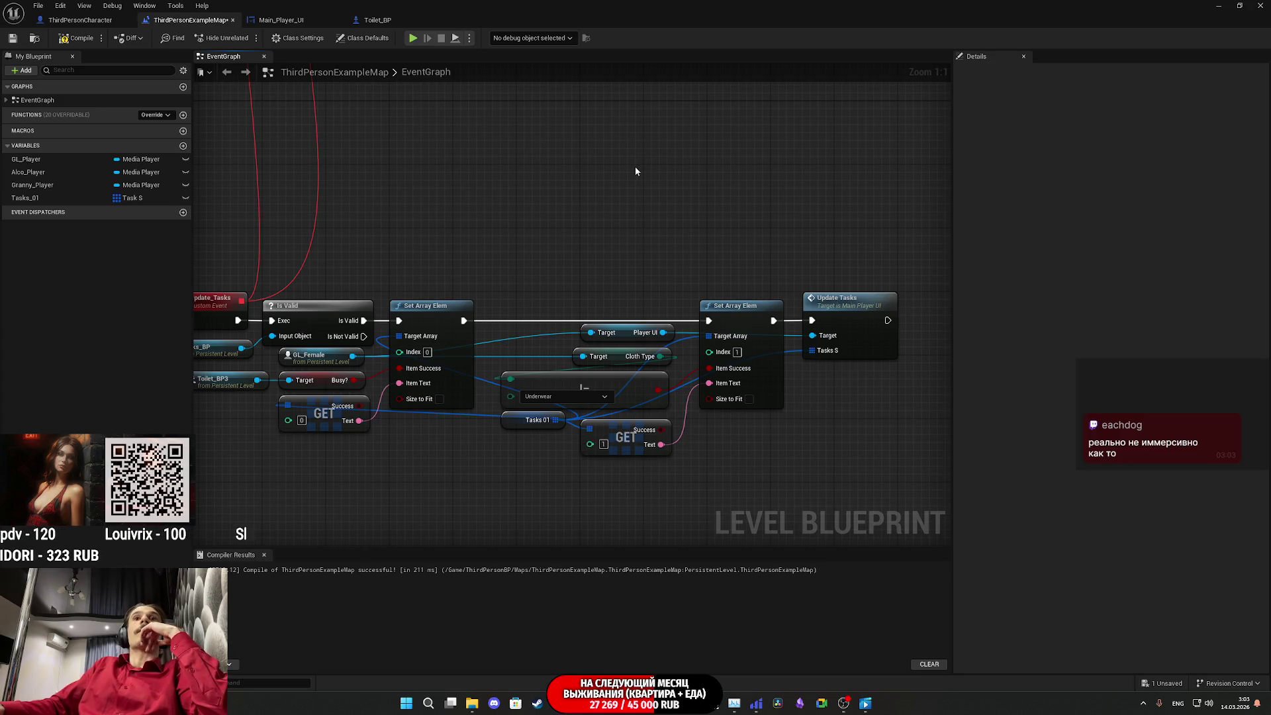
mouse_move(636, 165)
left_mouse_down()
mouse_move(695, 153)
mouse_move(593, 172)
mouse_move(664, 159)
left_mouse_up()
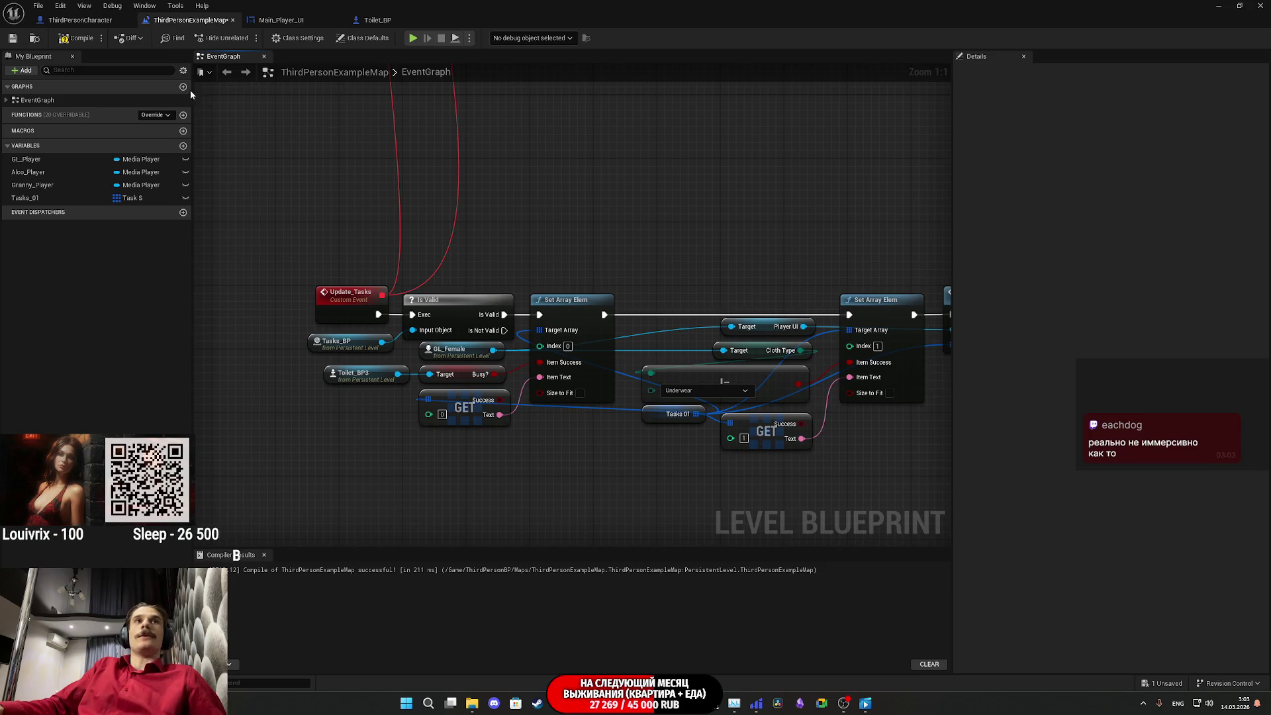
Step: Compile and save the level blueprint, confirming a successful compile
left_click(78, 38)
left_click(18, 40)
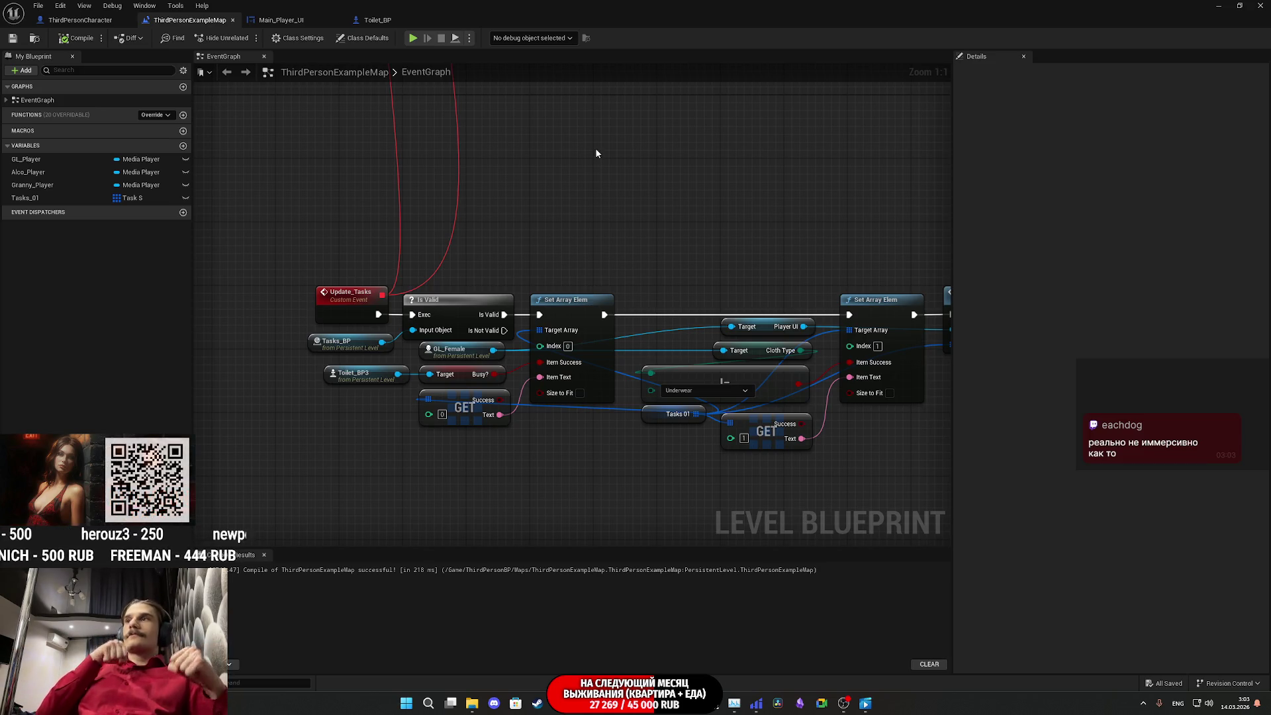
mouse_move(724, 211)
left_mouse_down()
mouse_move(544, 190)
mouse_move(675, 166)
mouse_move(776, 177)
left_mouse_up()
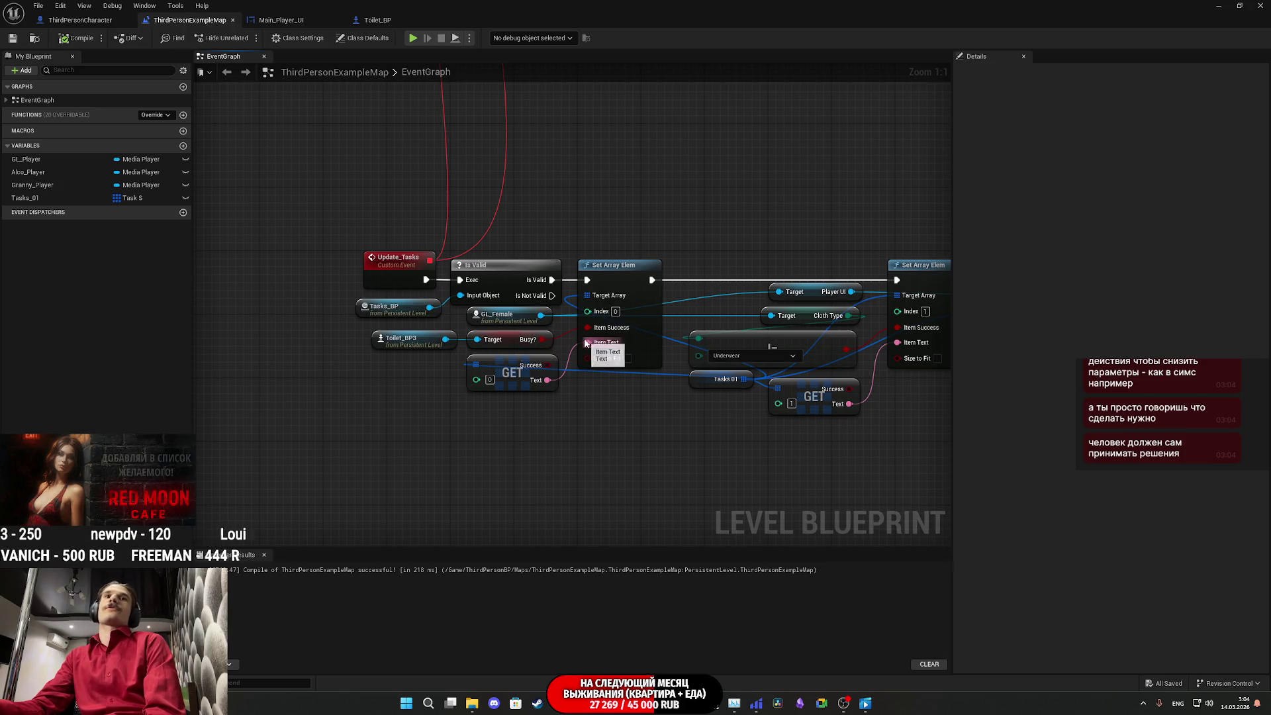
Step: Inspect Toilet_BP3's details, review the task nodes, and drag Tasks 01 to the graph's left
left_click(404, 339)
left_click(424, 376)
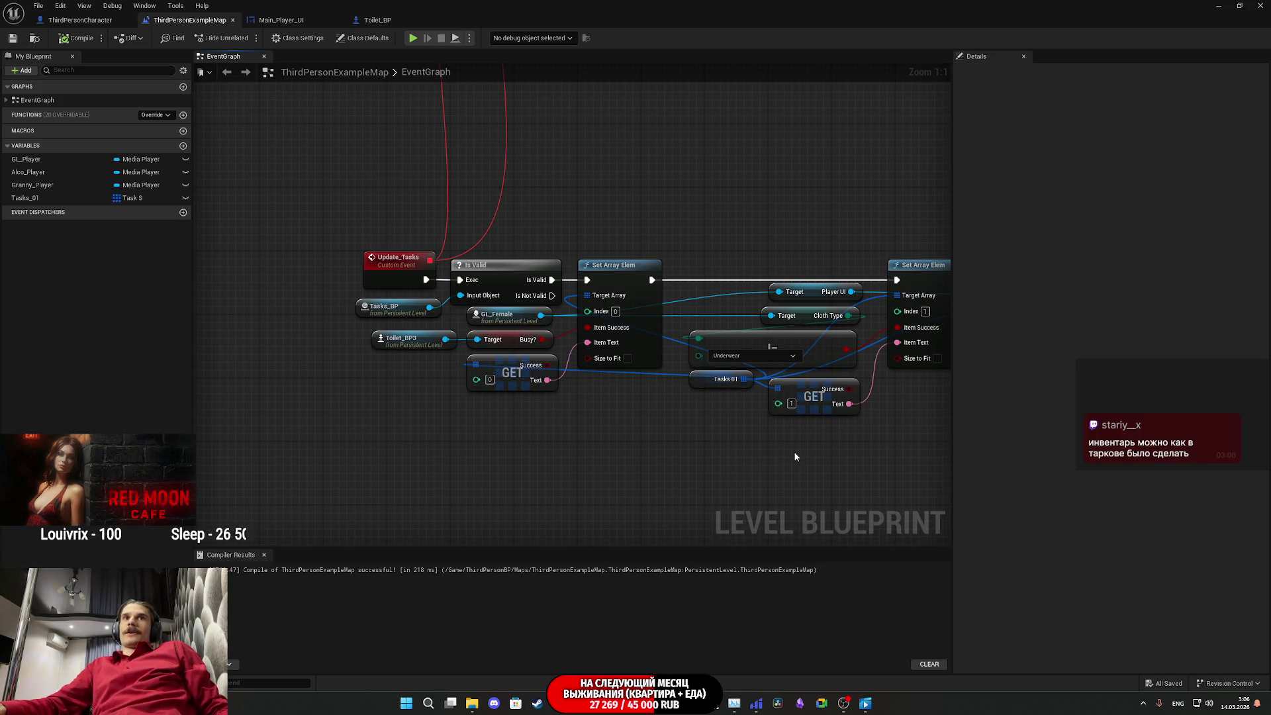
left_click_drag(795, 457, 649, 454)
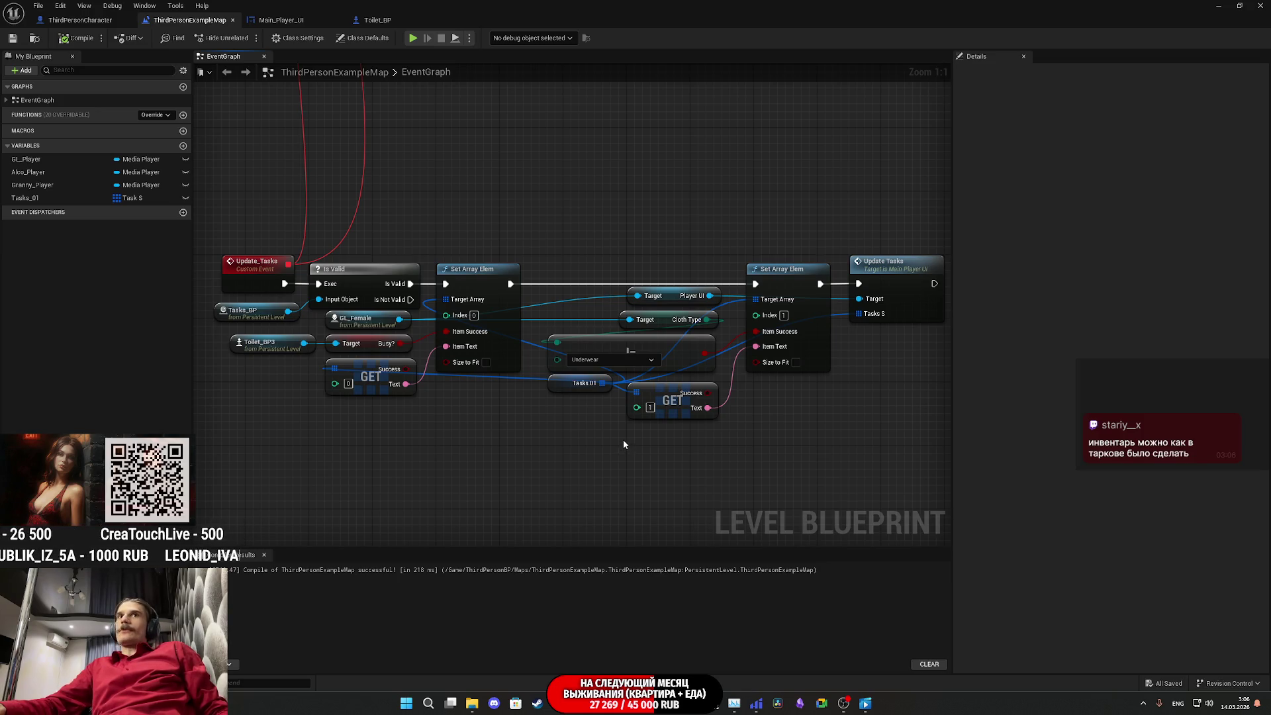
mouse_move(623, 439)
left_mouse_down()
mouse_move(512, 442)
mouse_move(574, 443)
left_mouse_up()
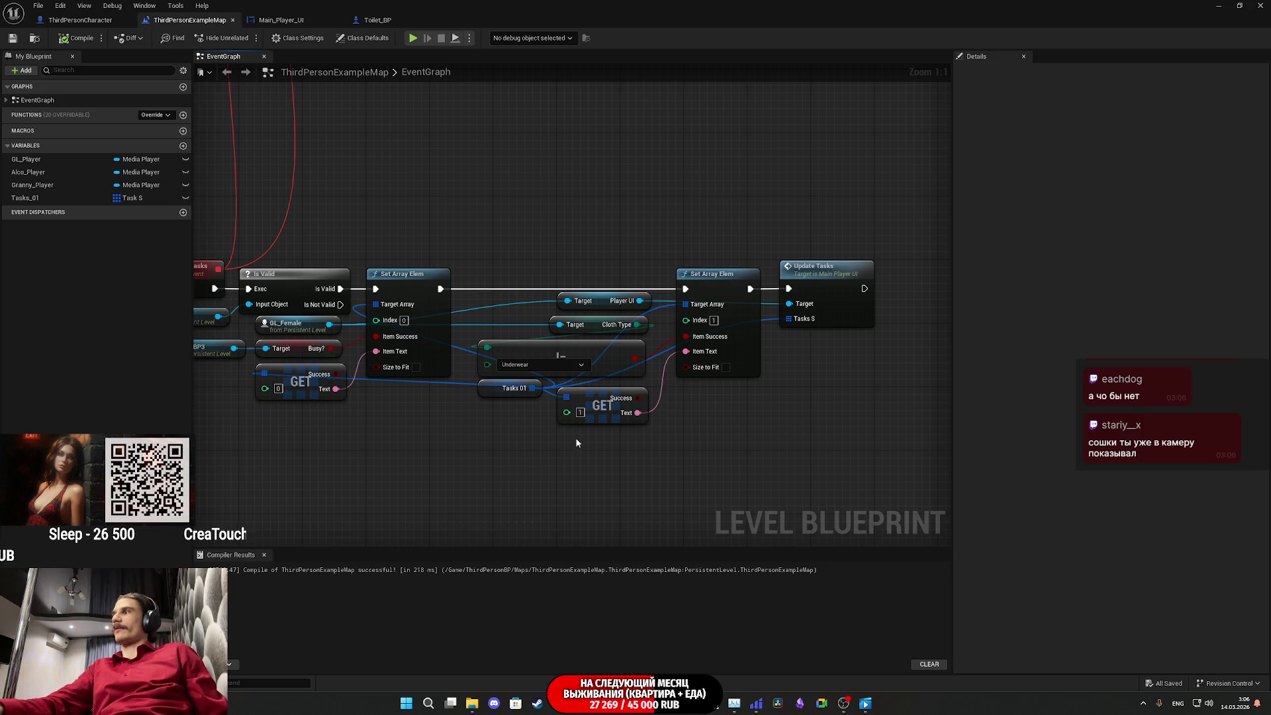
left_click_drag(743, 449, 833, 445)
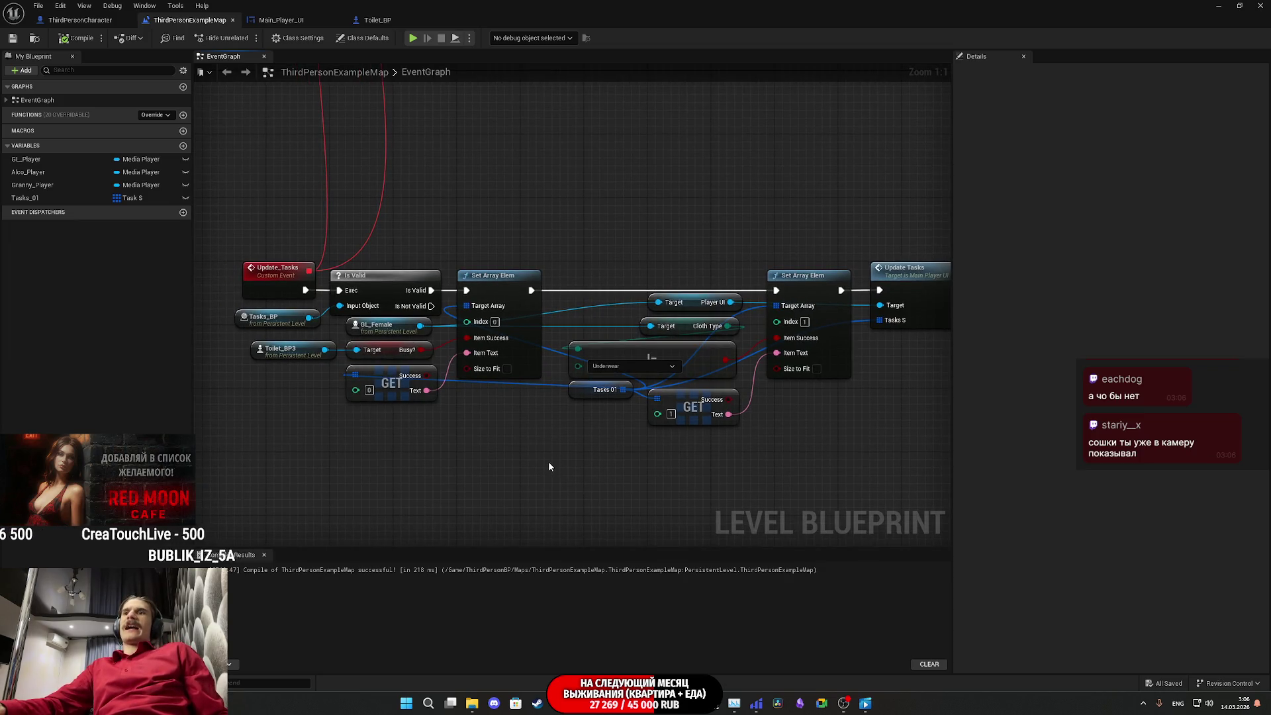
mouse_move(548, 460)
left_mouse_down()
mouse_move(684, 491)
mouse_move(500, 507)
mouse_move(519, 509)
left_mouse_up()
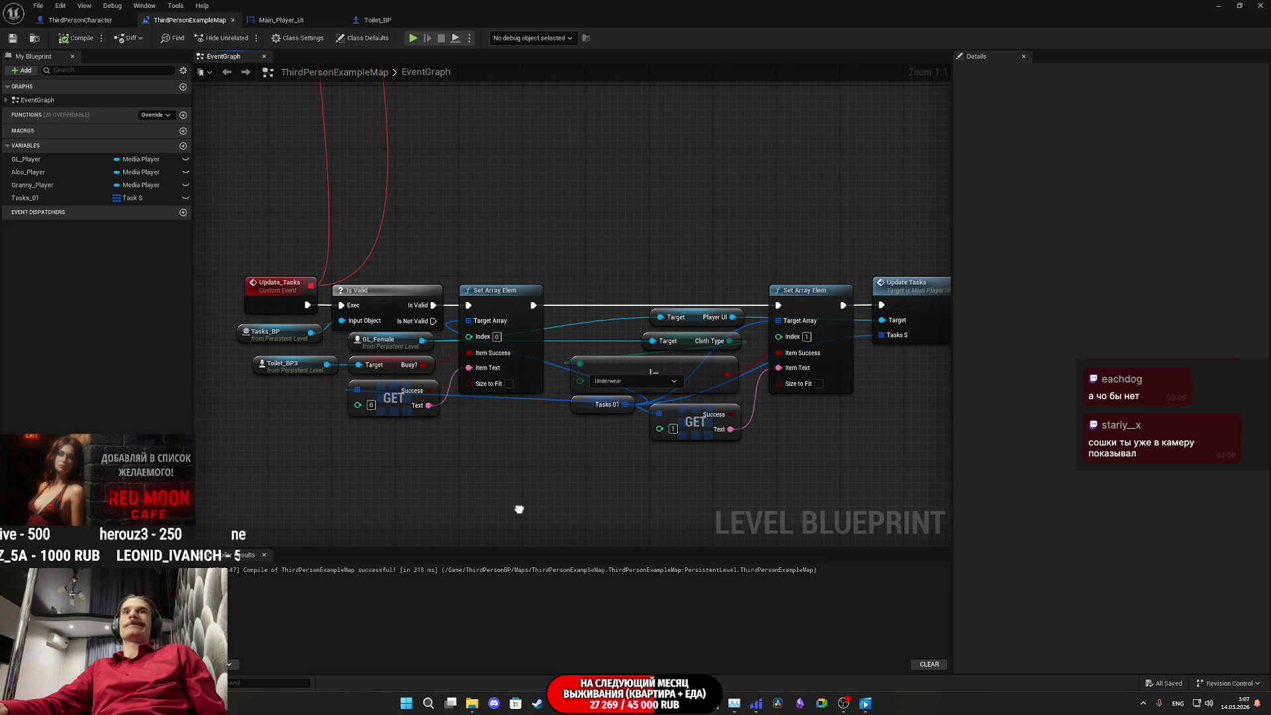
left_click_drag(519, 509, 514, 489)
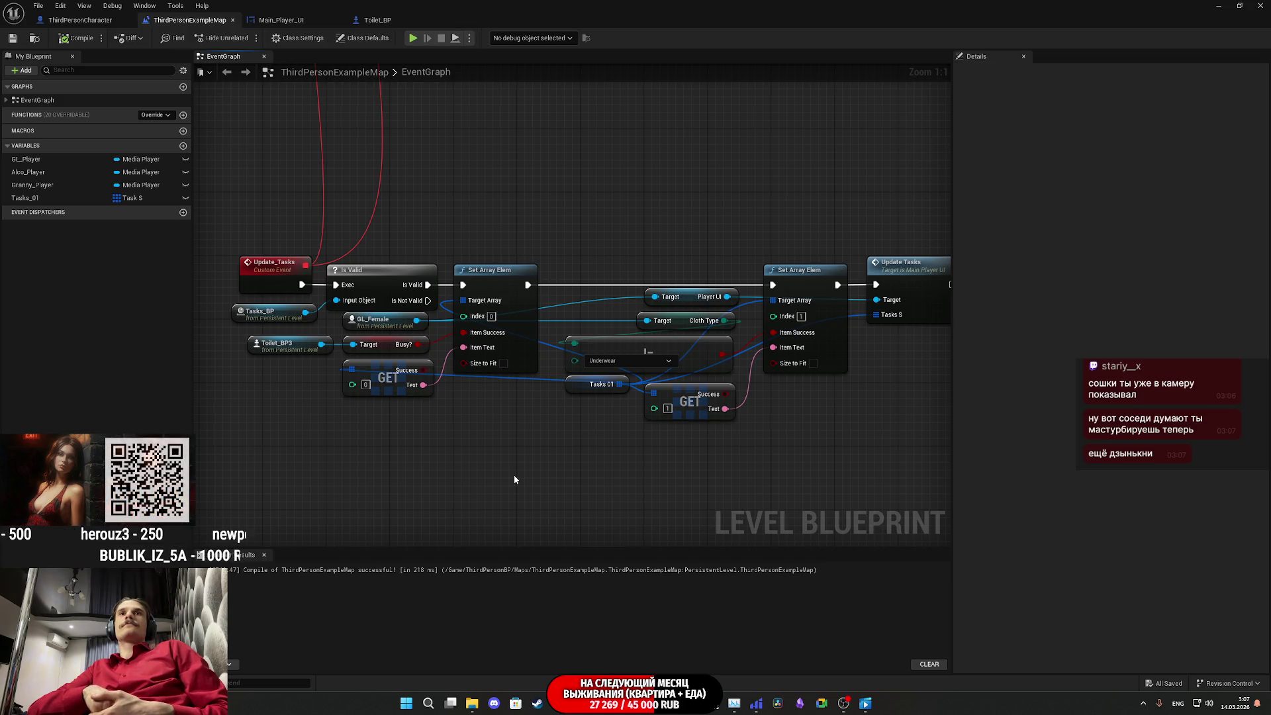
mouse_move(573, 388)
left_mouse_down()
mouse_move(563, 417)
mouse_move(271, 444)
mouse_move(245, 402)
mouse_move(247, 376)
mouse_move(255, 388)
left_mouse_up()
Step: Drop Tasks 01 beside the first GET node, save, and recentre on the Update_Tasks chain
left_click(502, 441)
mouse_move(501, 441)
left_mouse_down()
mouse_move(298, 445)
mouse_move(429, 434)
mouse_move(432, 417)
left_mouse_up()
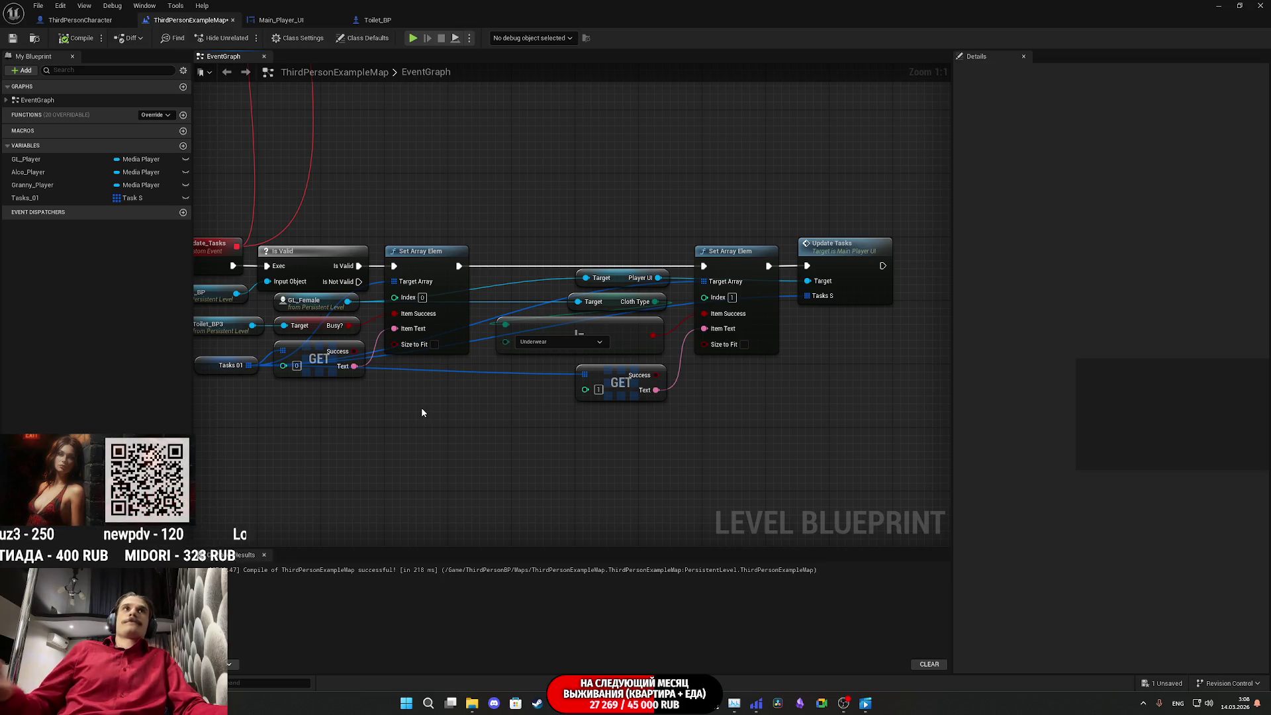
left_click(13, 39)
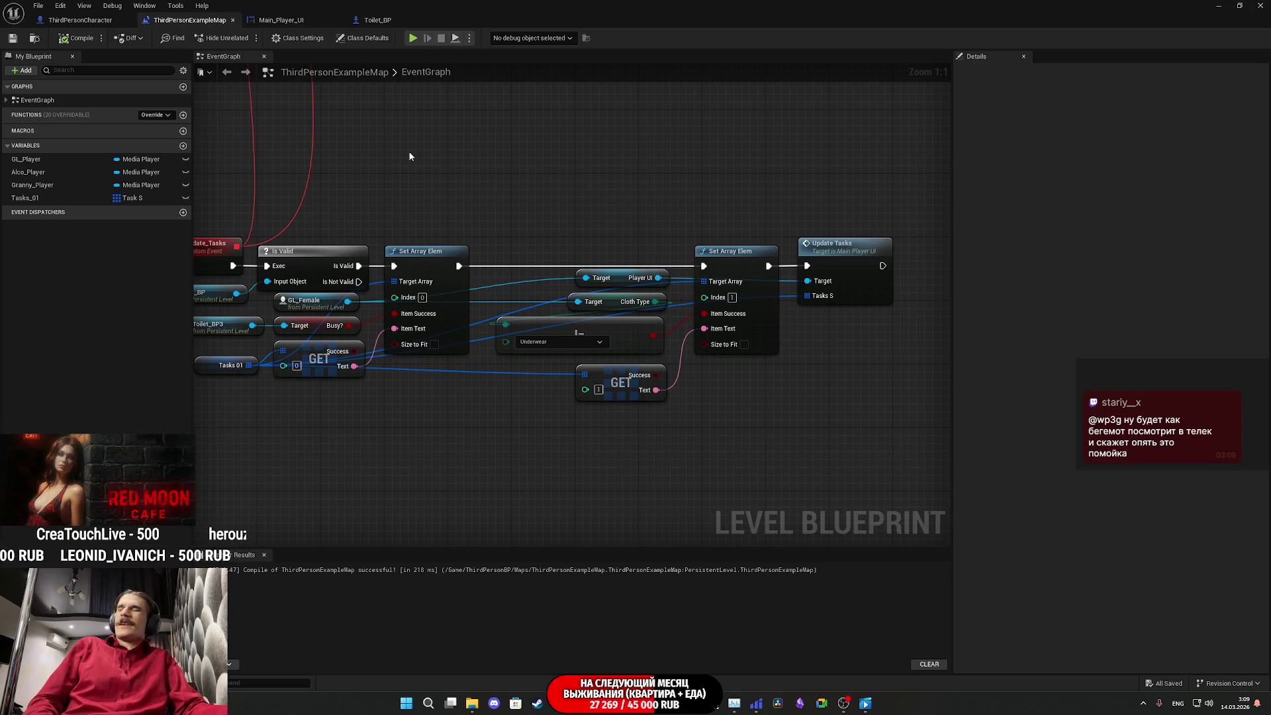
mouse_move(449, 168)
left_mouse_down()
mouse_move(726, 165)
mouse_move(729, 182)
mouse_move(610, 185)
mouse_move(584, 217)
left_mouse_up()
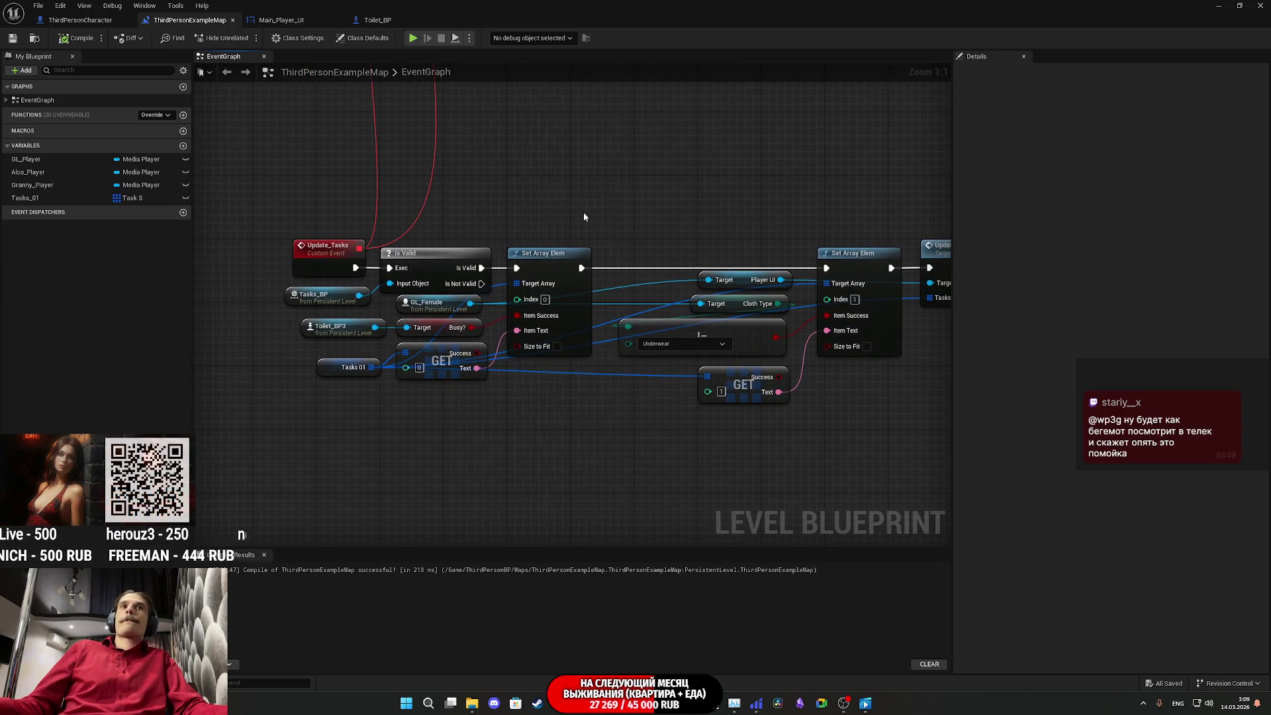
mouse_move(550, 267)
left_mouse_down()
mouse_move(440, 199)
mouse_move(658, 199)
mouse_move(518, 209)
left_mouse_up()
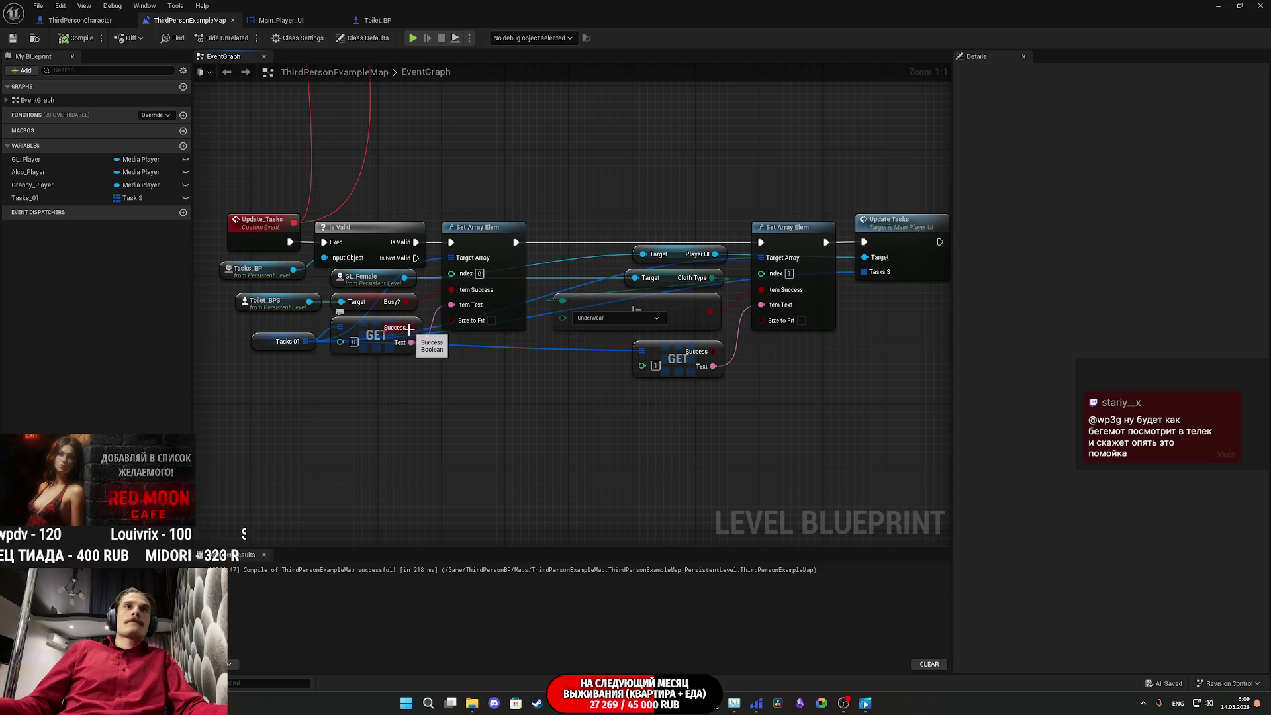
Step: Add a Branch driven by the first GET's Success, routing its True path toward Set Array Elem
mouse_move(409, 328)
left_mouse_down()
mouse_move(418, 379)
mouse_move(440, 334)
mouse_move(420, 243)
left_mouse_up()
type("bra")
left_click(462, 505)
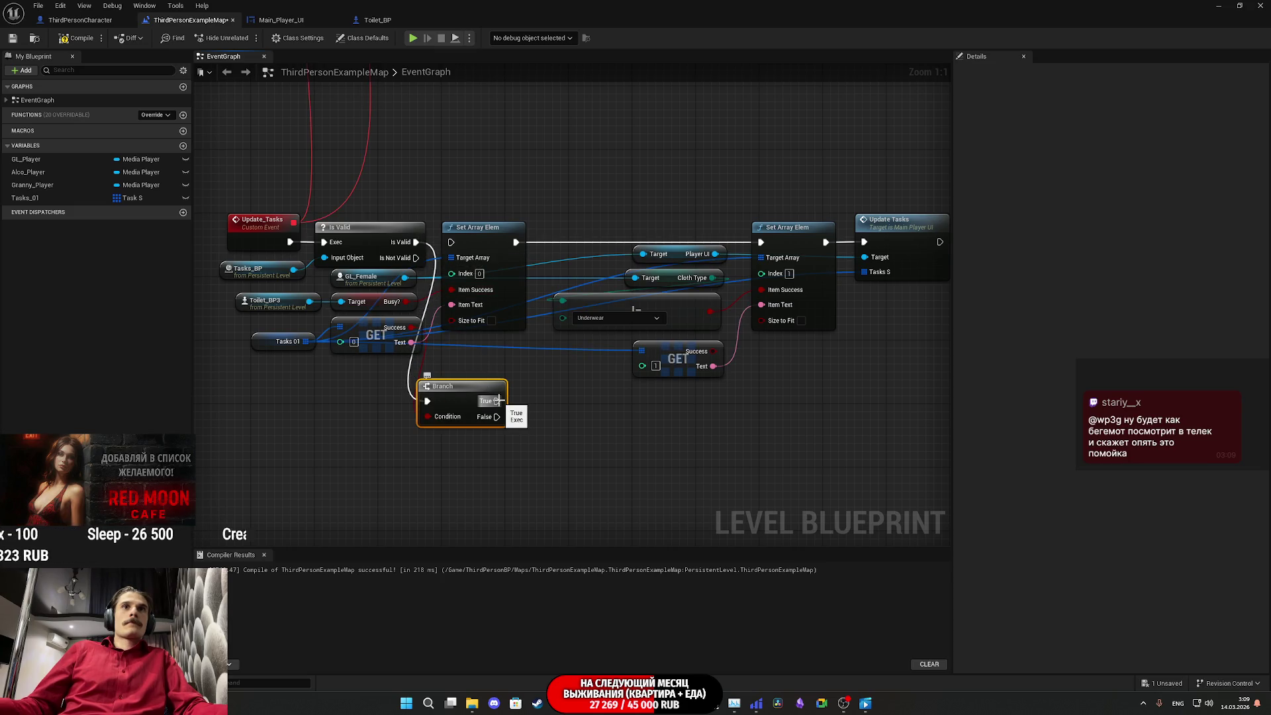
mouse_move(489, 395)
left_mouse_down()
mouse_move(568, 261)
mouse_move(554, 256)
mouse_move(477, 420)
mouse_move(496, 421)
mouse_move(438, 252)
mouse_move(522, 345)
mouse_move(492, 407)
mouse_move(761, 242)
left_mouse_up()
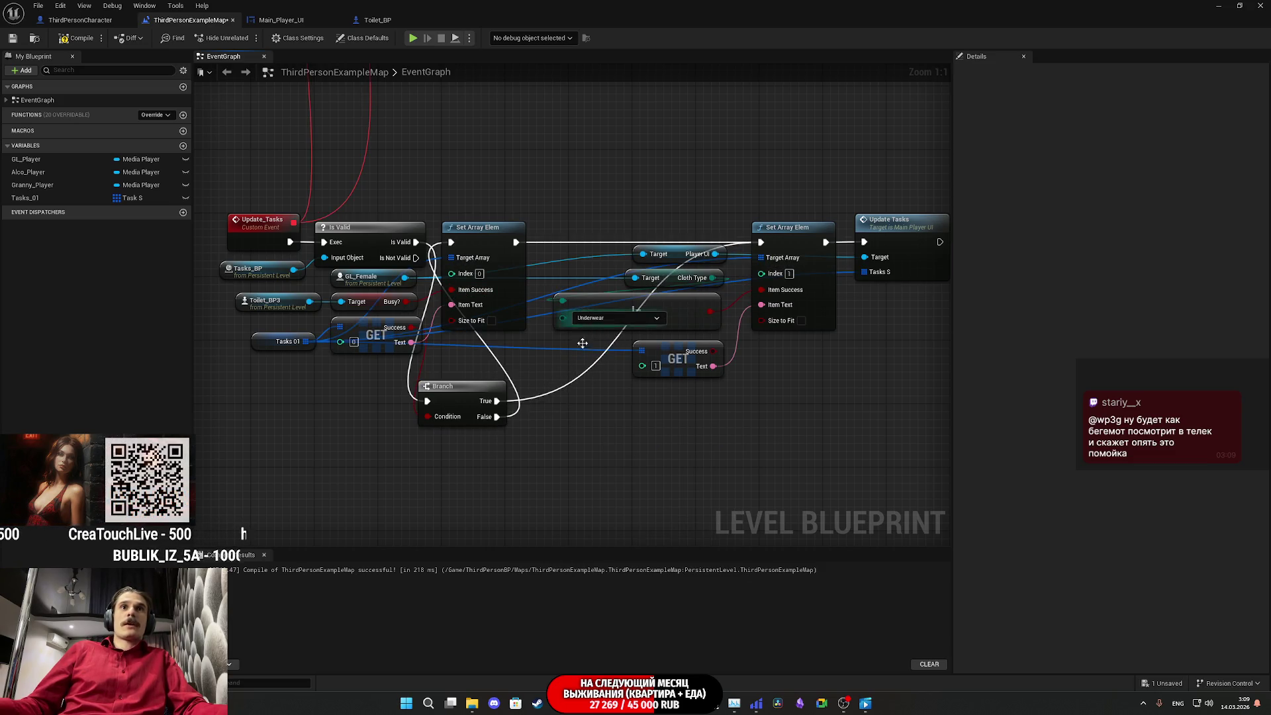
Step: Shift the Set Array Elem group right and line the Branch up after Is Valid
mouse_move(410, 388)
left_mouse_down()
mouse_move(662, 252)
mouse_move(828, 199)
left_mouse_up()
mouse_move(701, 246)
left_mouse_down()
mouse_move(813, 240)
mouse_move(861, 254)
left_mouse_up()
left_click_drag(395, 407, 404, 261)
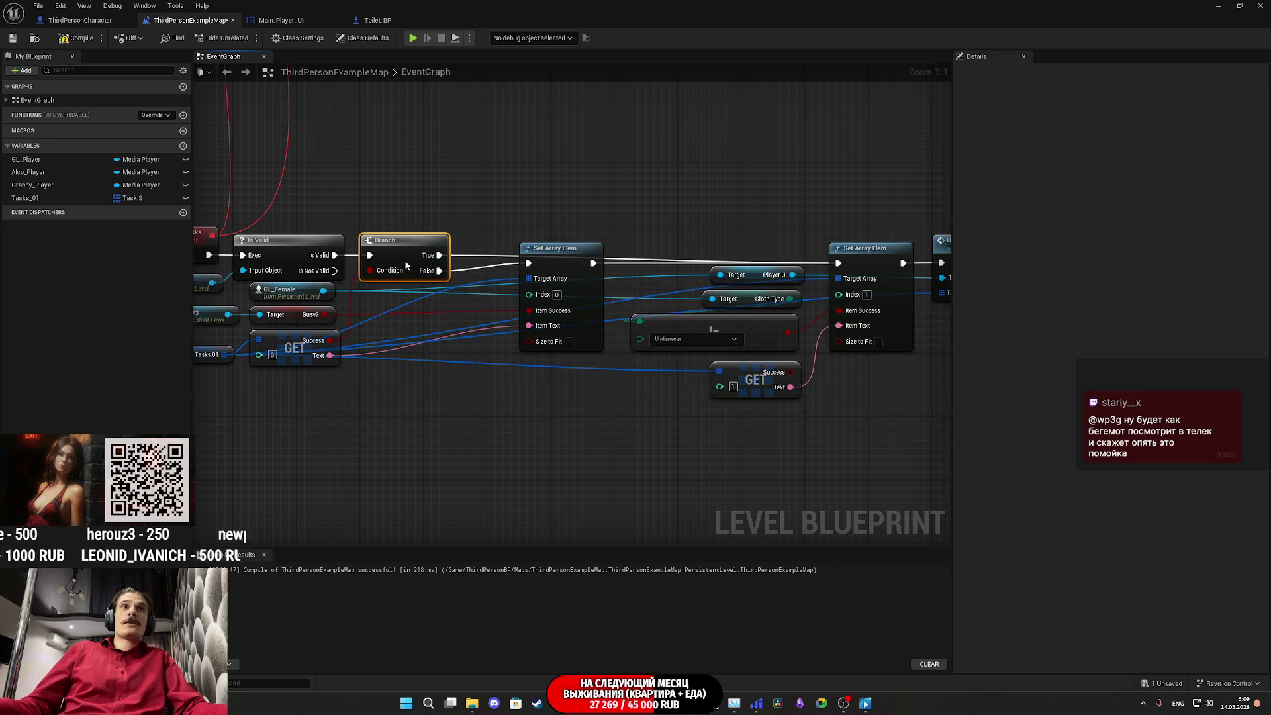
left_click(495, 355)
left_click_drag(421, 468, 845, 225)
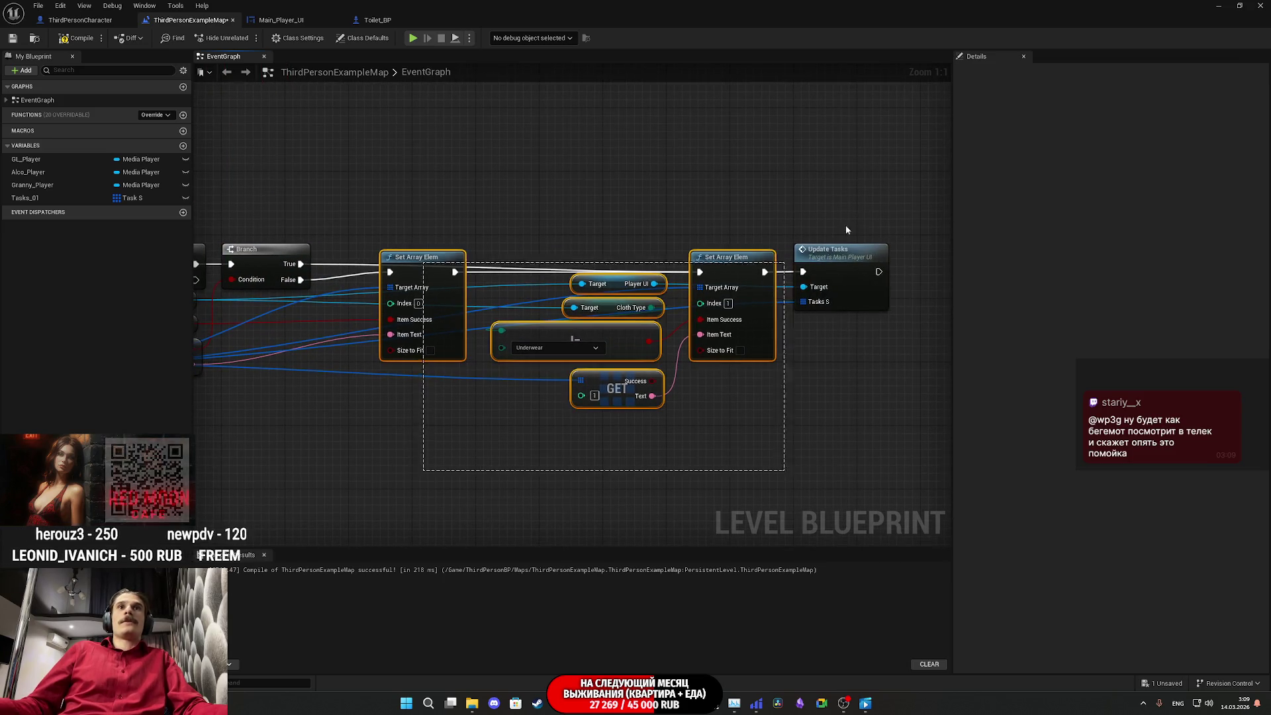
left_click_drag(703, 231, 648, 223)
left_click(576, 180)
Step: Nudge the GET and != Underwear nodes slightly right for even spacing
left_click_drag(570, 176, 491, 180)
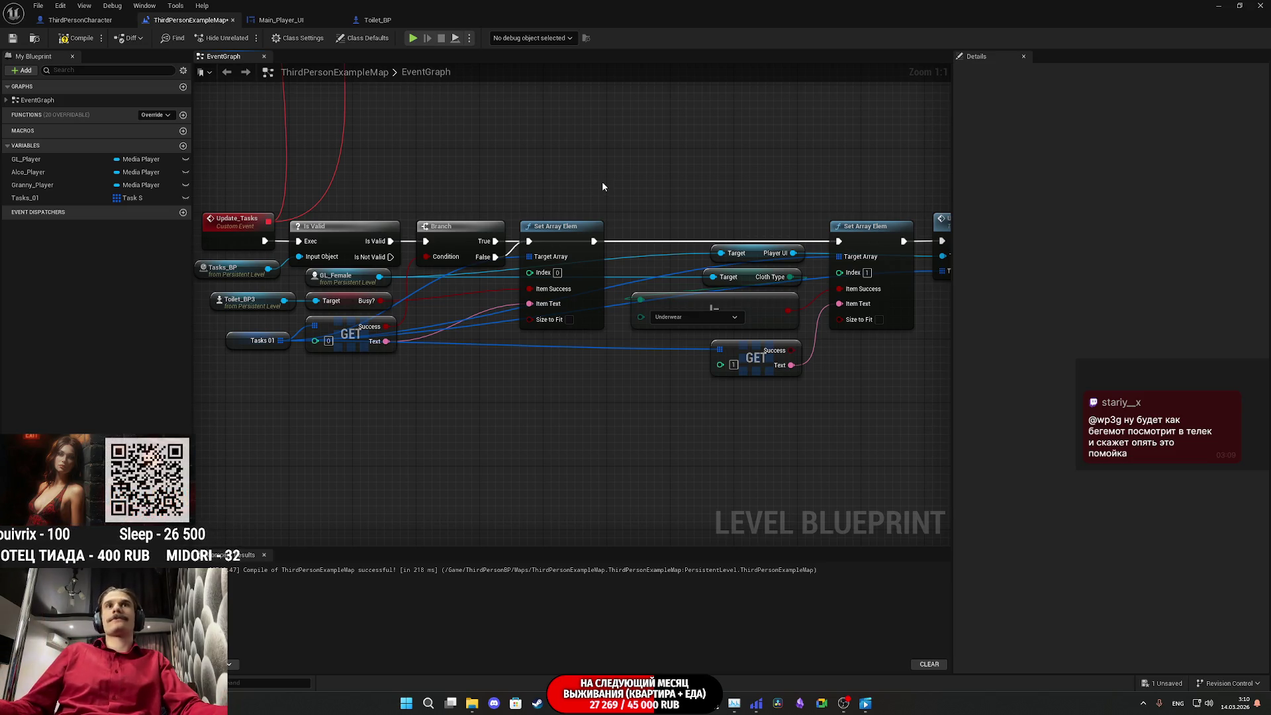
left_click_drag(669, 197, 576, 191)
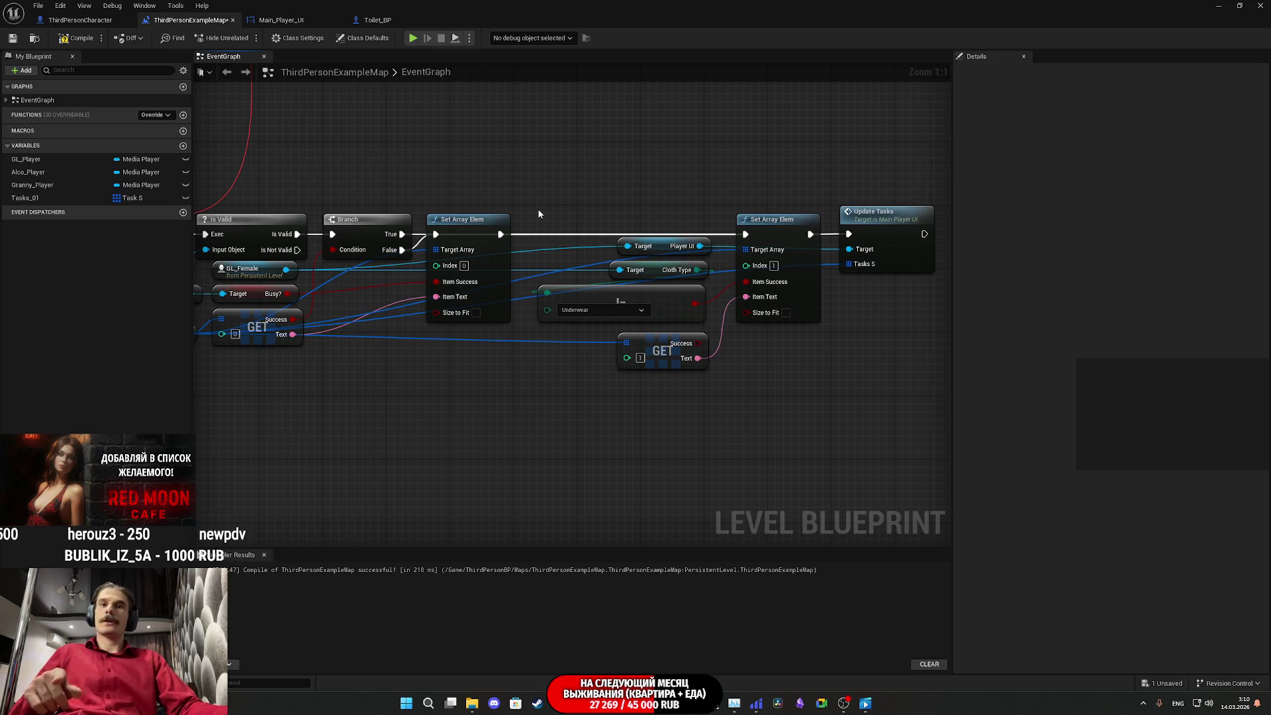
left_click_drag(622, 407, 553, 445)
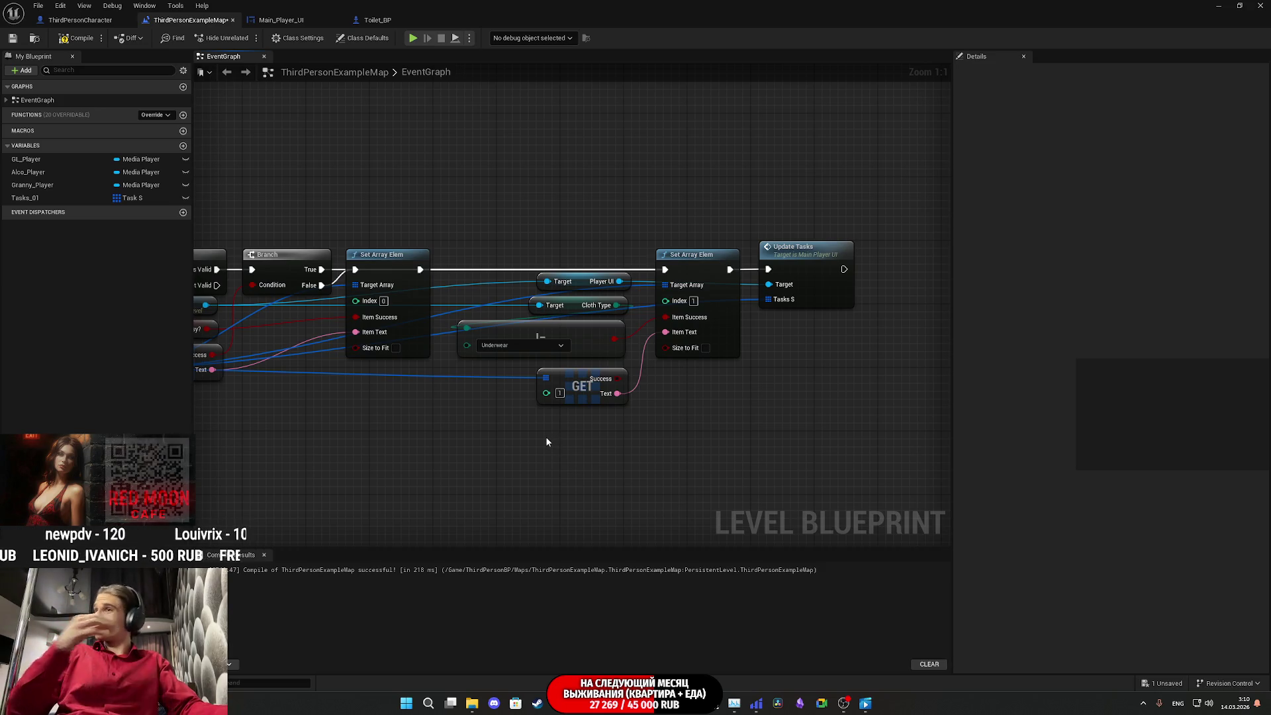
left_click_drag(593, 445, 553, 355)
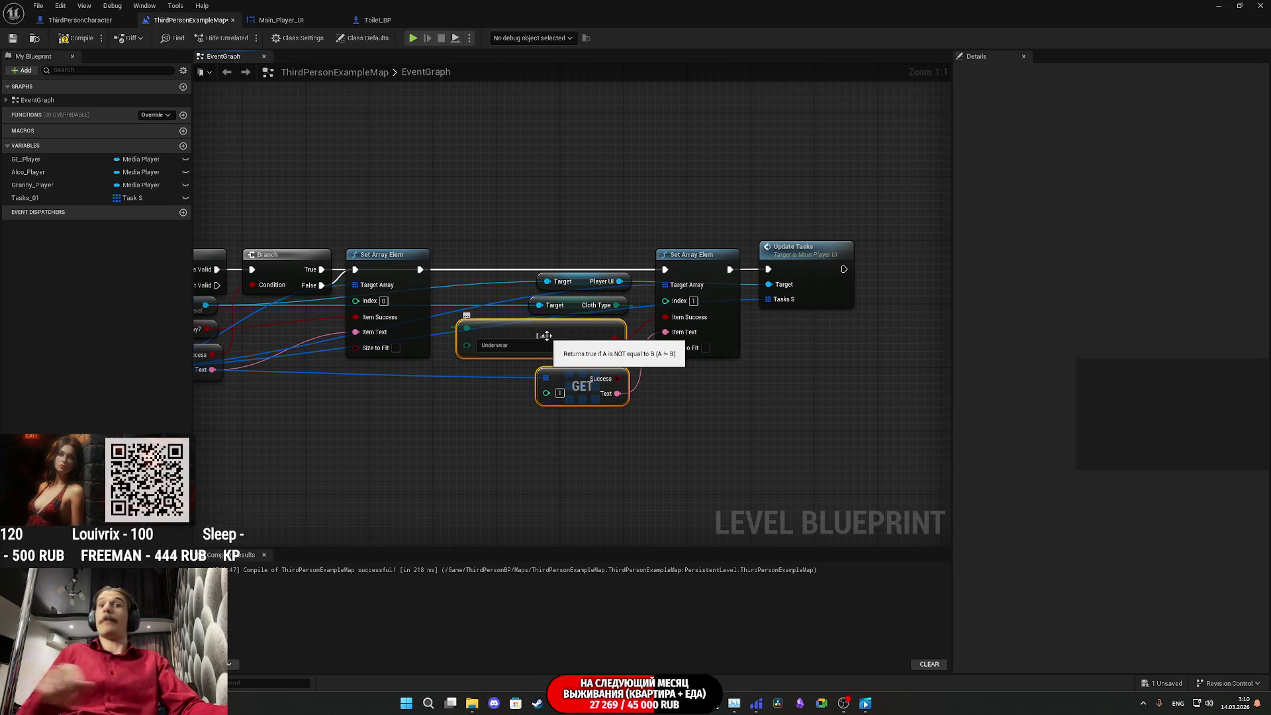
left_click(614, 445)
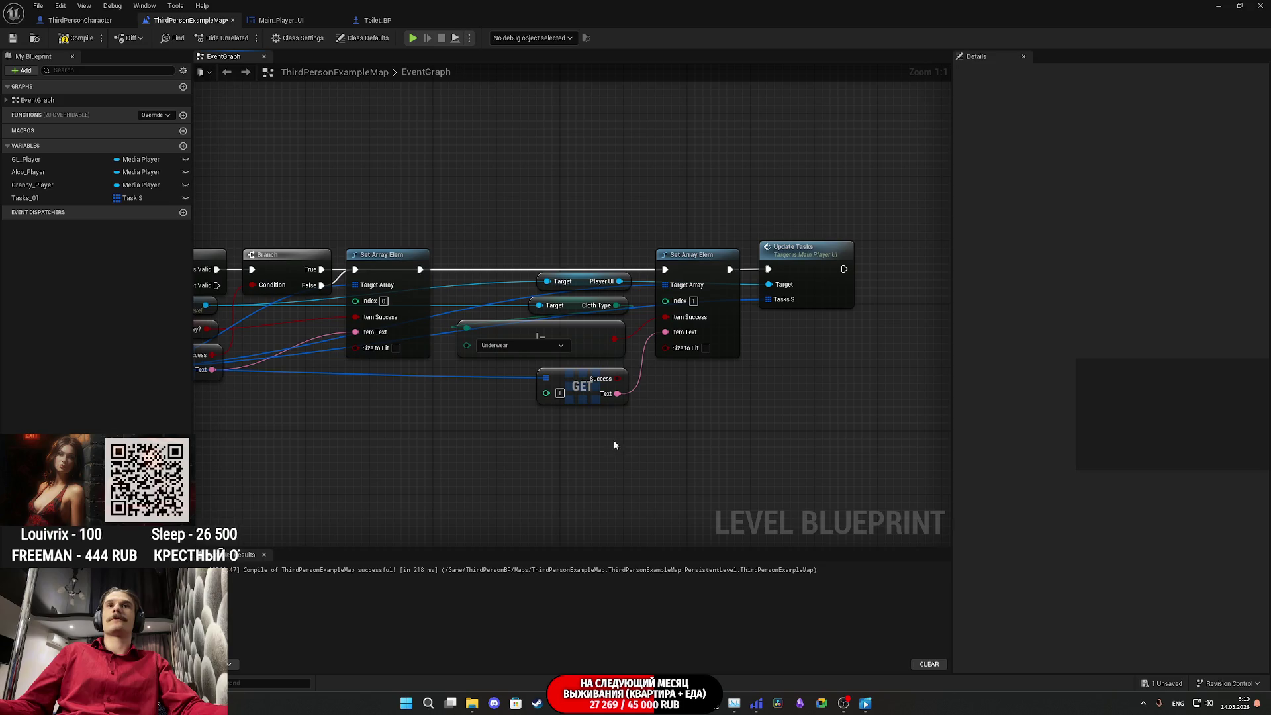
left_click_drag(593, 397, 588, 398)
mouse_move(599, 355)
left_mouse_down()
mouse_move(614, 355)
mouse_move(600, 396)
left_mouse_up()
left_click(676, 433)
Step: Tidy the nodes around Update Tasks and the second Set Array Elem, then recompile
mouse_move(676, 433)
left_mouse_down()
mouse_move(844, 425)
mouse_move(489, 207)
left_mouse_up()
left_click_drag(716, 332, 693, 333)
left_click(529, 261)
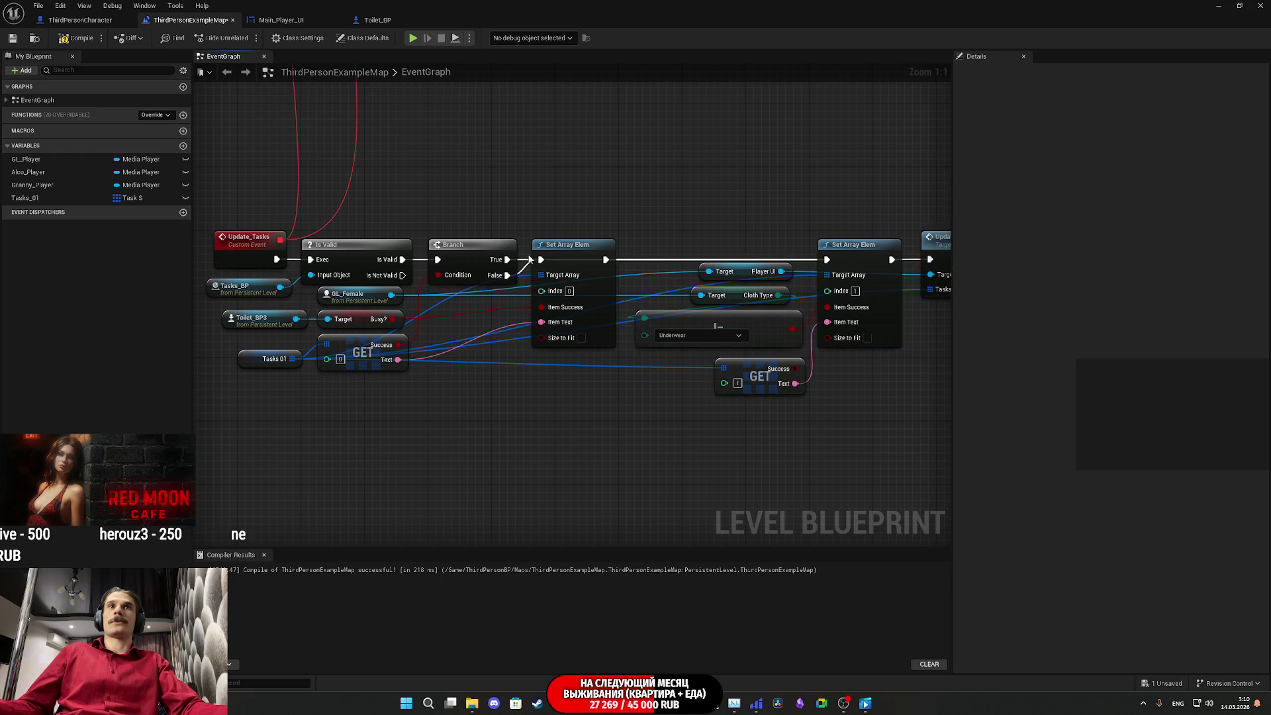
left_click_drag(835, 224, 679, 224)
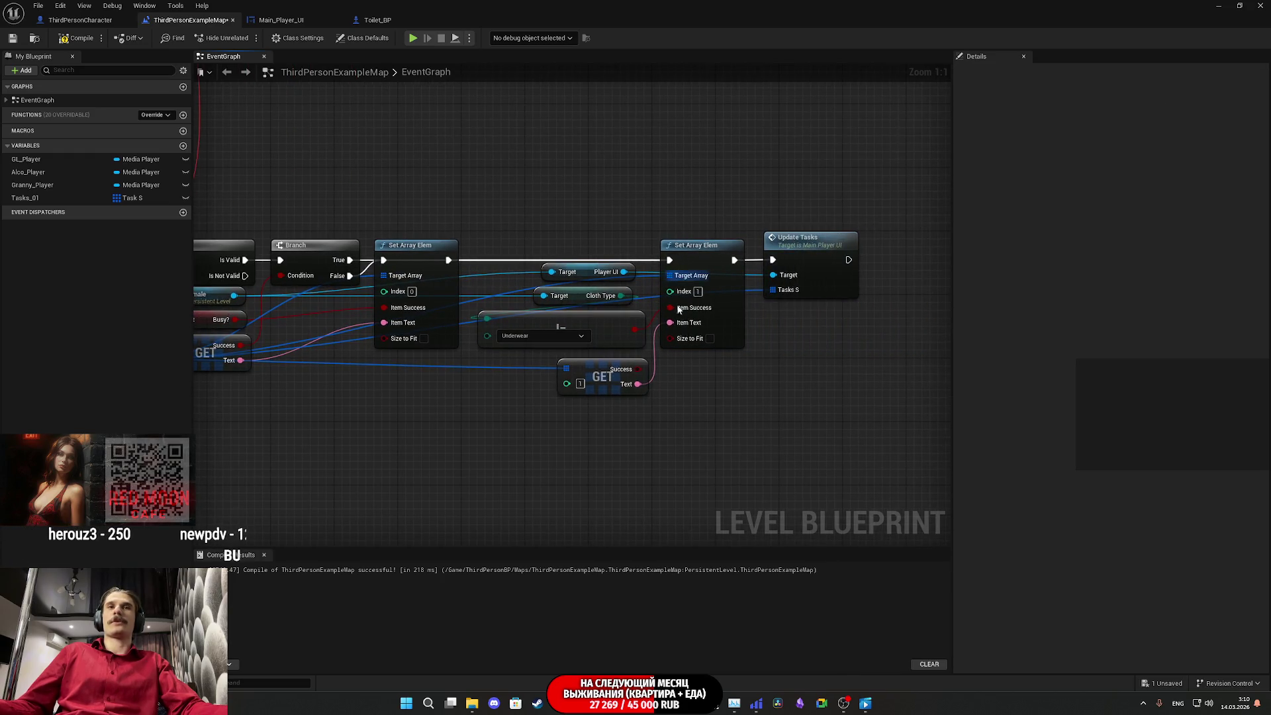
left_click_drag(711, 397, 699, 247)
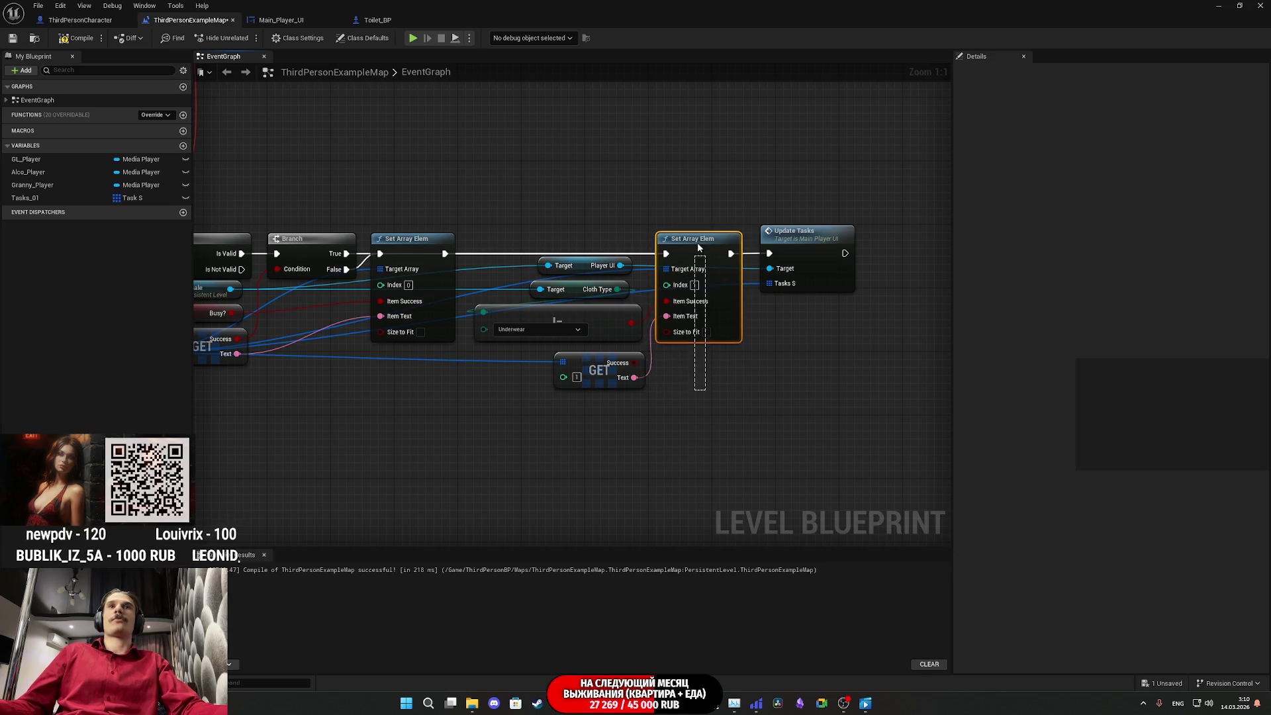
left_click(396, 148)
left_click(78, 38)
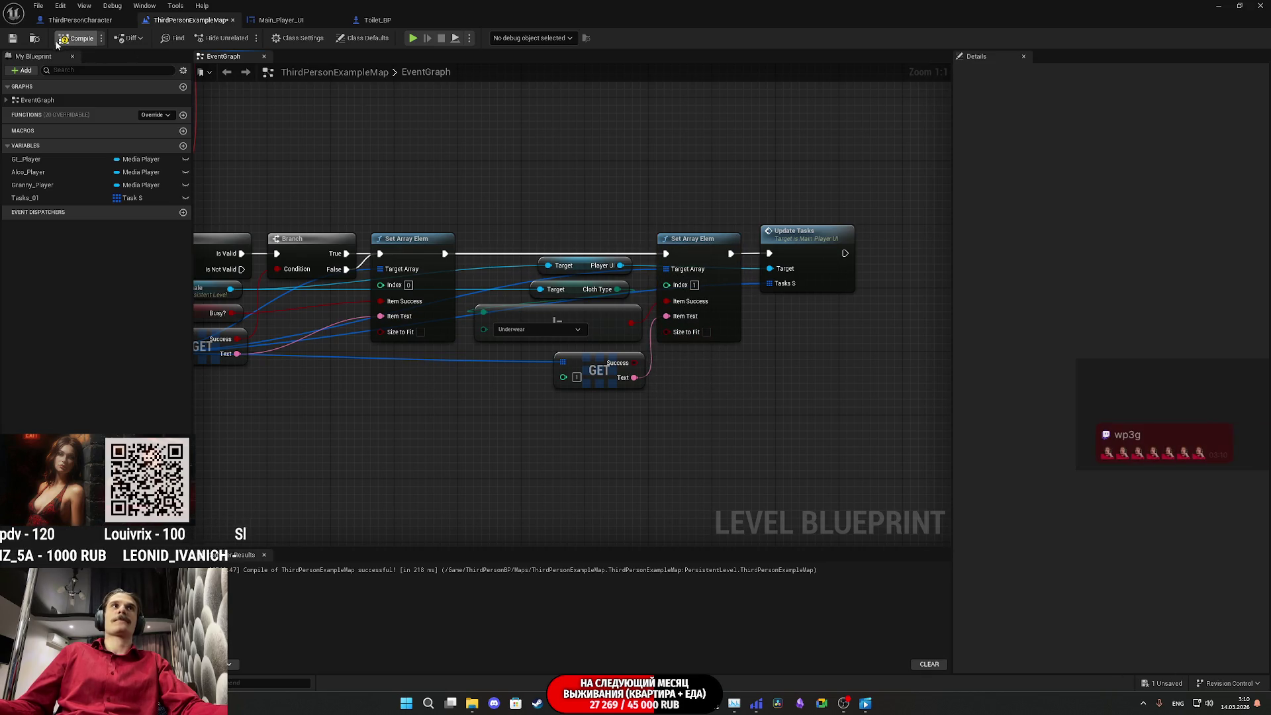
Step: Save the level with its blueprint changes and return to the level editor
key("ctrl+s")
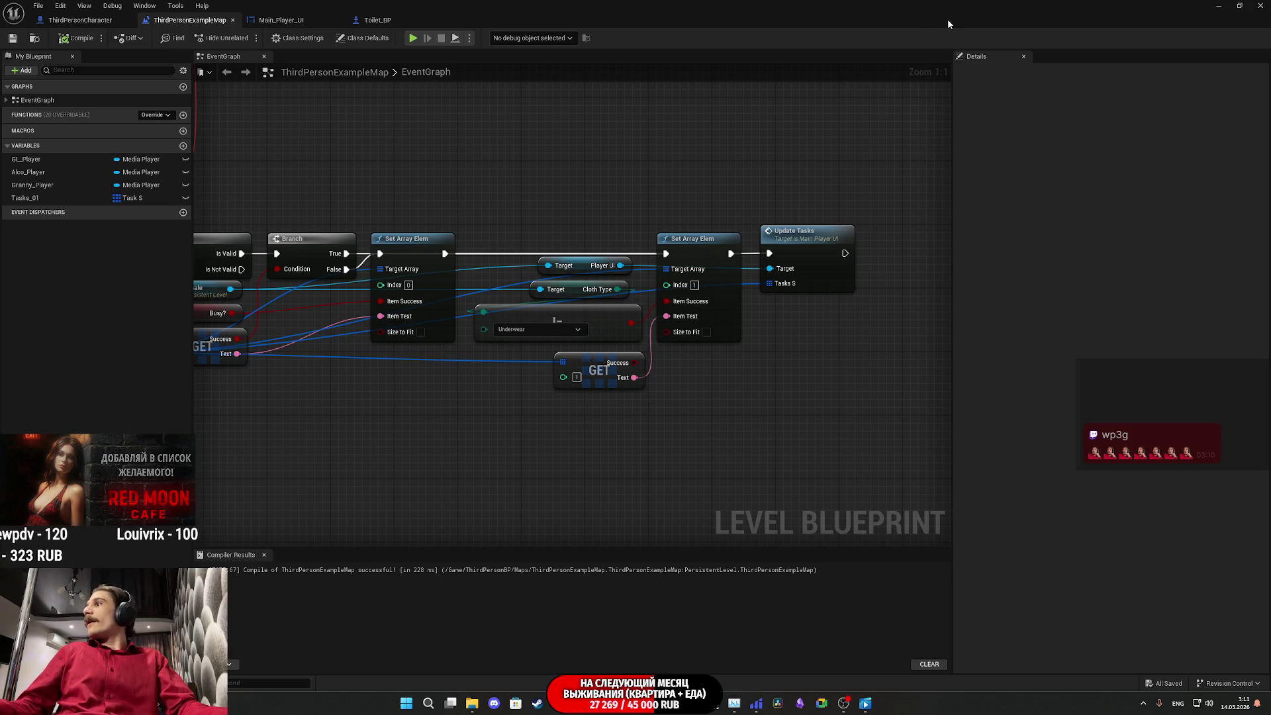
left_click(1222, 5)
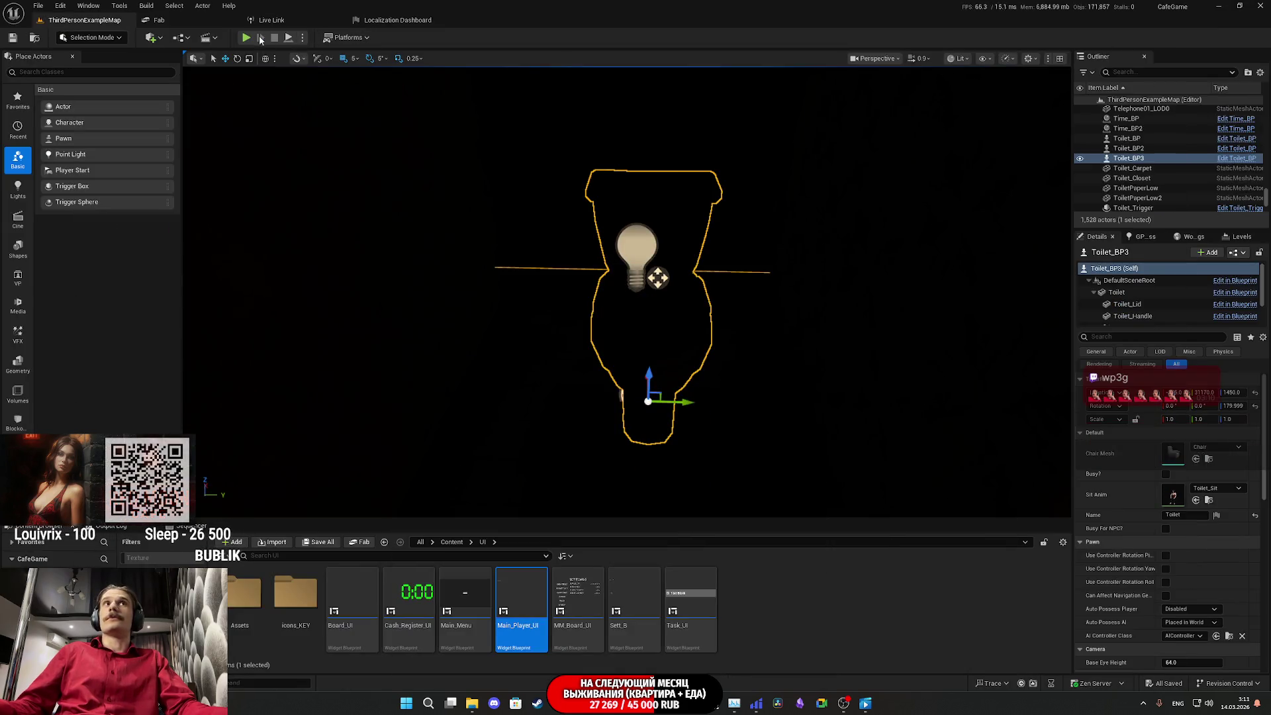
Step: Play-test fullscreen: switch on the toilet light, open the hallway door, walk out, then stop
key("alt+p")
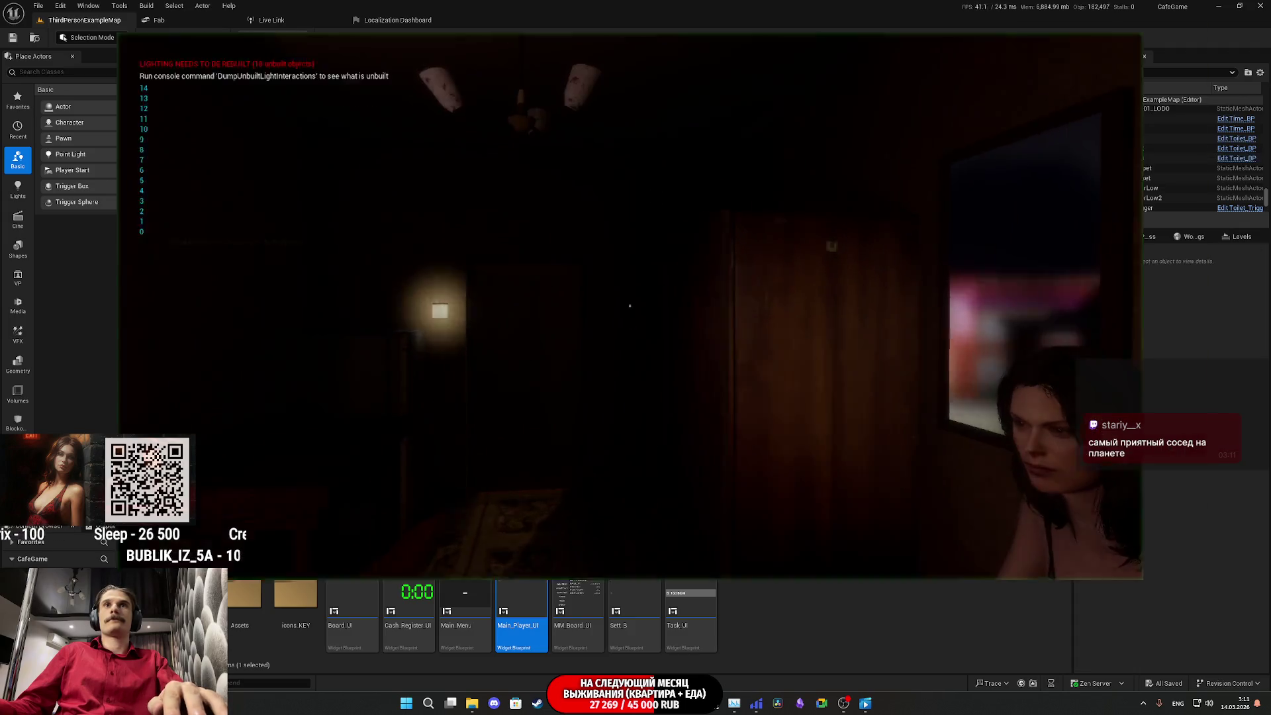
key("F11")
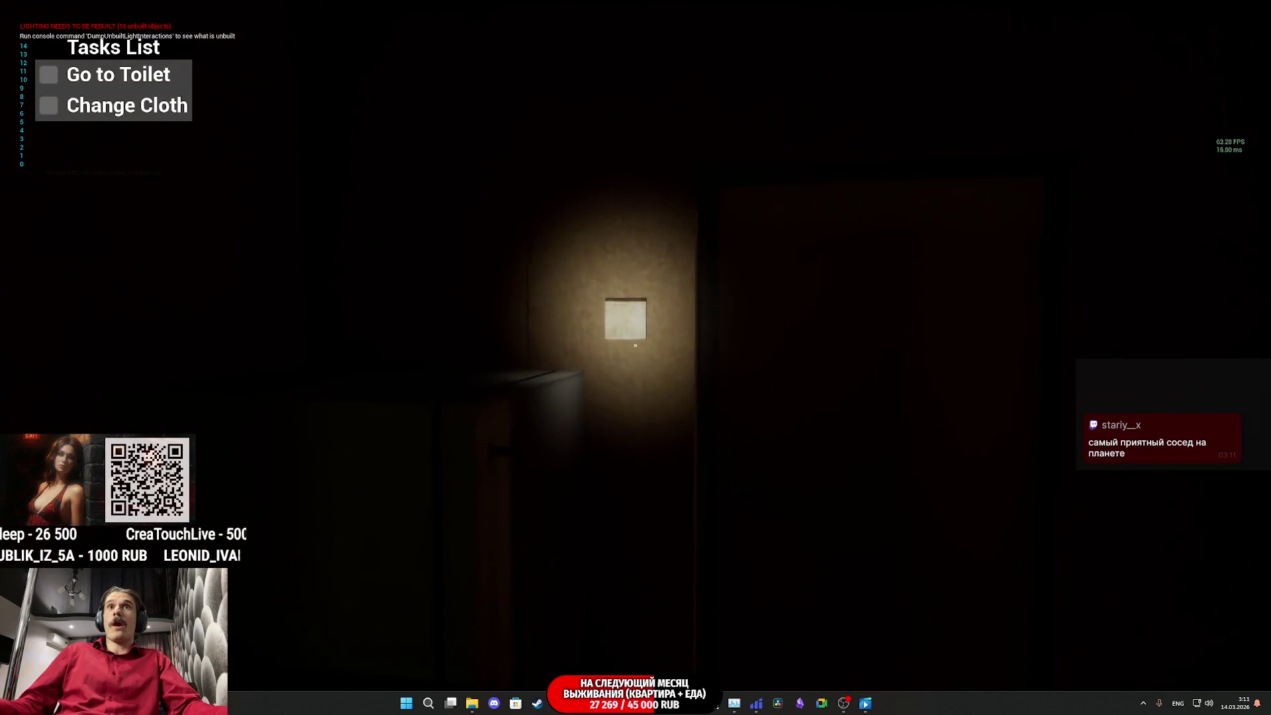
left_click(636, 345)
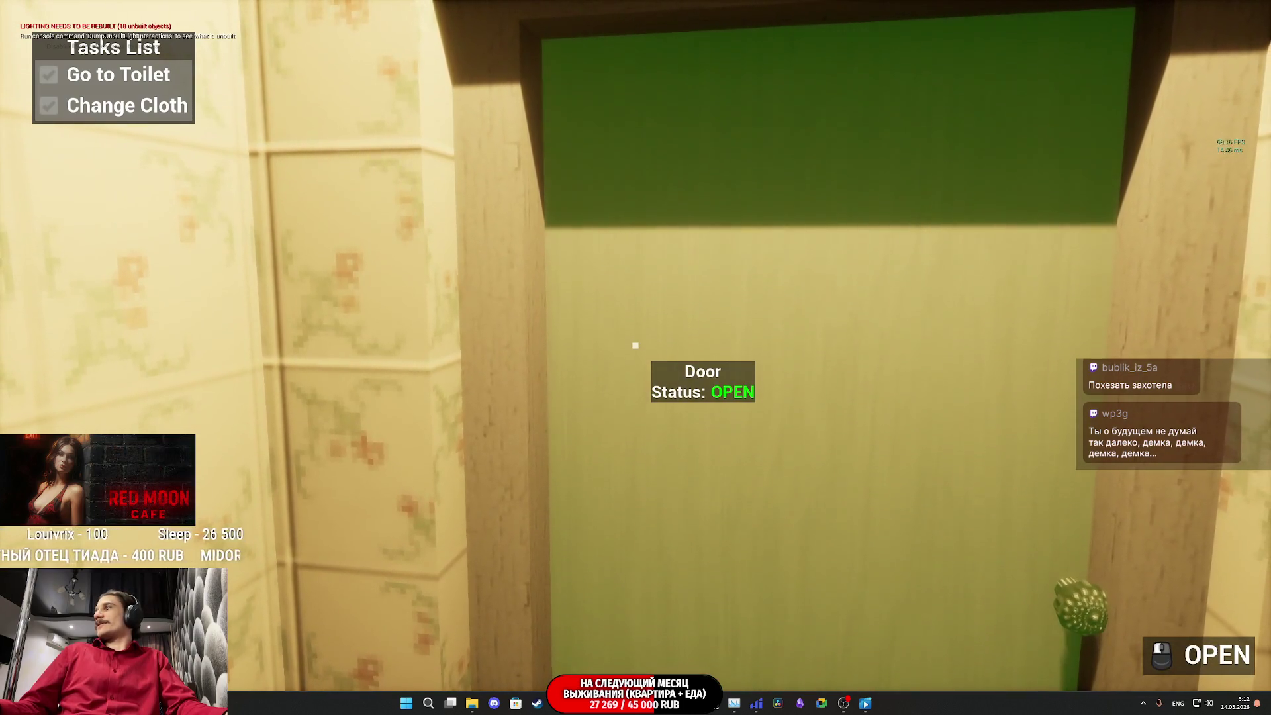
left_click(636, 345)
key("w")
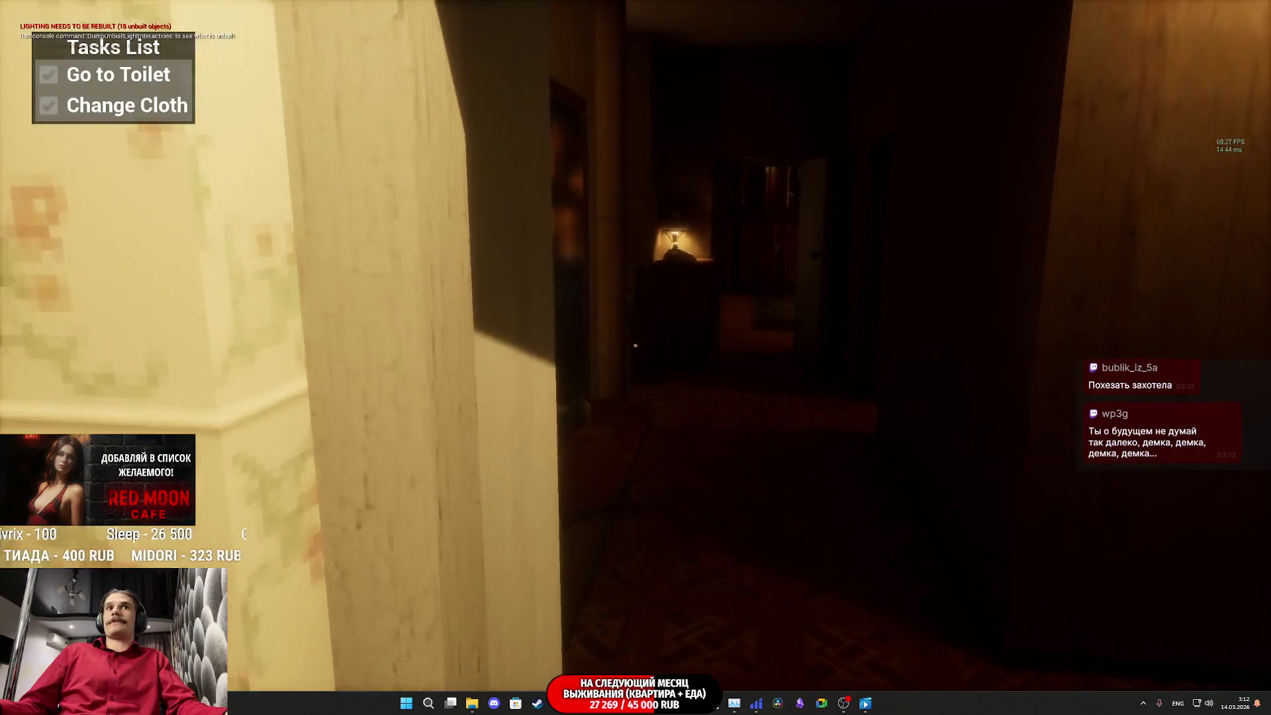
key("Escape")
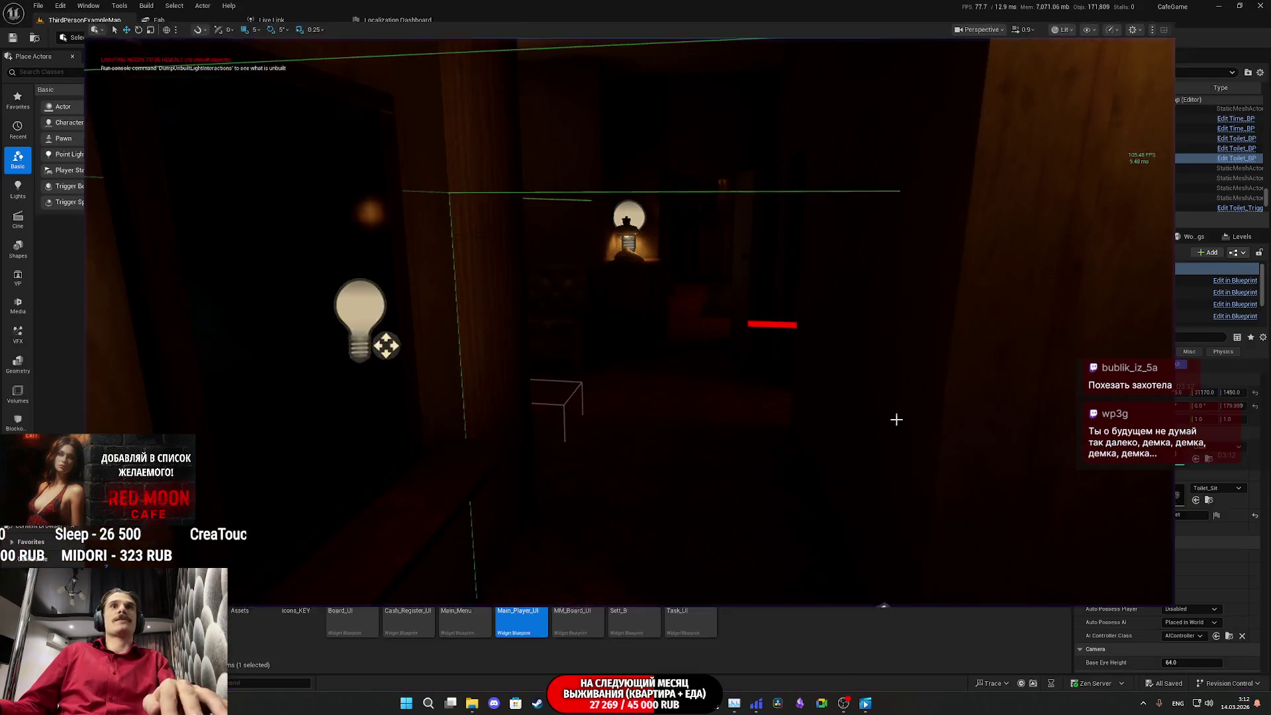
Step: Look through the Toilet_BP, Main_Player_UI, level and ThirdPersonCharacter blueprints, then minimize the editor
key("alt+Tab")
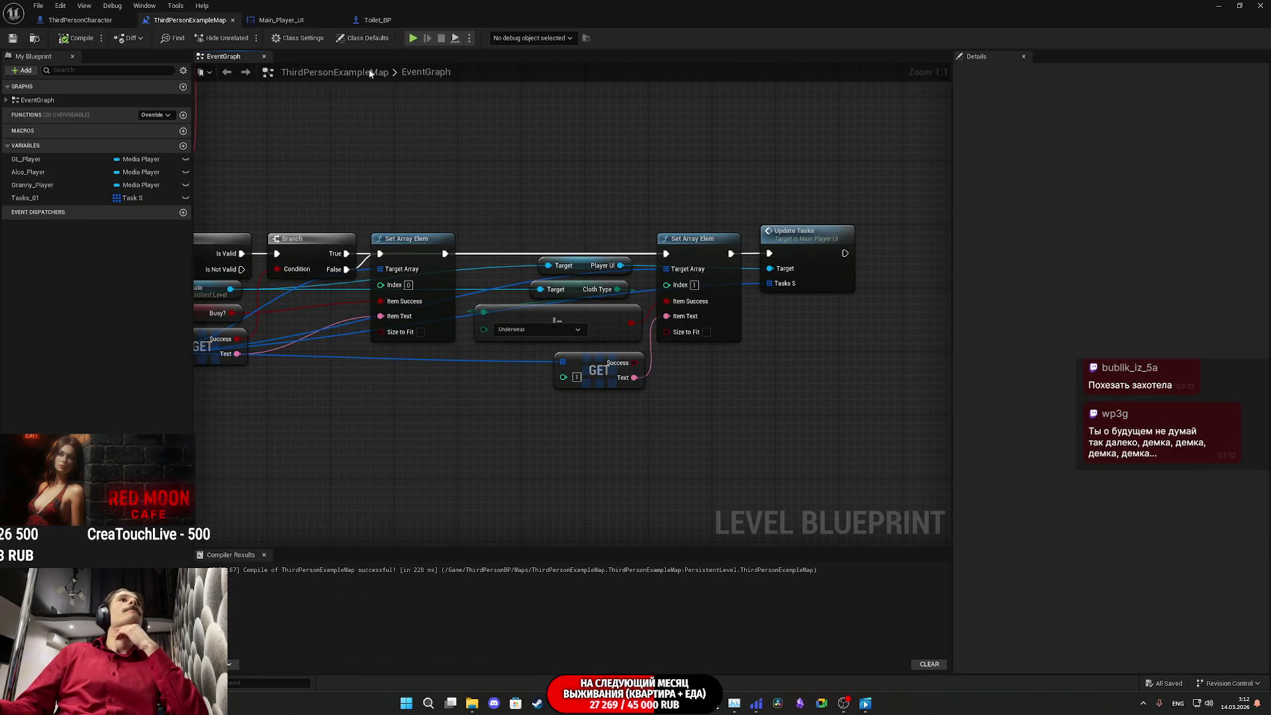
left_click(389, 20)
left_click(282, 20)
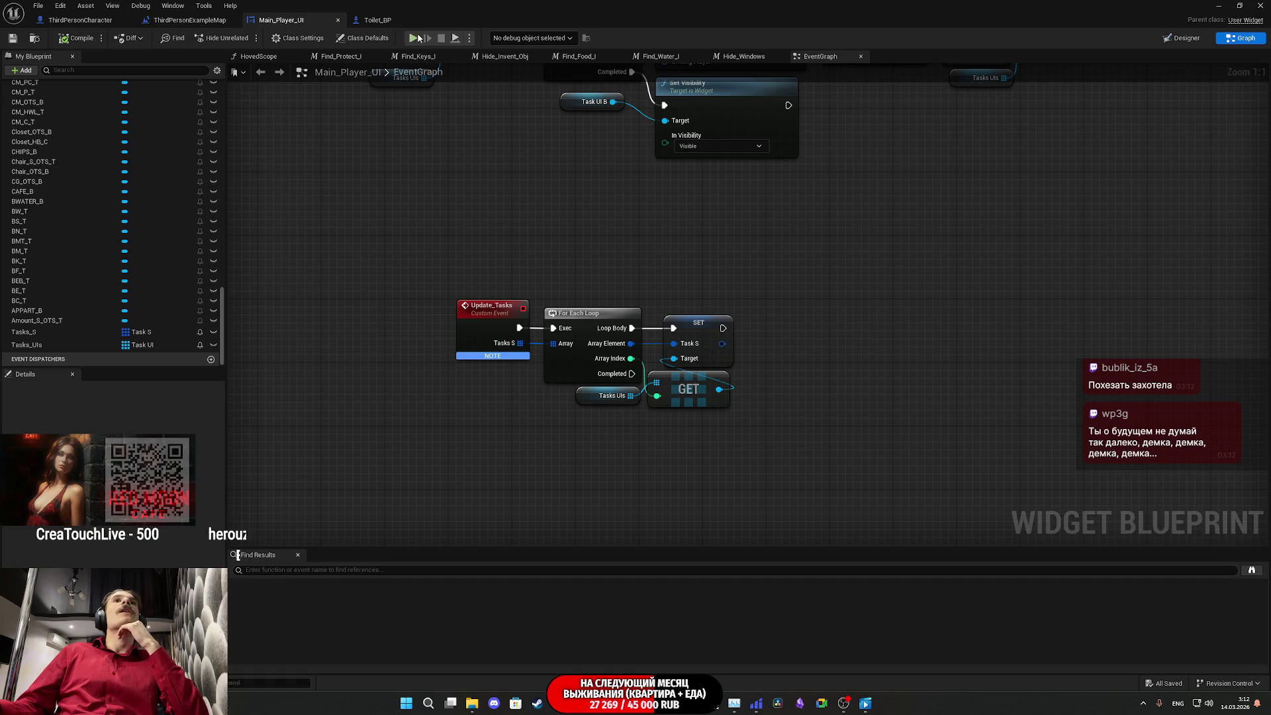
left_click(379, 20)
left_click(189, 20)
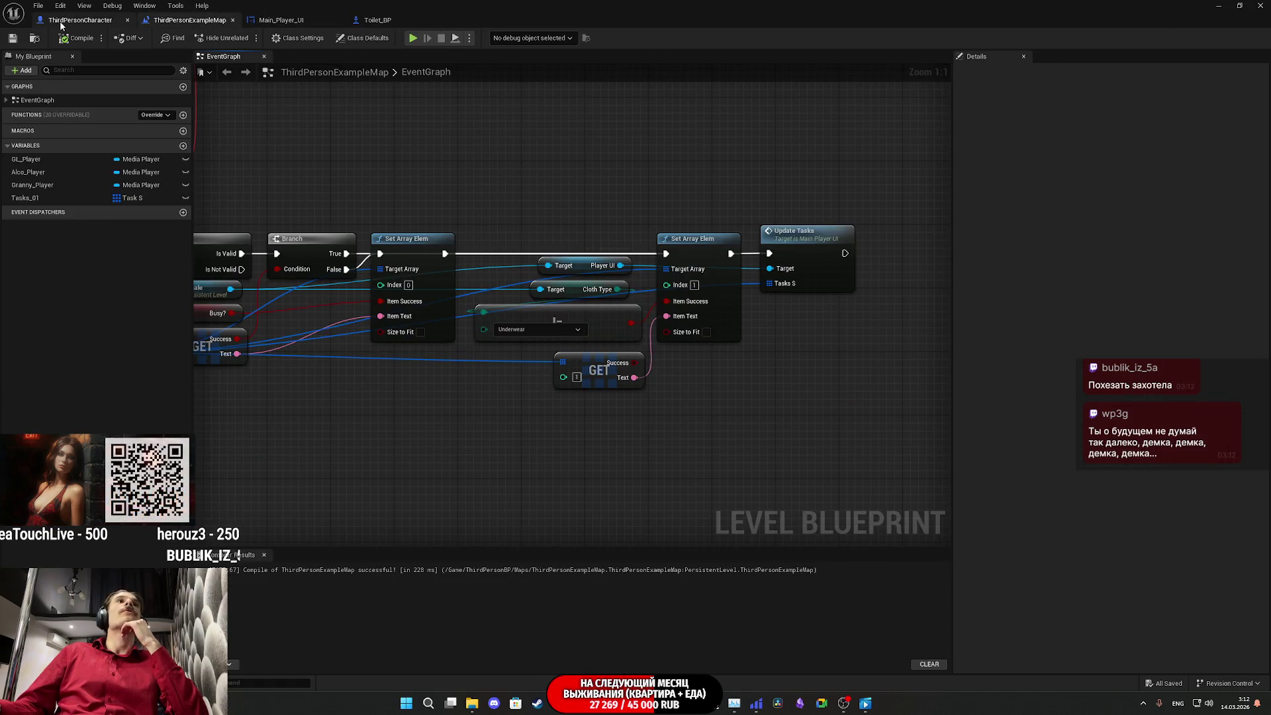
left_click(73, 20)
left_click(1221, 5)
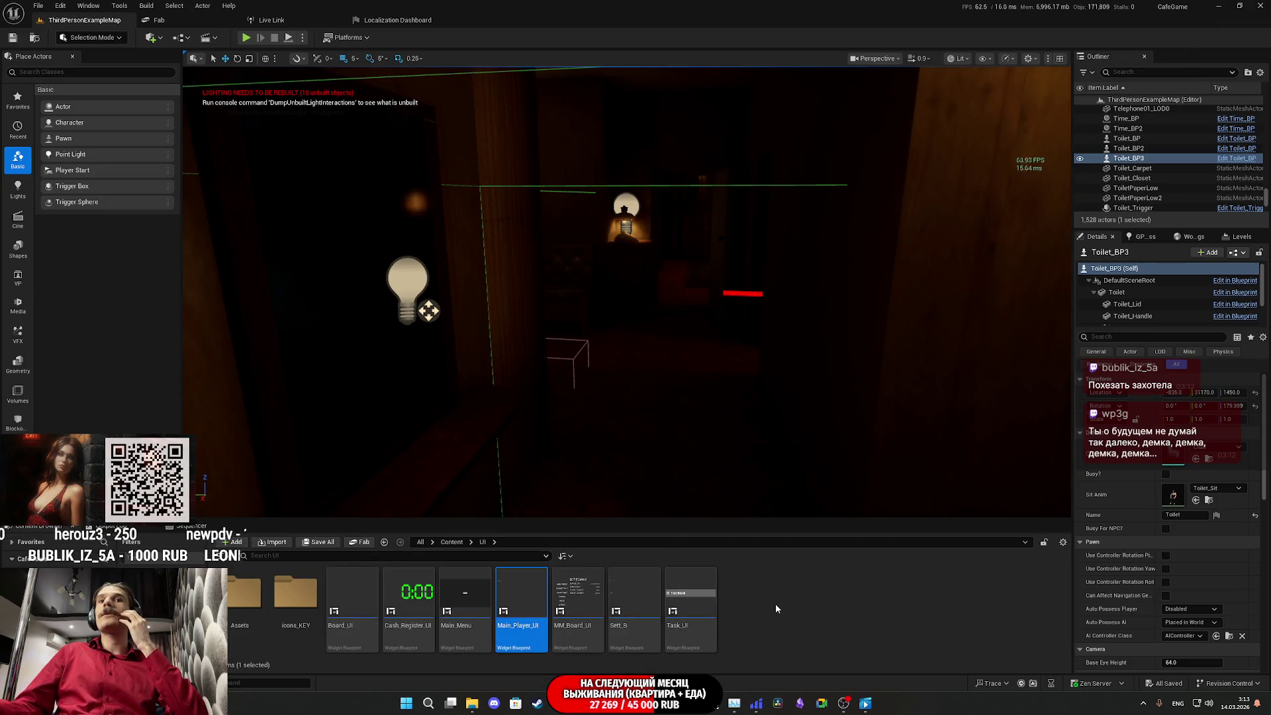
Step: Open Task_UI, select the checkbox and Text Block row, and create a background binding
double_click(689, 606)
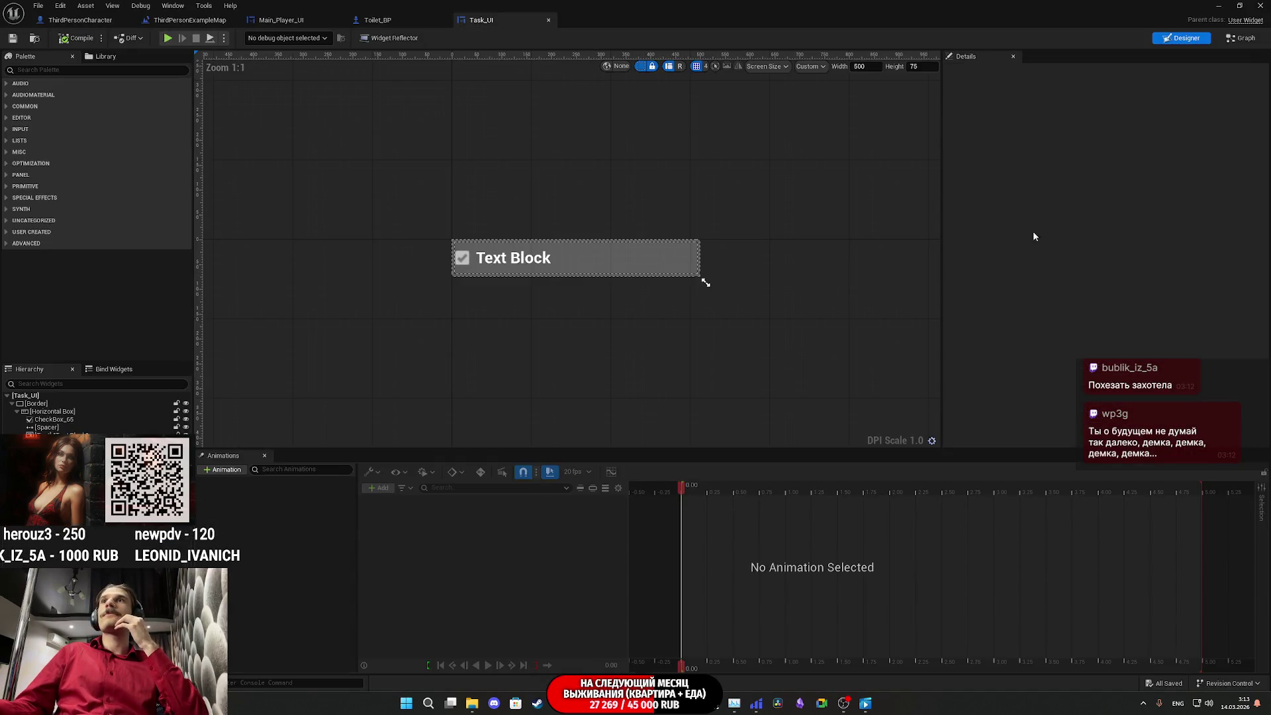
left_click(627, 264)
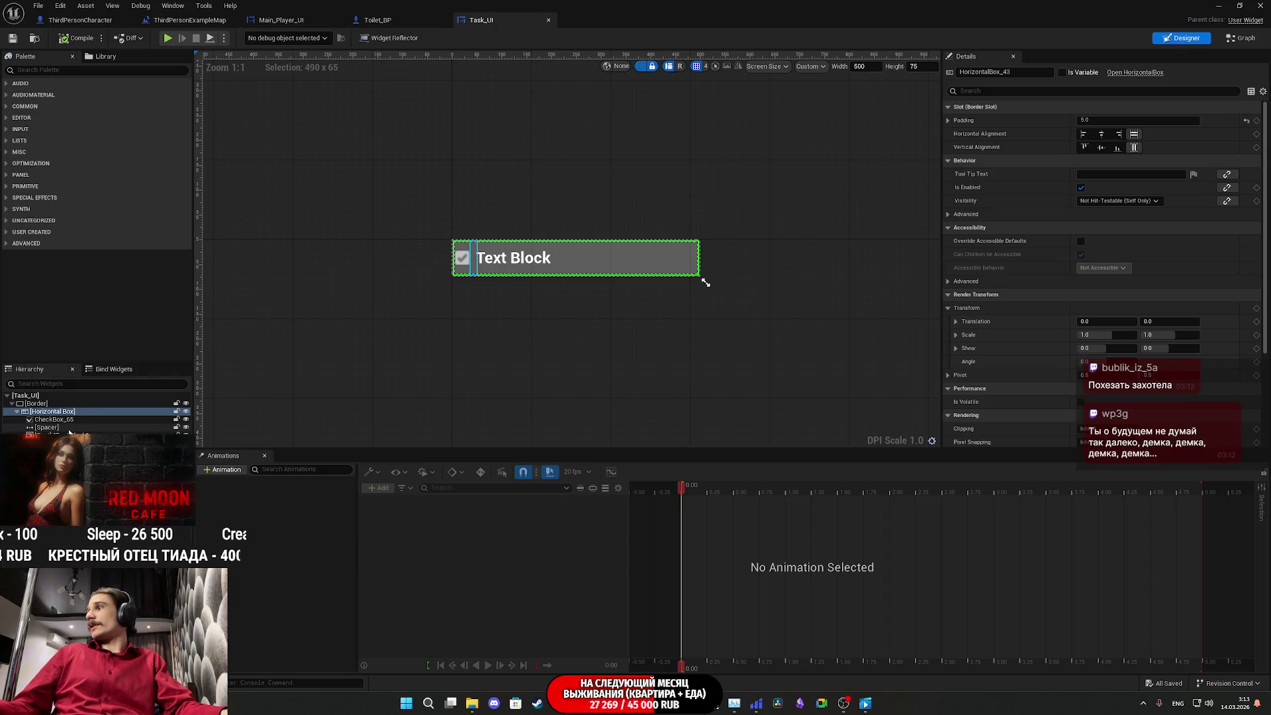
left_click(706, 282)
left_click(1239, 268)
Step: In GetBackground, move the Return Node right and add a Task S getter split into Success and Text
left_click(1240, 278)
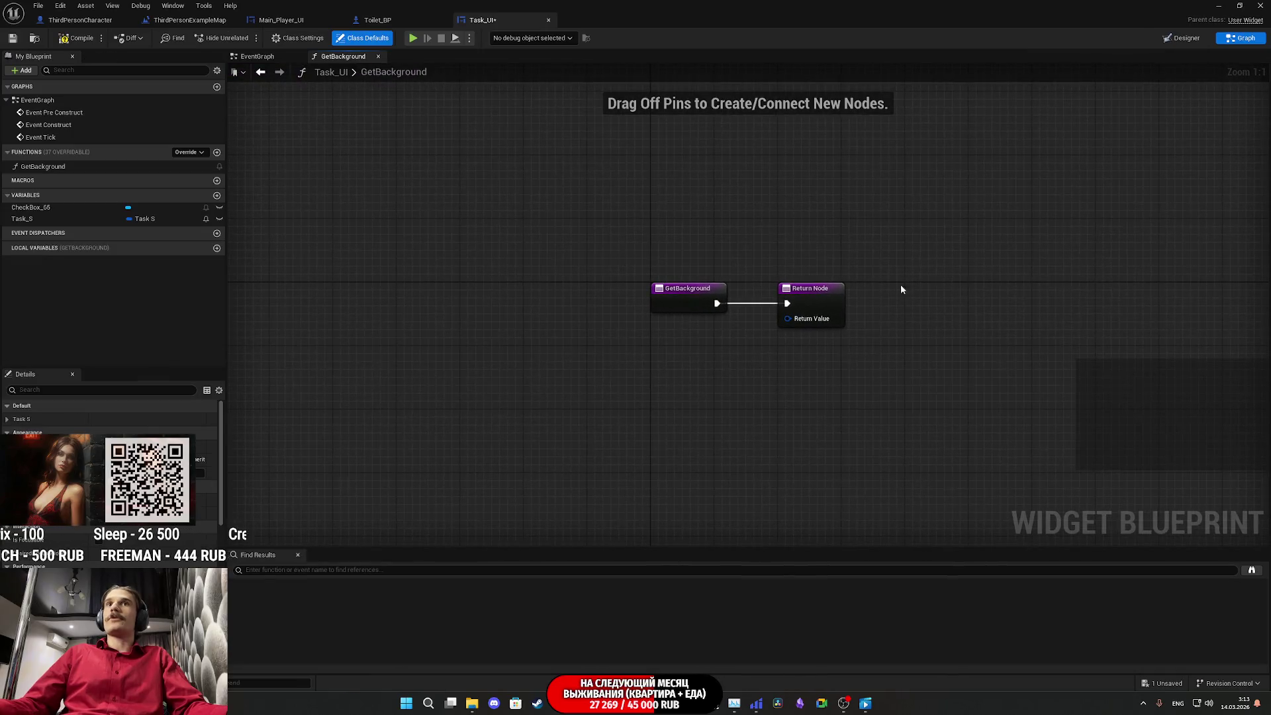
left_click_drag(835, 295, 1105, 296)
left_click(615, 355)
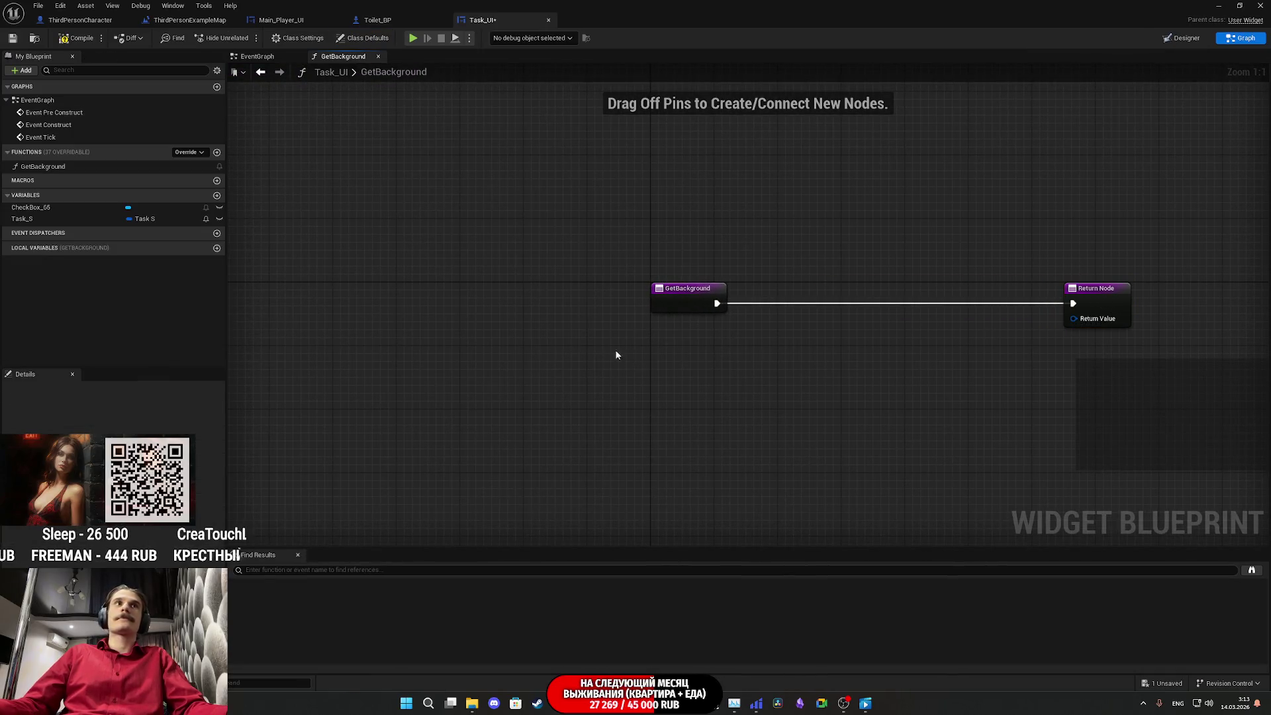
left_click_drag(36, 223, 639, 359)
right_click(693, 368)
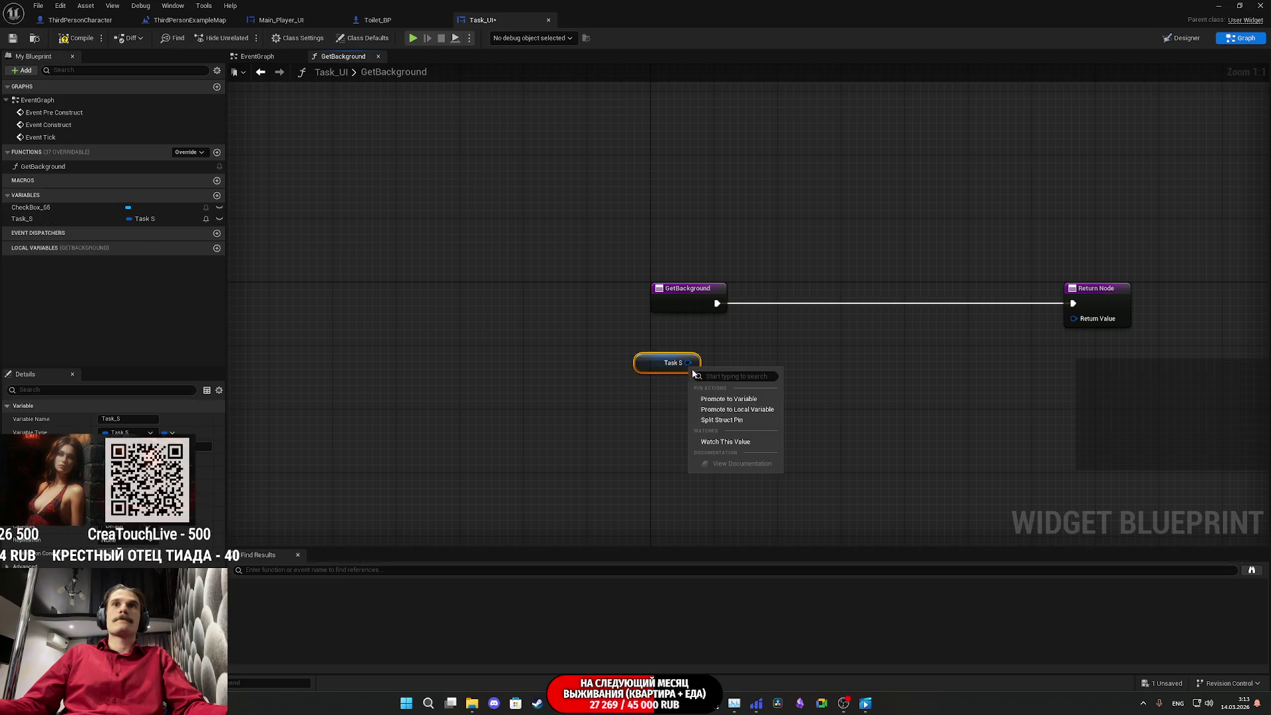
left_click(731, 420)
mouse_move(714, 371)
left_mouse_down()
mouse_move(620, 382)
mouse_move(655, 381)
left_mouse_up()
type("se")
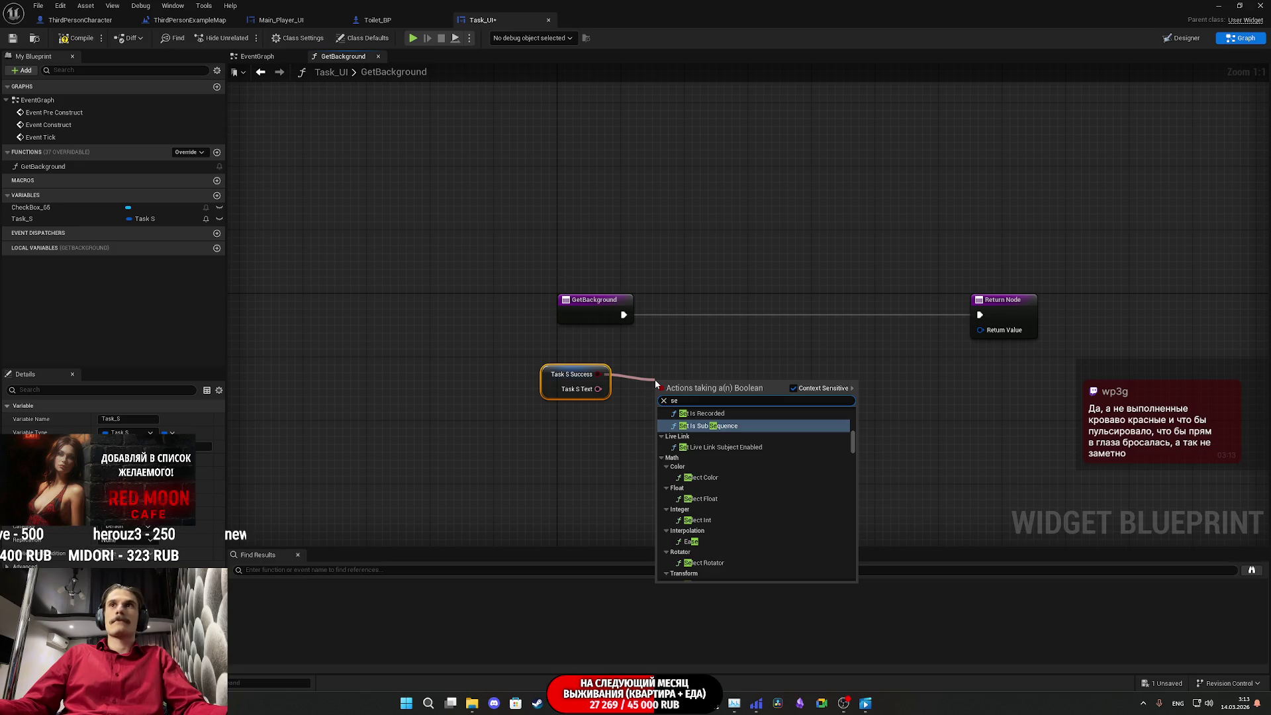
type("t")
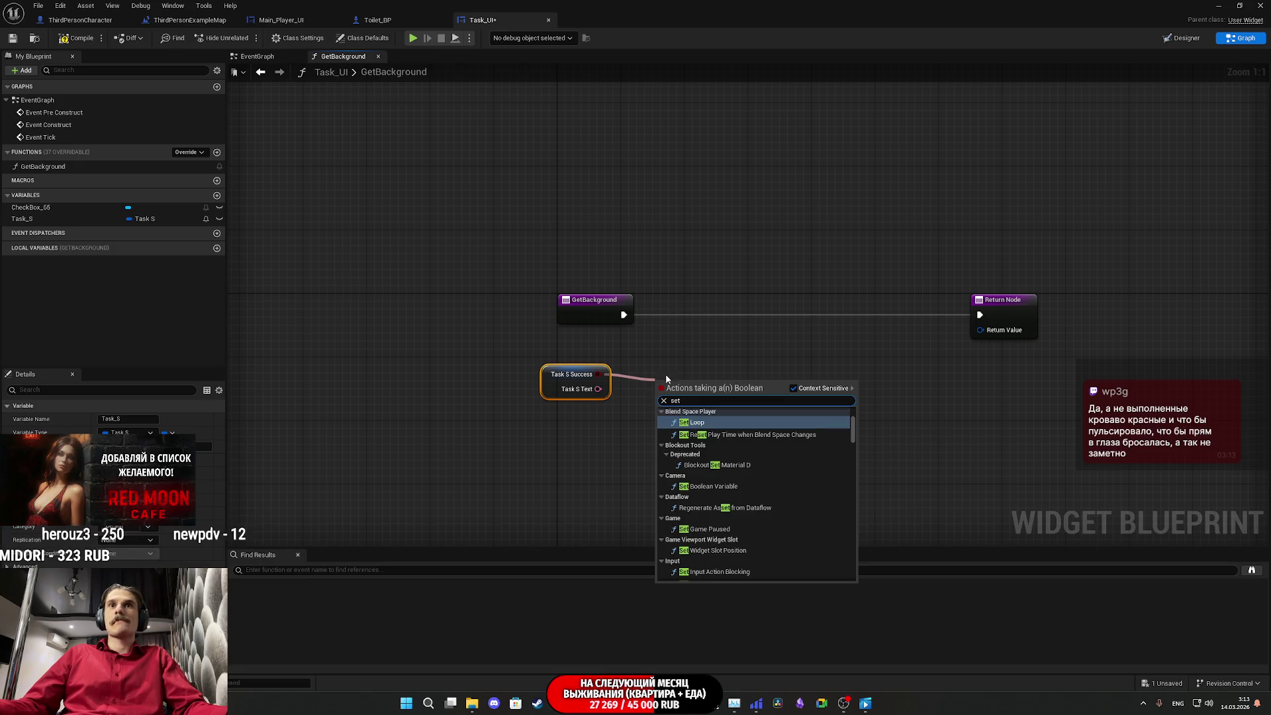
left_click(749, 347)
Step: Feed Return Value from a Select node with Option 0 and Option 1 split into brush fields
left_click_drag(980, 329, 887, 390)
type("select")
left_click(925, 464)
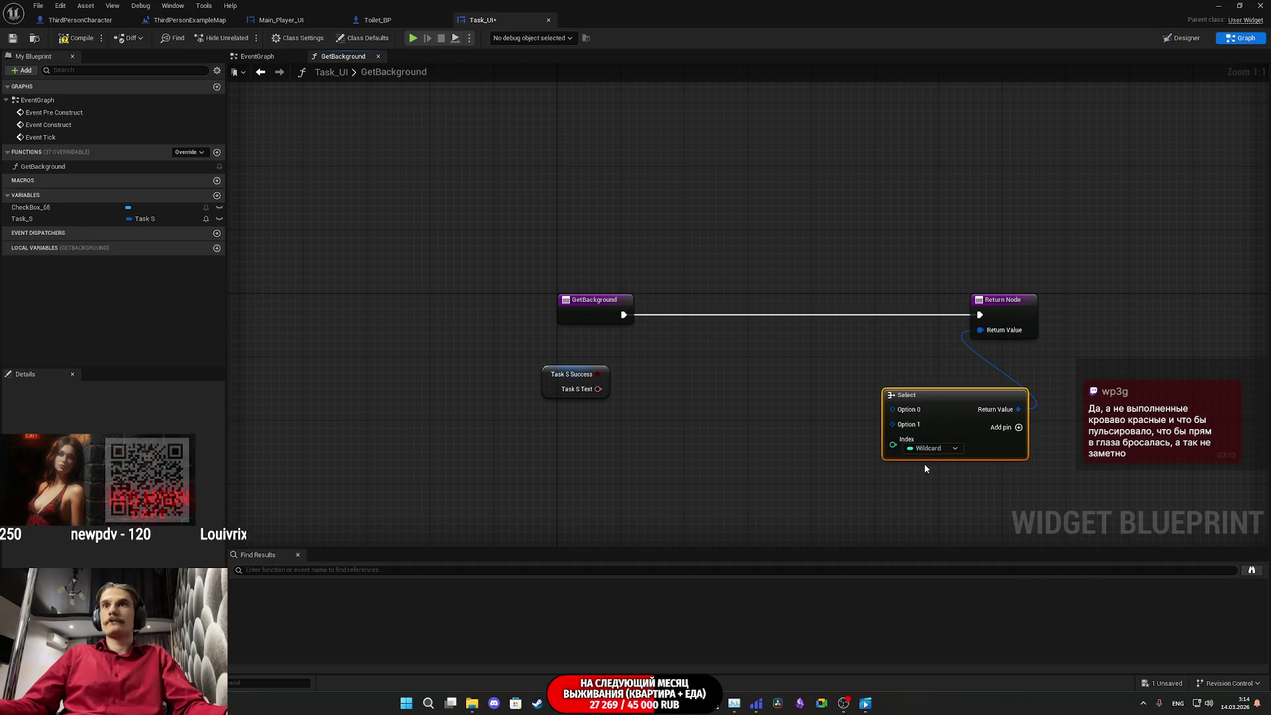
right_click(912, 425)
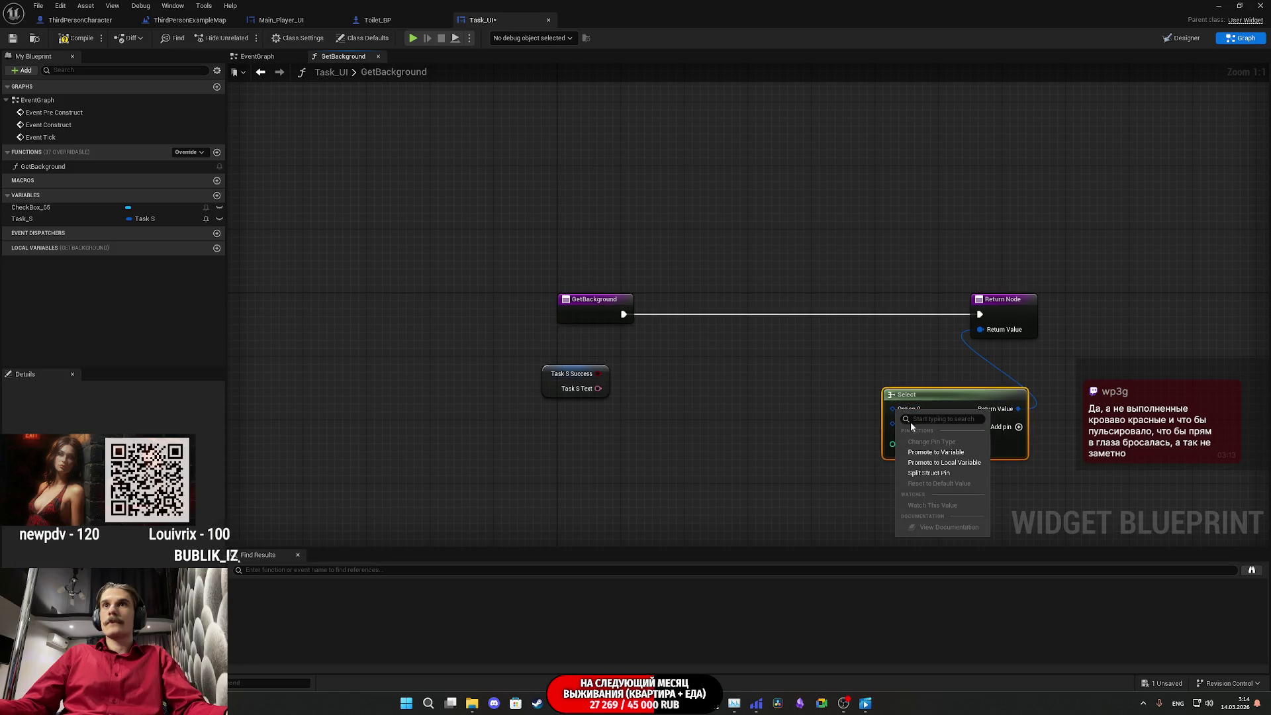
left_click(929, 473)
left_click_drag(837, 437, 811, 323)
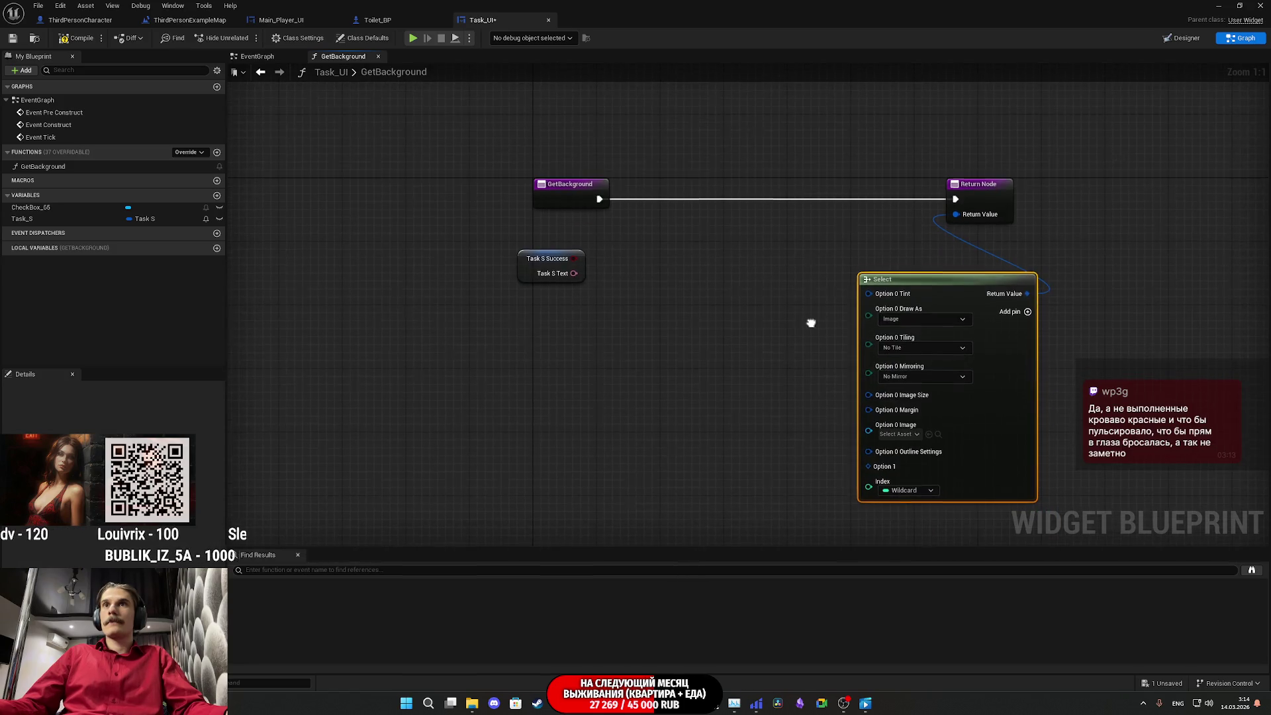
right_click(869, 467)
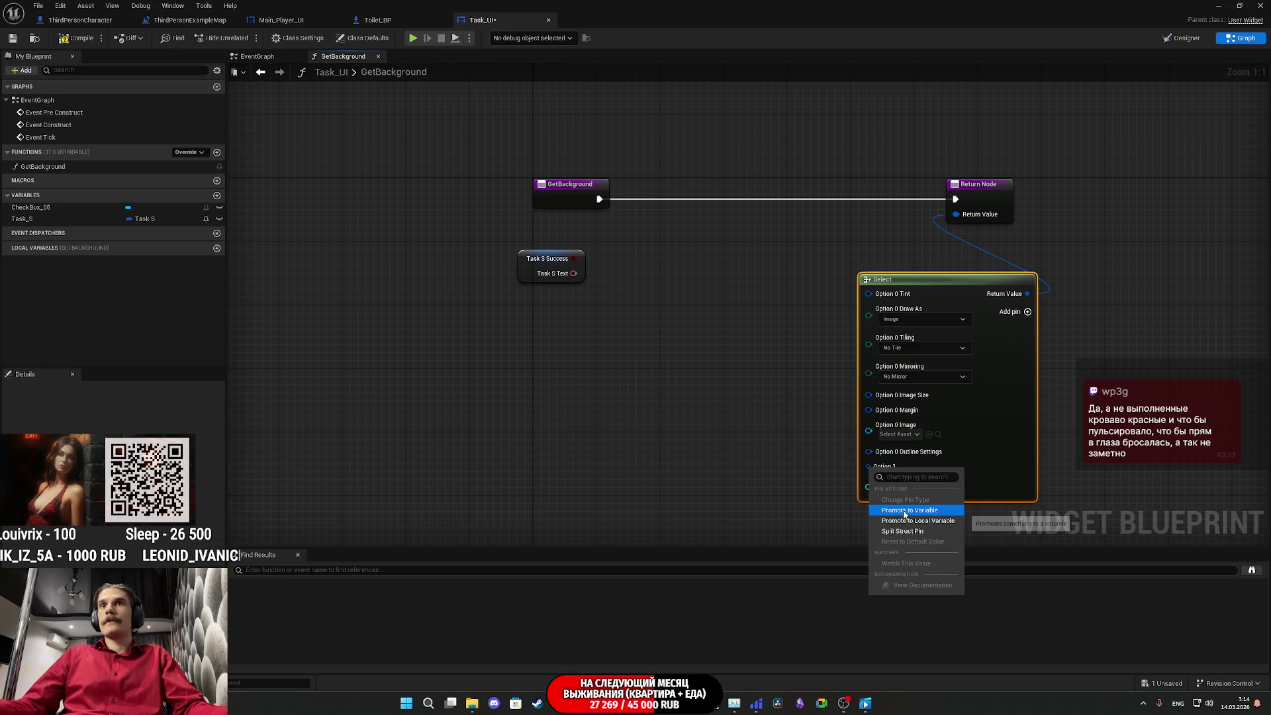
left_click(902, 531)
left_click_drag(795, 405, 778, 320)
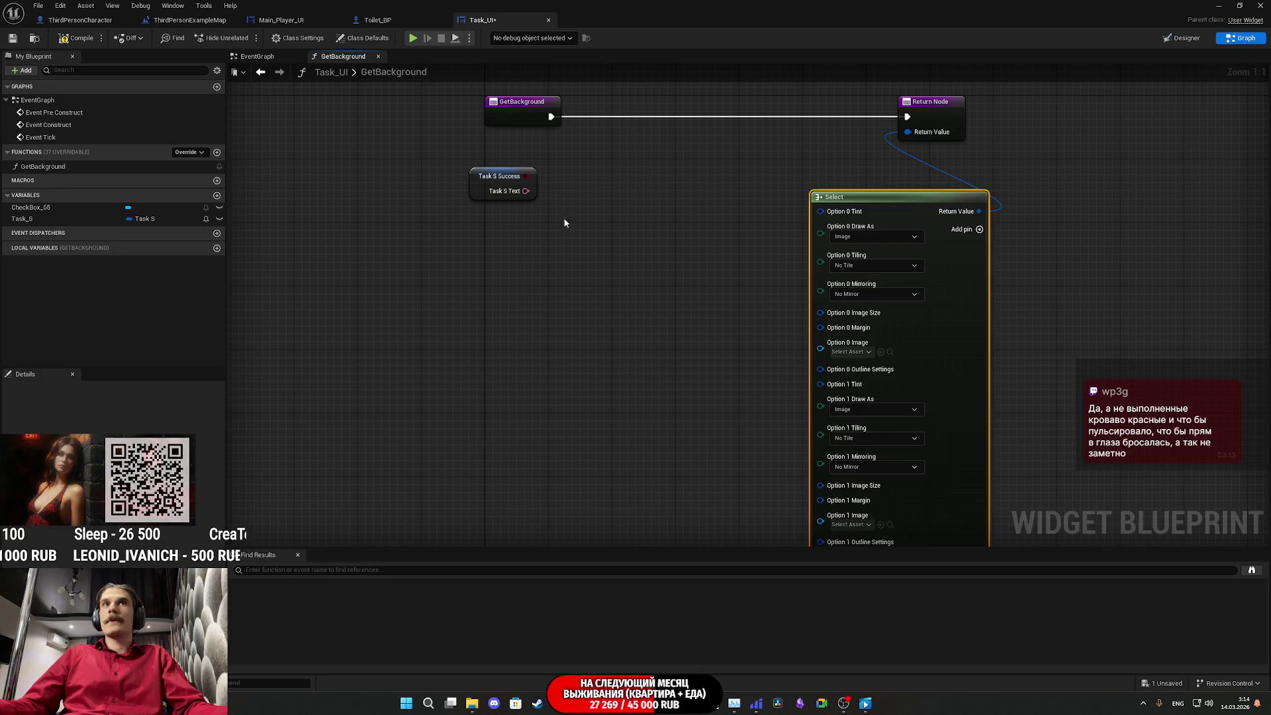
Step: Connect Task S Success to the Select node's Index
mouse_move(527, 177)
left_mouse_down()
mouse_move(829, 521)
mouse_move(844, 475)
left_mouse_up()
mouse_move(896, 431)
left_mouse_down()
mouse_move(812, 371)
mouse_move(808, 335)
left_mouse_up()
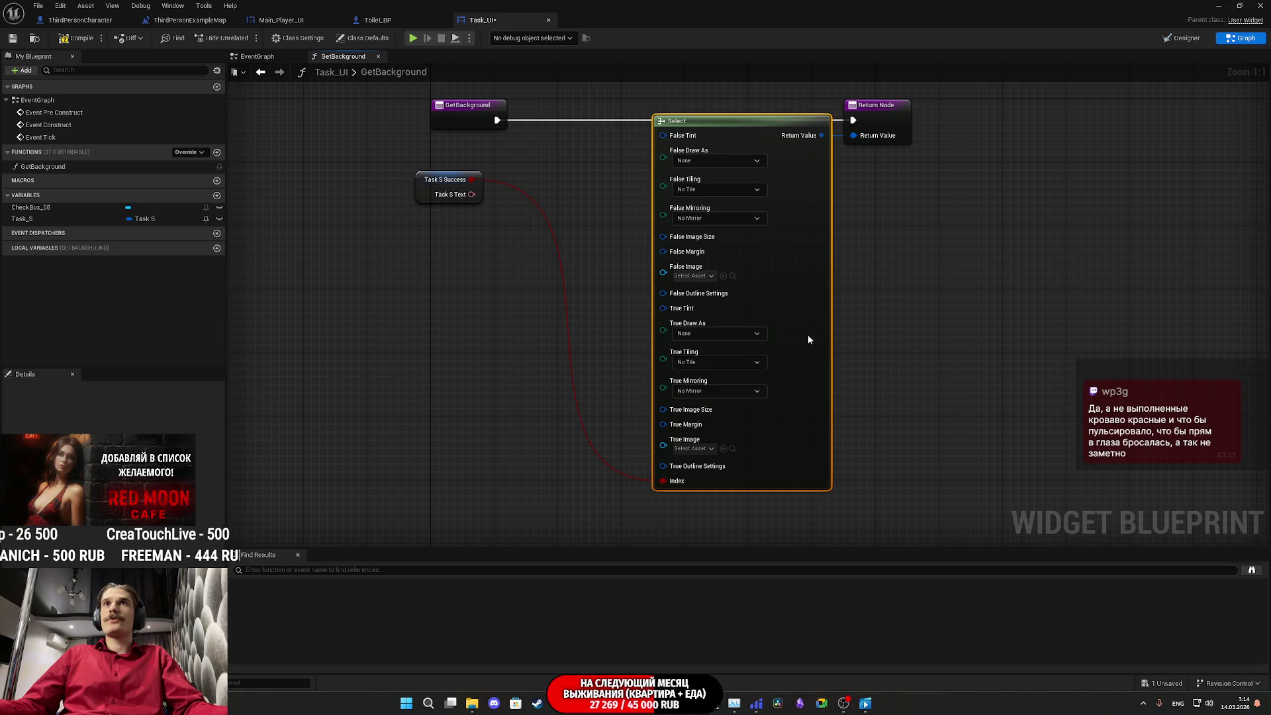
left_click(955, 327)
key("Home")
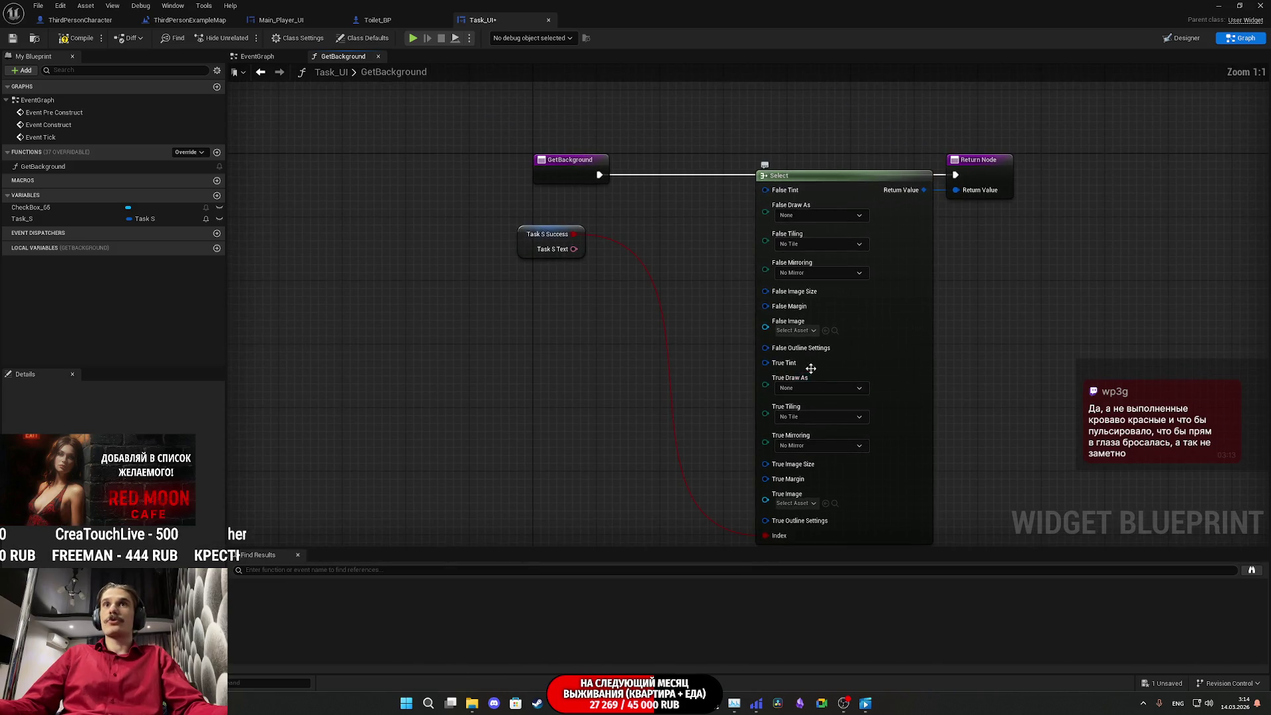
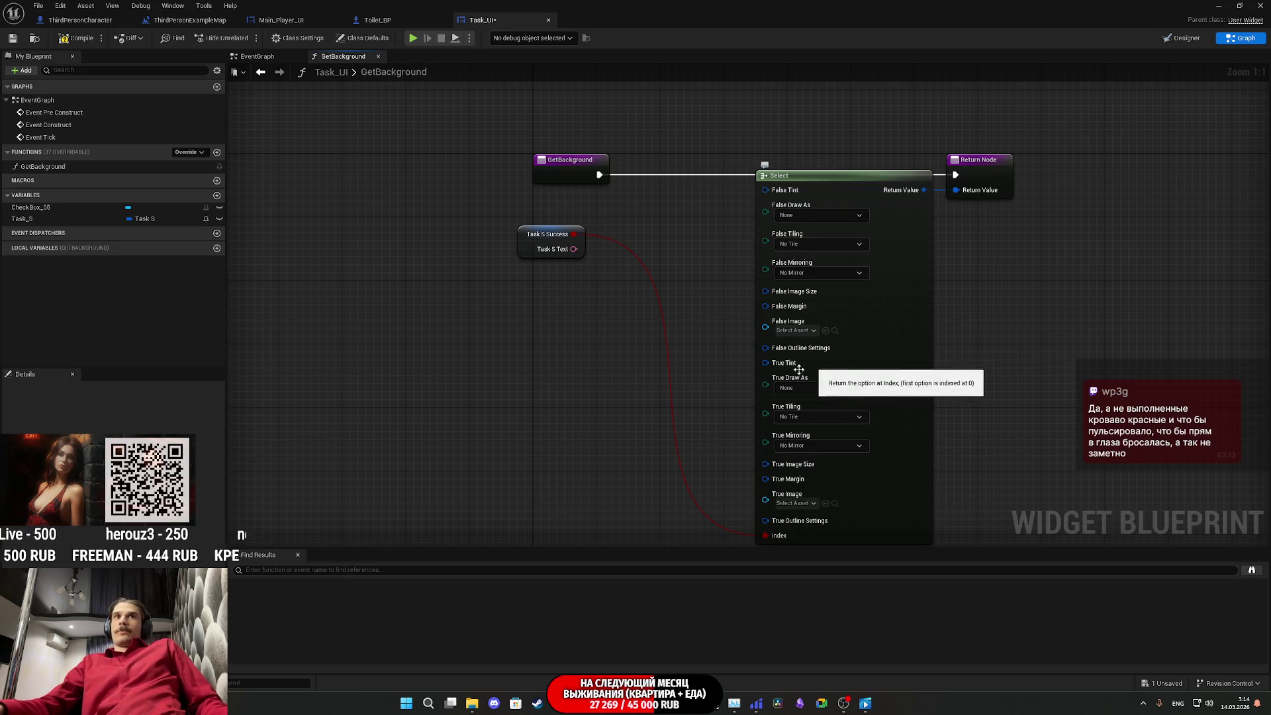
Step: Reposition the Task S and GetBackground nodes beside the Select node
left_click_drag(631, 367, 619, 333)
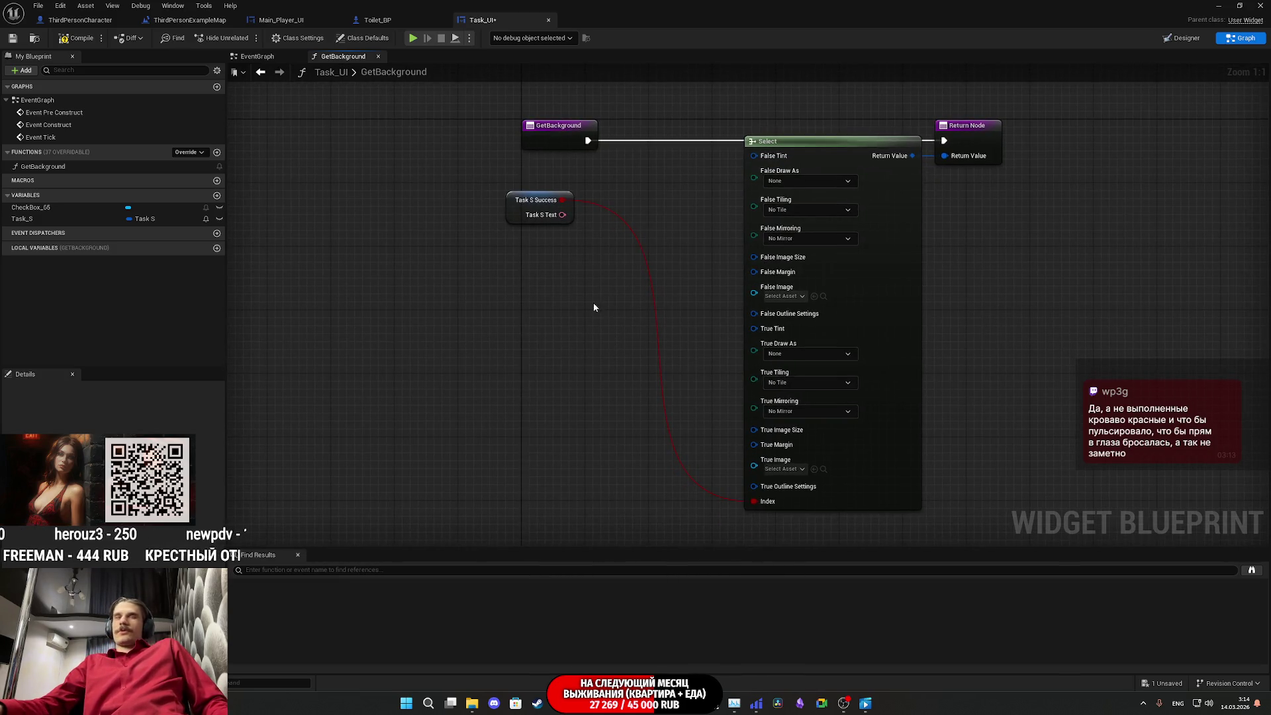
mouse_move(512, 221)
left_mouse_down()
mouse_move(587, 449)
mouse_move(667, 501)
mouse_move(590, 495)
mouse_move(650, 503)
left_mouse_up()
mouse_move(533, 148)
left_mouse_down()
mouse_move(668, 148)
mouse_move(579, 147)
left_mouse_up()
left_click(592, 228)
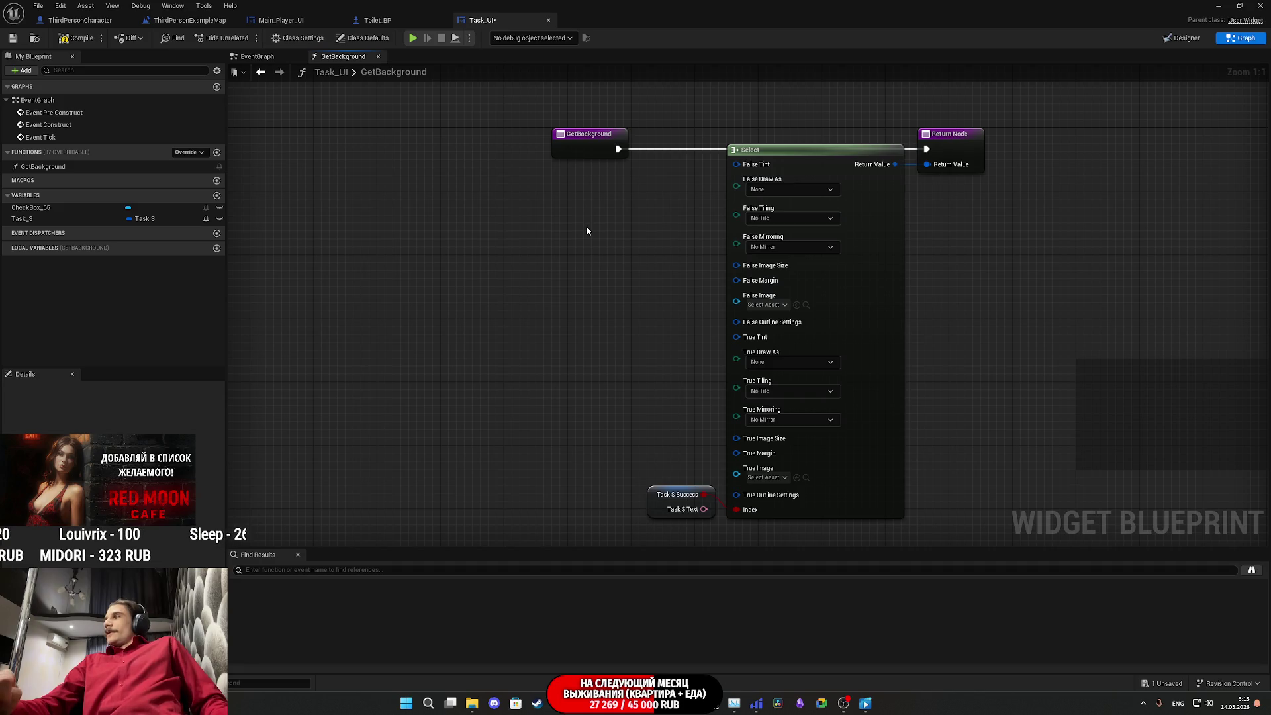
Step: Split the Select node's True Tint pin into Specified Color and Color Use Rule
mouse_move(659, 409)
left_mouse_down()
mouse_move(625, 355)
mouse_move(598, 351)
mouse_move(647, 399)
left_mouse_up()
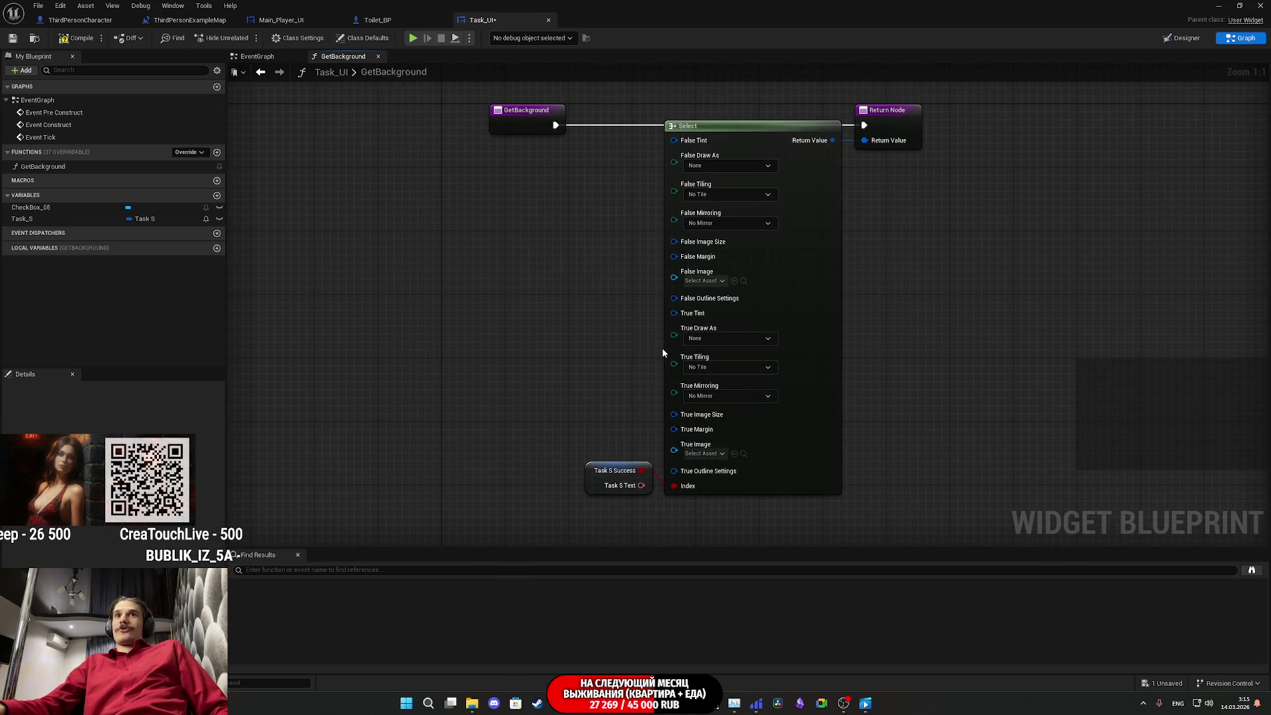
right_click(679, 315)
left_click(703, 377)
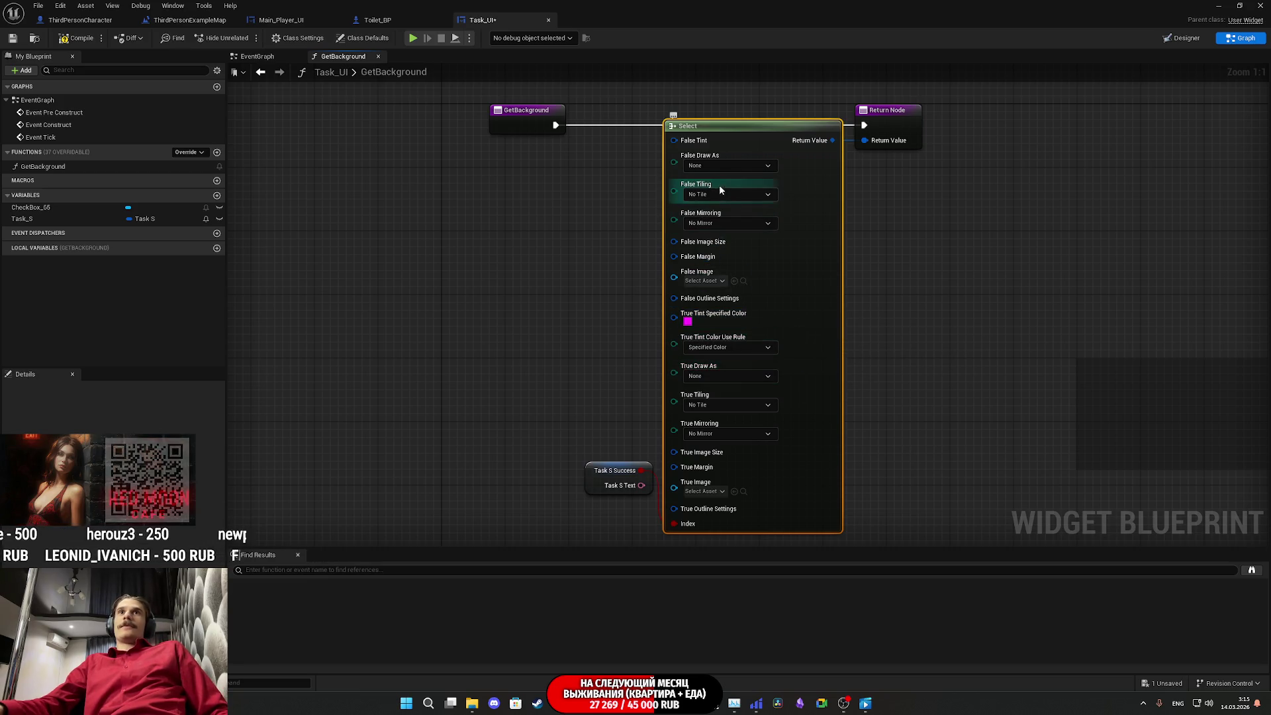
Step: Split the False Tint pin and set its Specified Color to translucent white
right_click(681, 143)
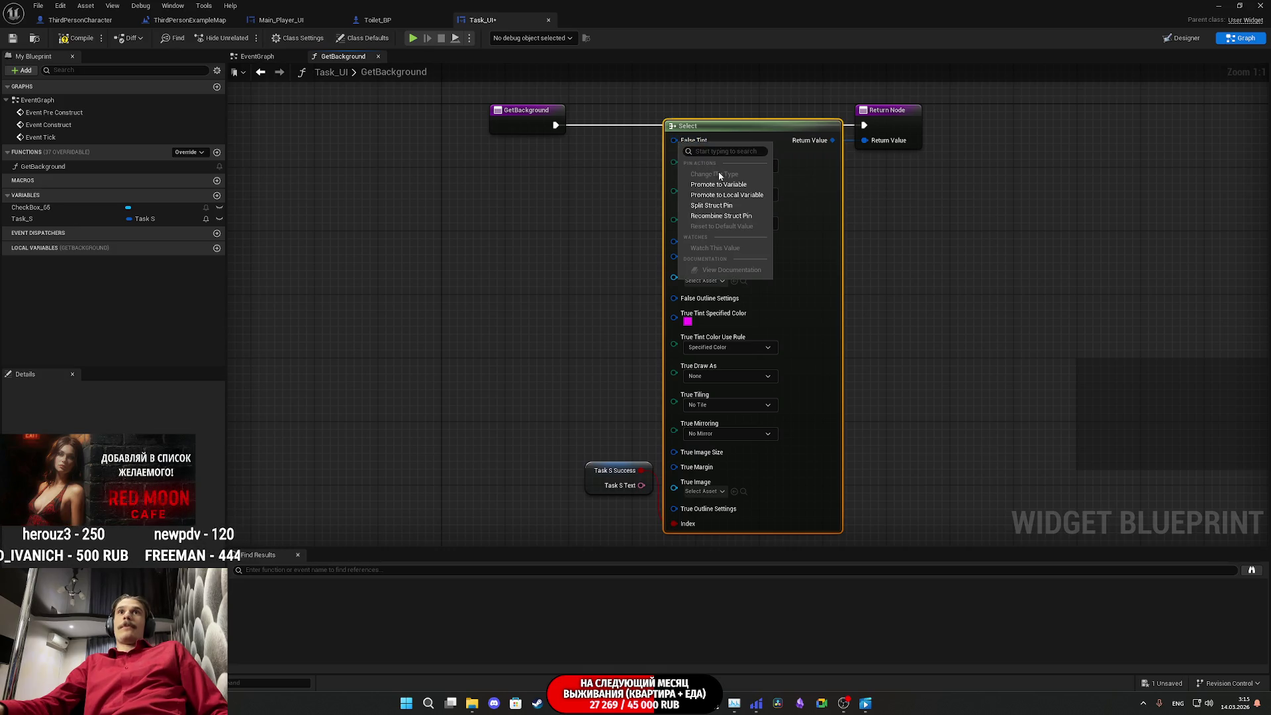
left_click(729, 205)
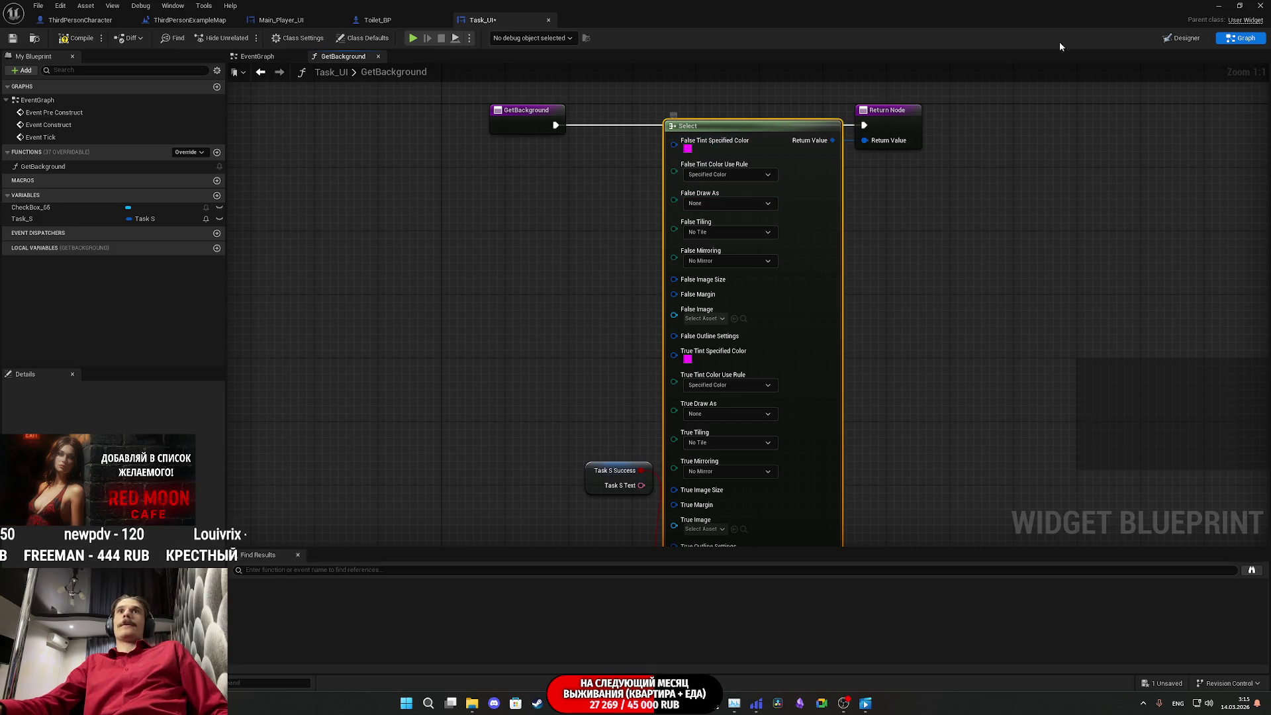
left_click(688, 148)
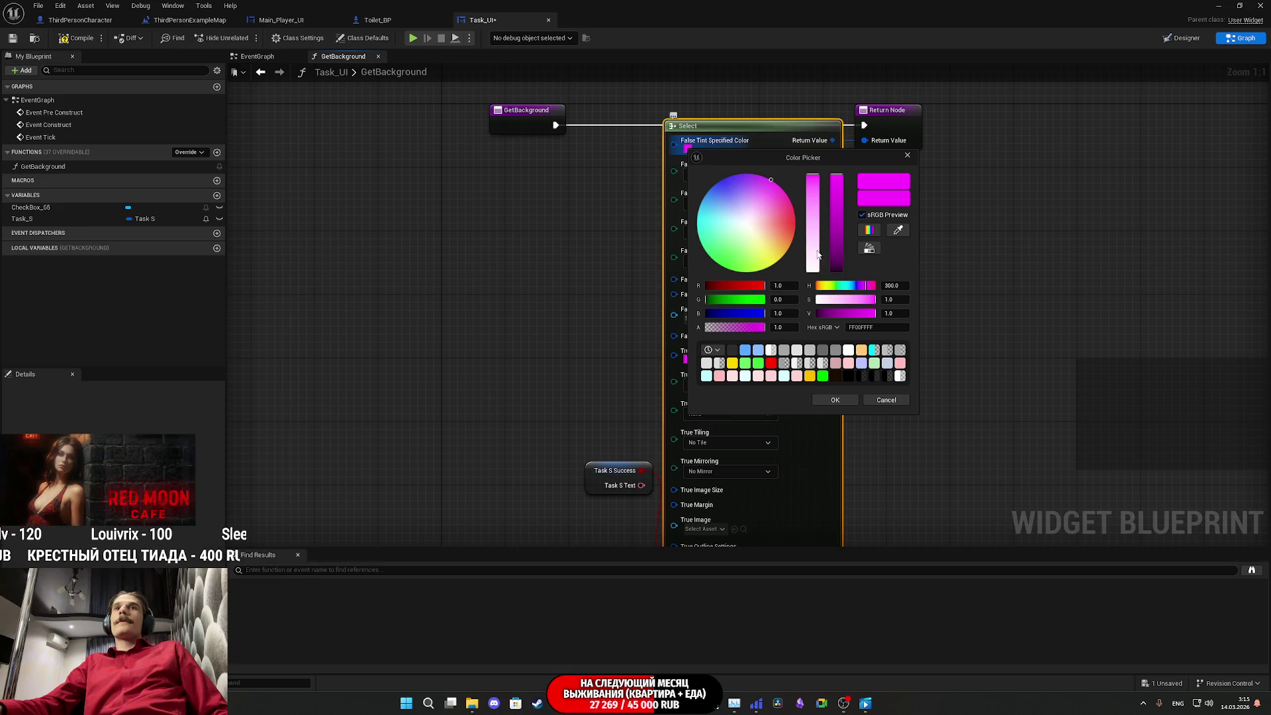
left_click_drag(818, 254, 814, 272)
left_click_drag(762, 327, 728, 327)
left_click(785, 327)
type("0")
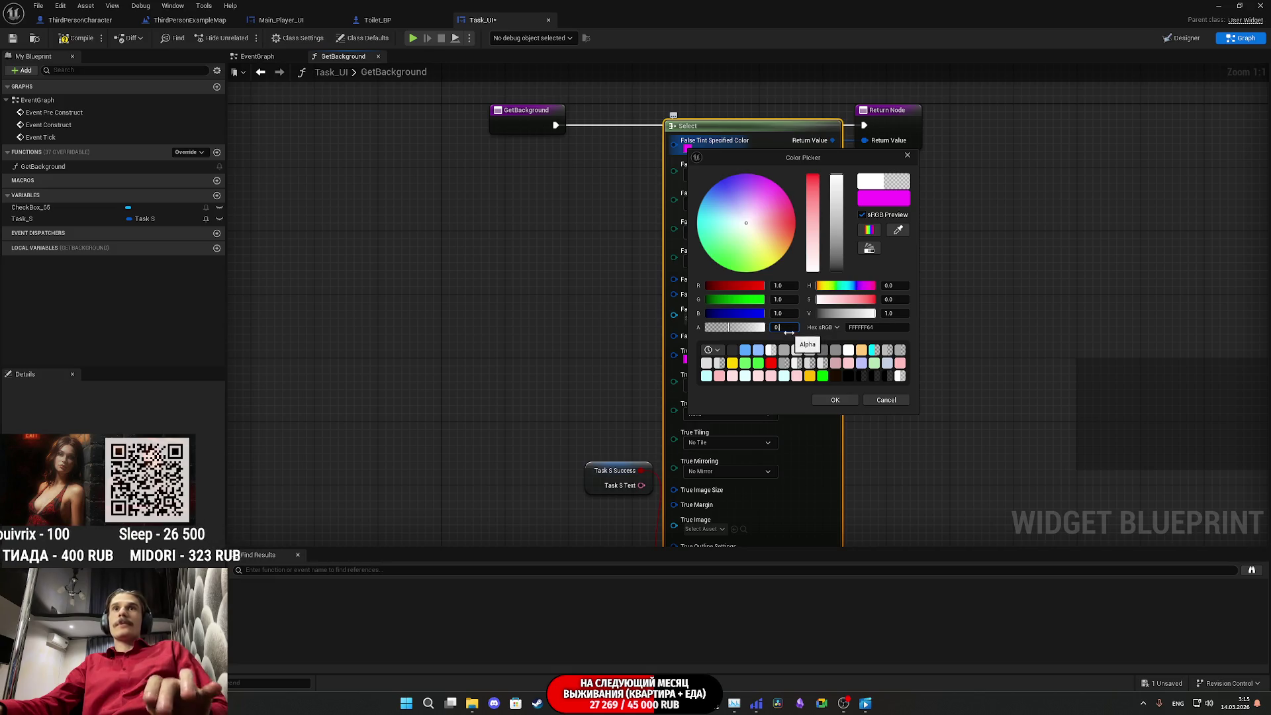
type(".25")
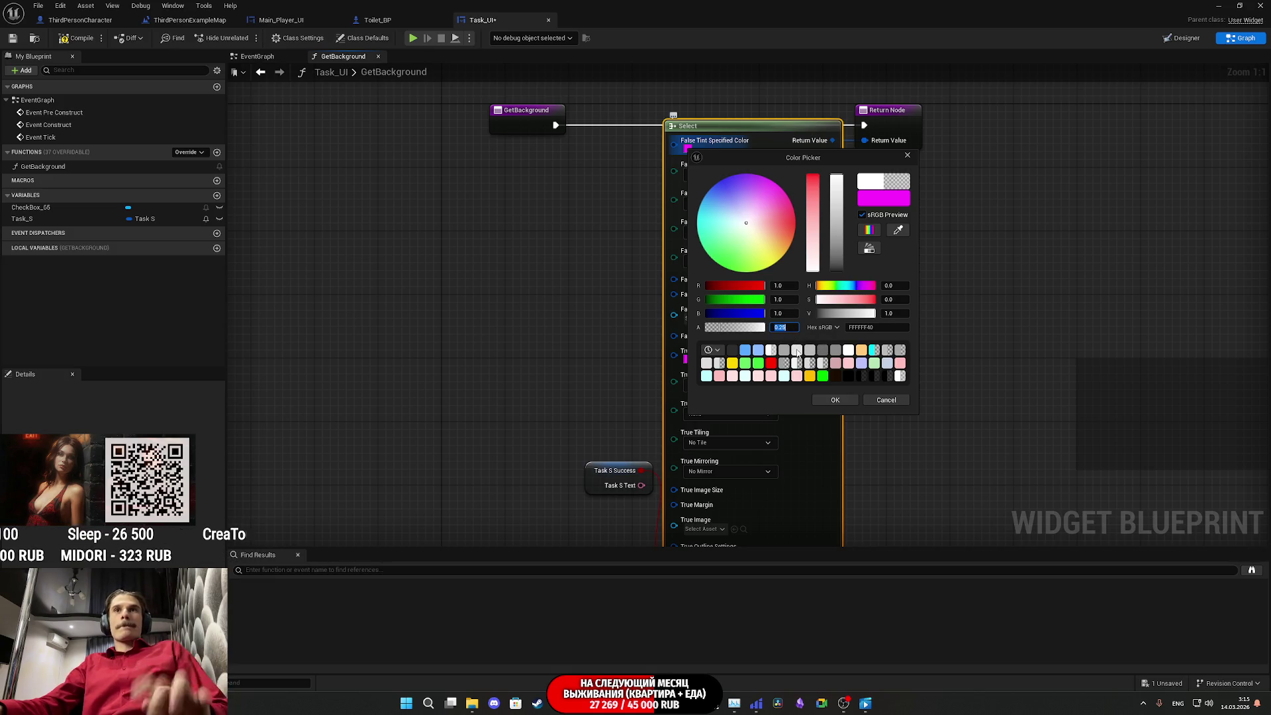
left_click(846, 399)
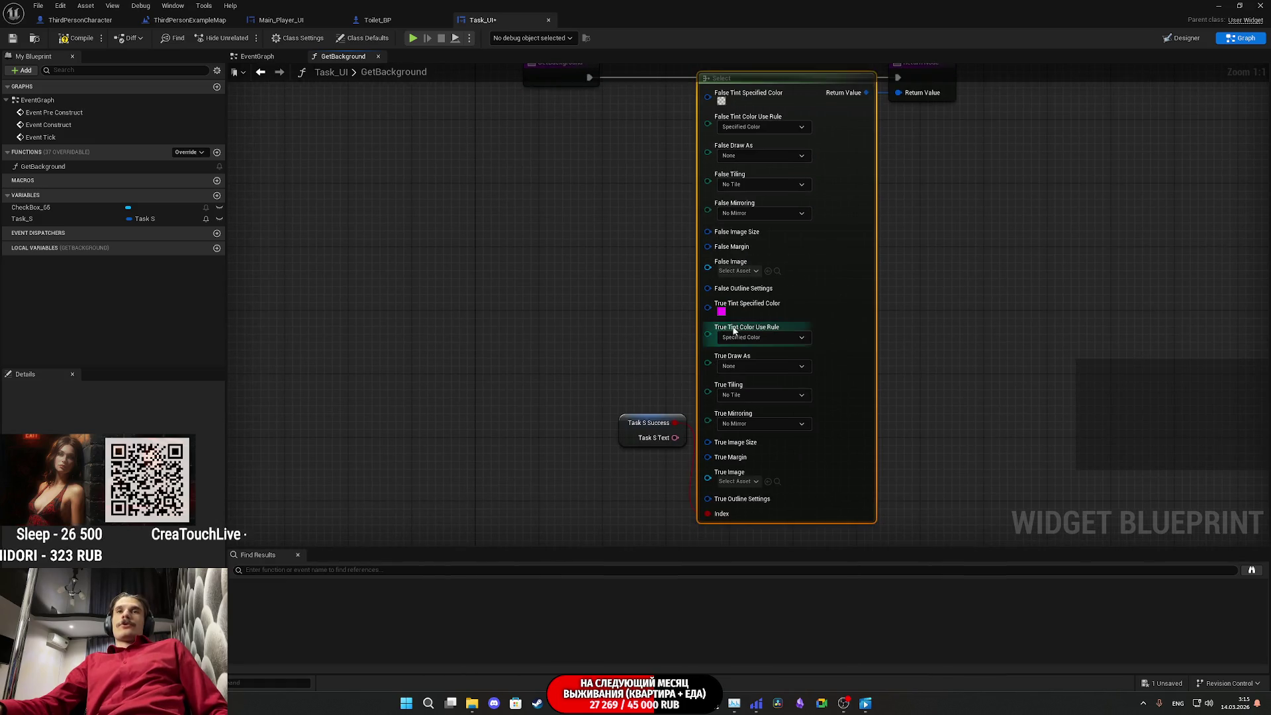
Step: Set True Tint Specified Color to translucent green 00FF0040
left_click(721, 311)
left_click_drag(805, 400, 834, 389)
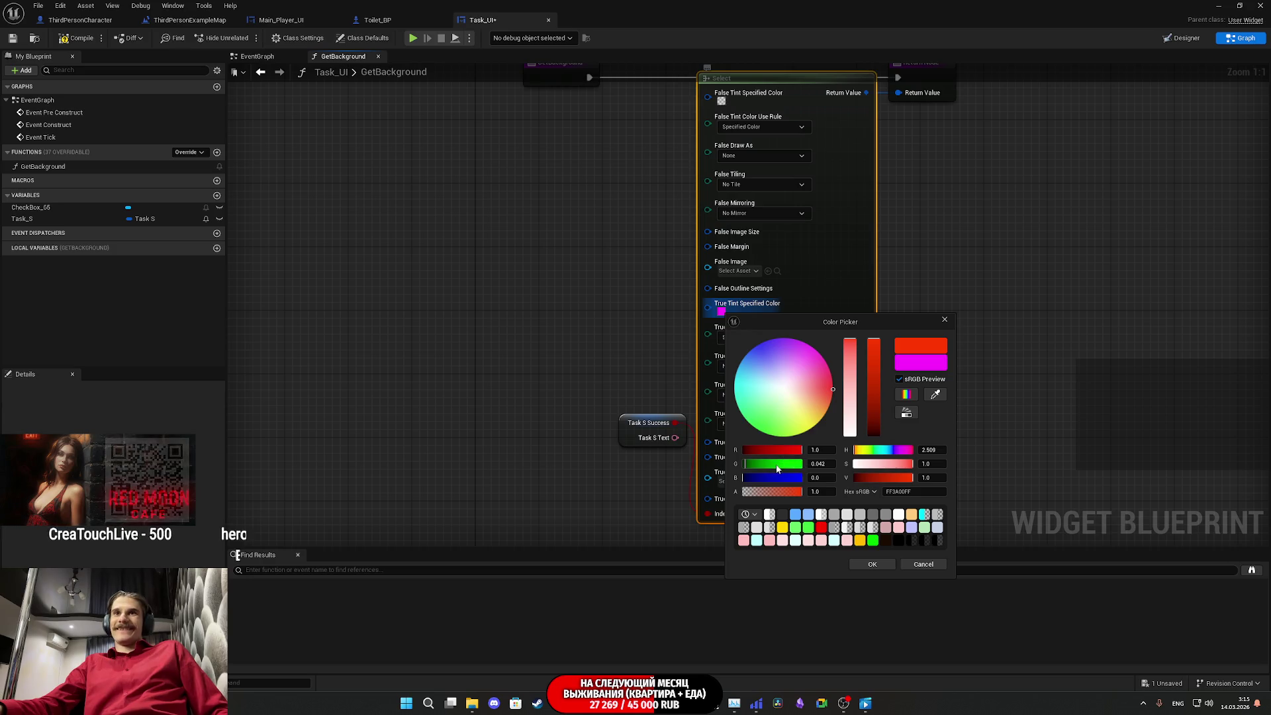
left_click_drag(781, 464, 735, 464)
left_click(782, 491)
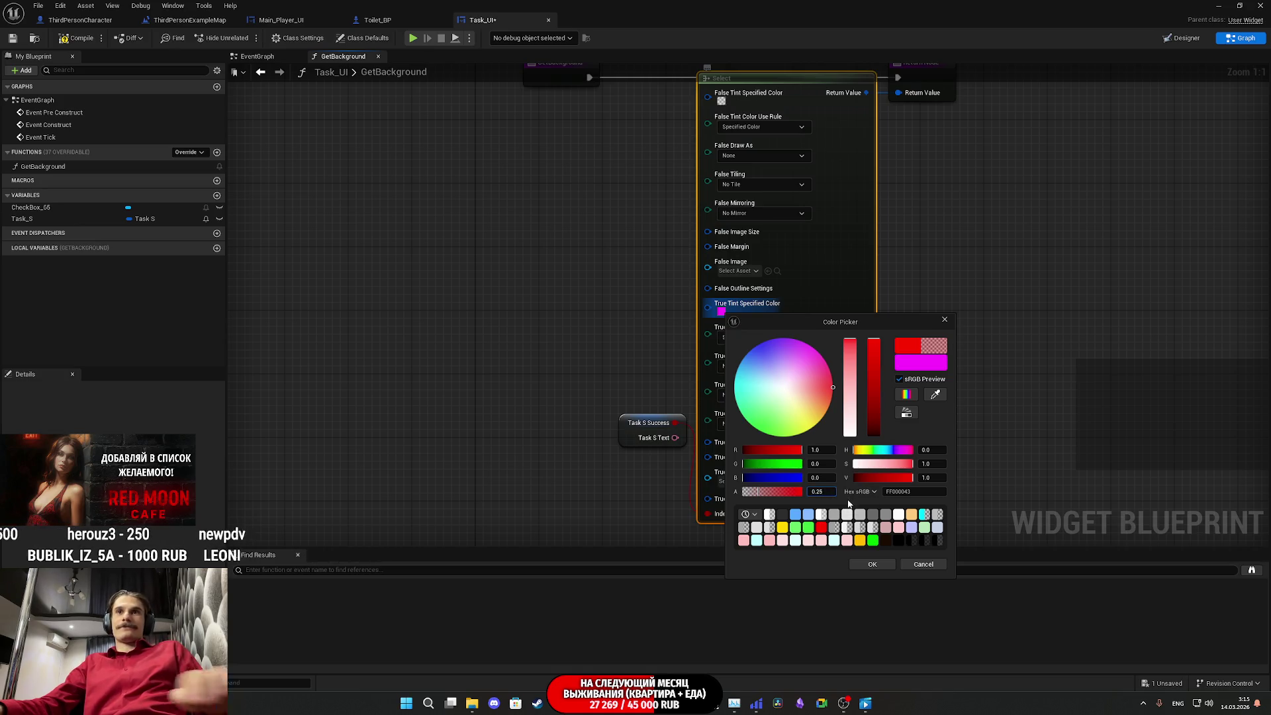
mouse_move(786, 467)
left_mouse_down()
mouse_move(848, 467)
mouse_move(686, 449)
left_mouse_up()
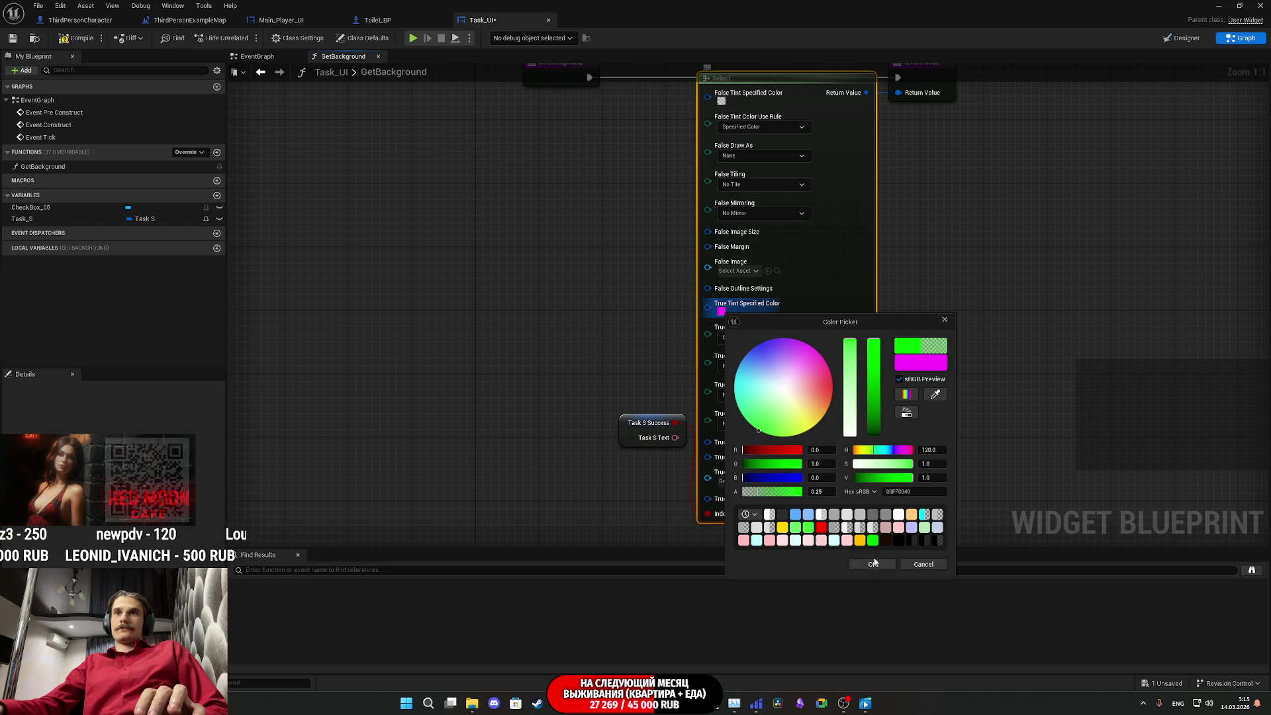
left_click(873, 564)
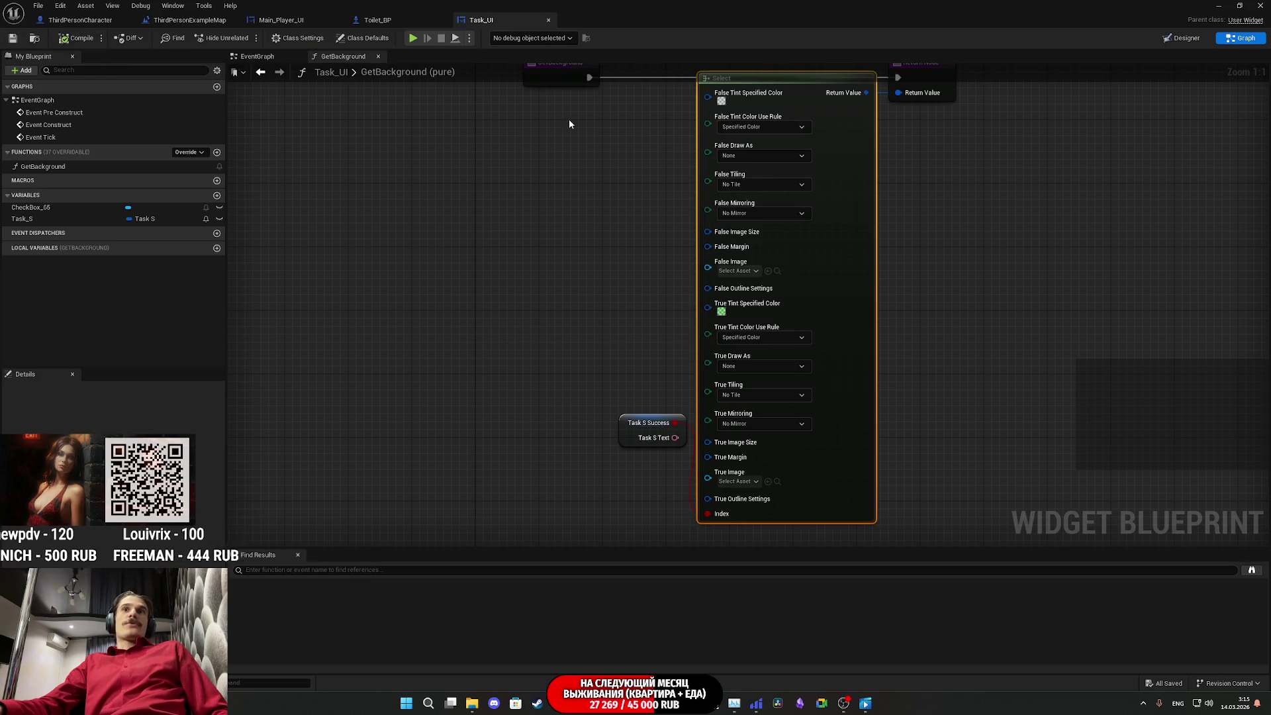
key("Home")
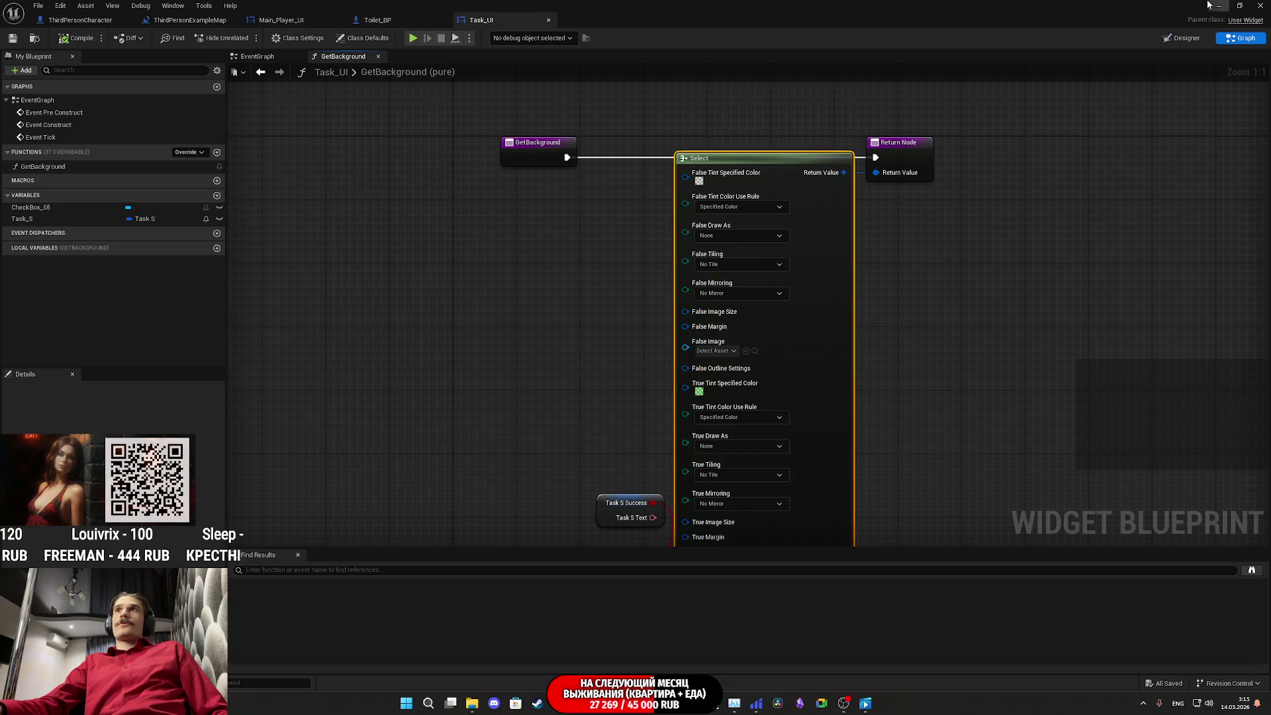
left_click(1219, 6)
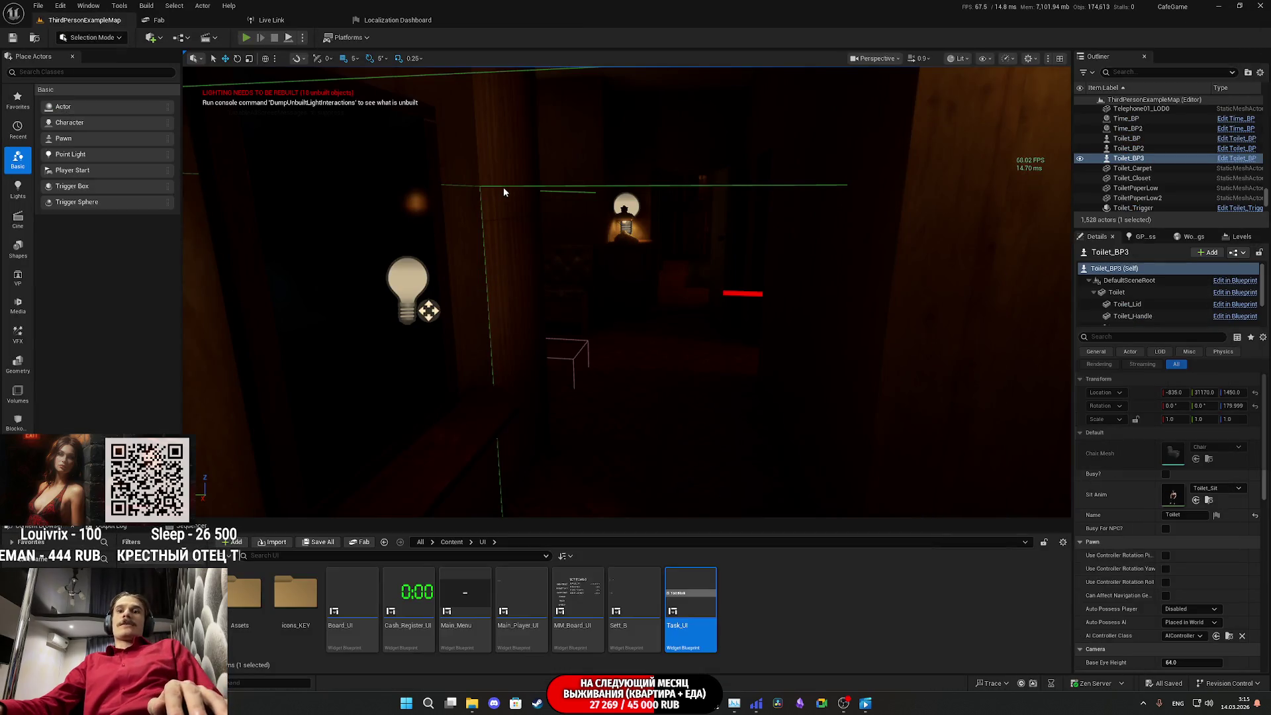
key("alt+p")
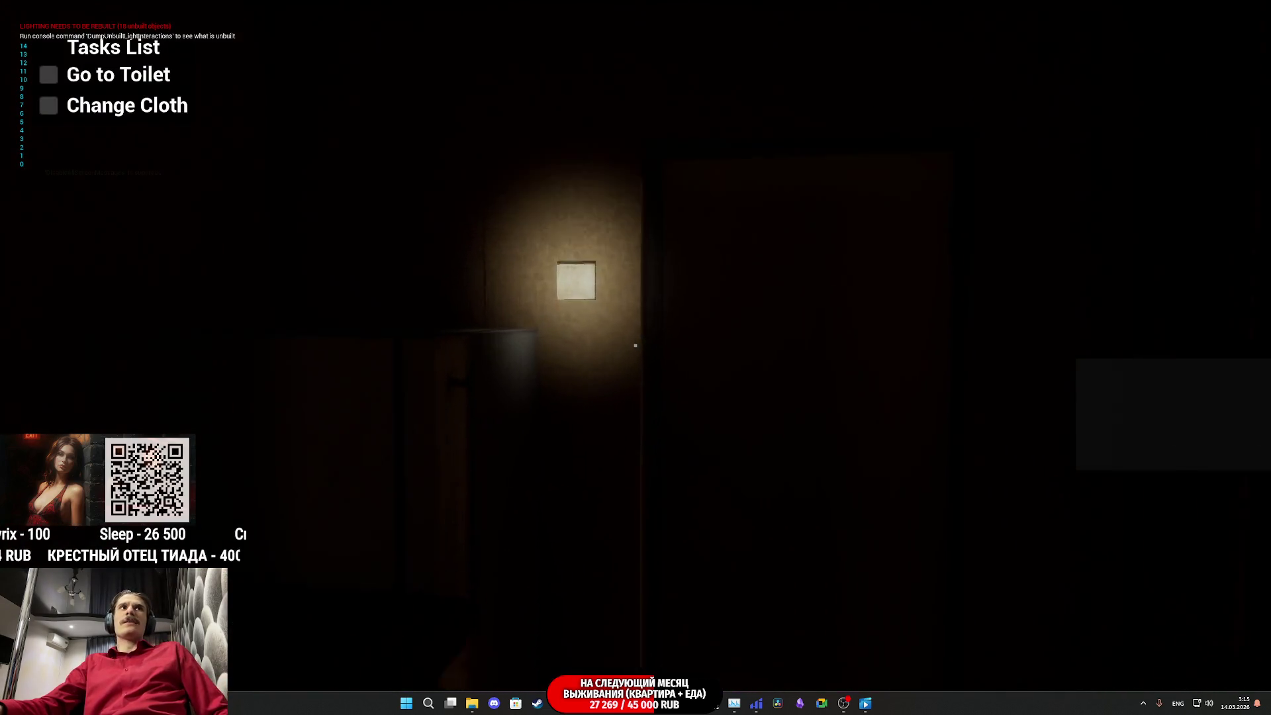
key("w")
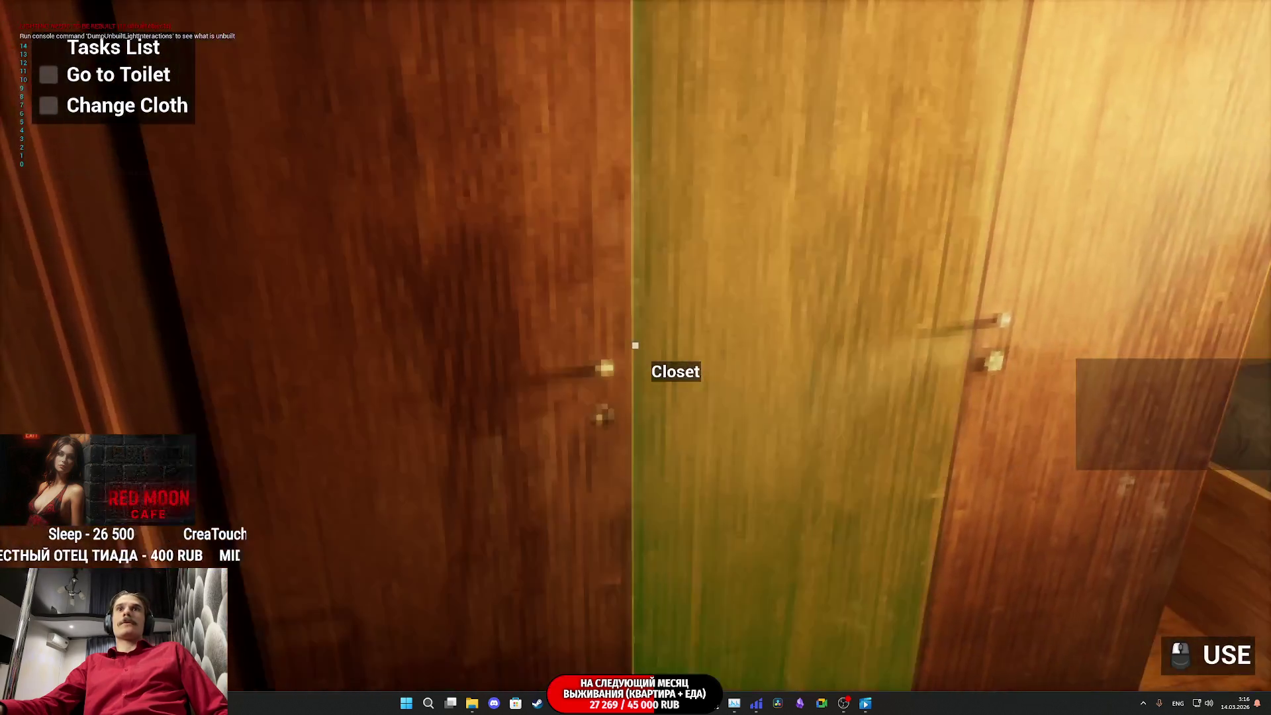
key("w")
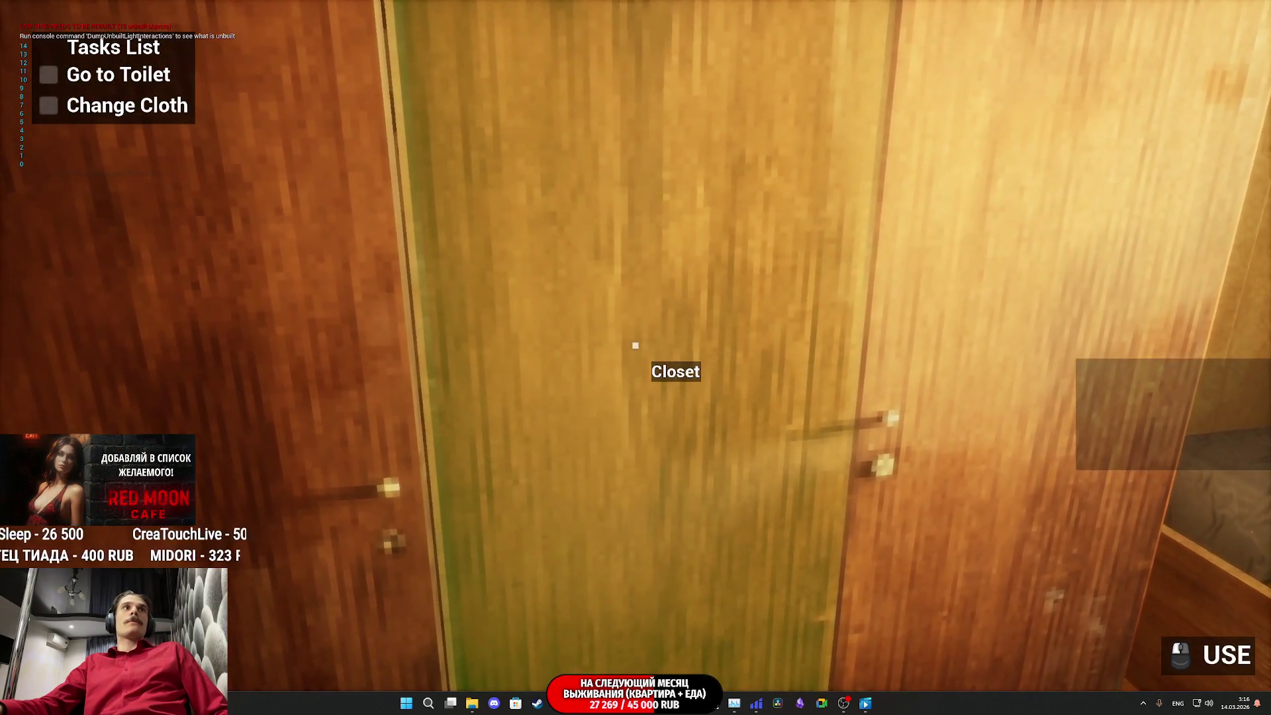
left_click(635, 345)
left_click(636, 345)
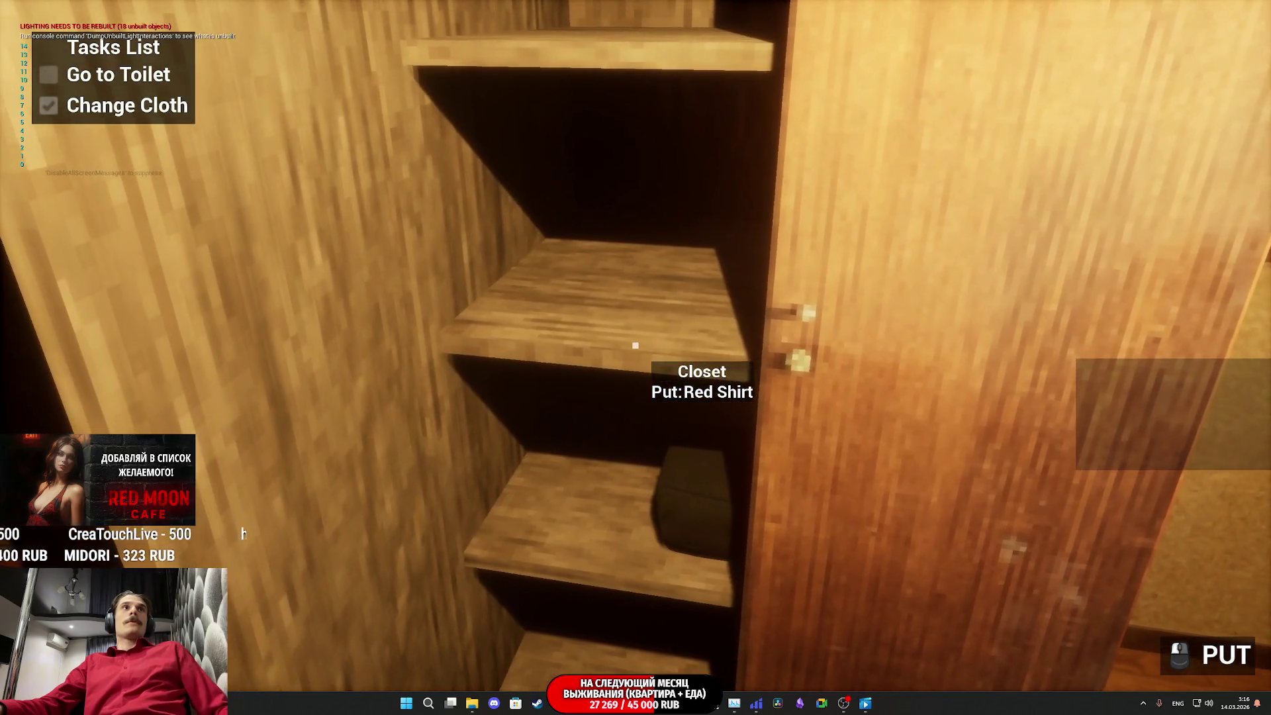
key("Escape")
mouse_move(603, 703)
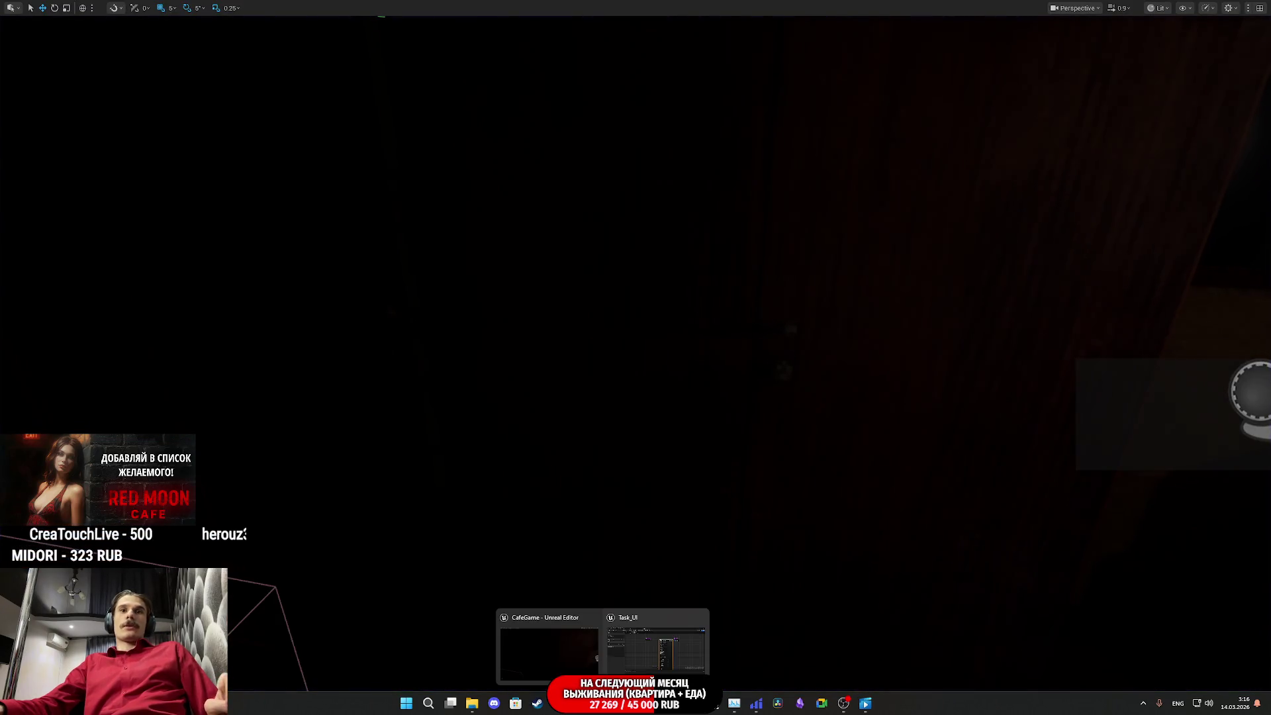
left_click(656, 646)
left_click_drag(908, 316, 891, 298)
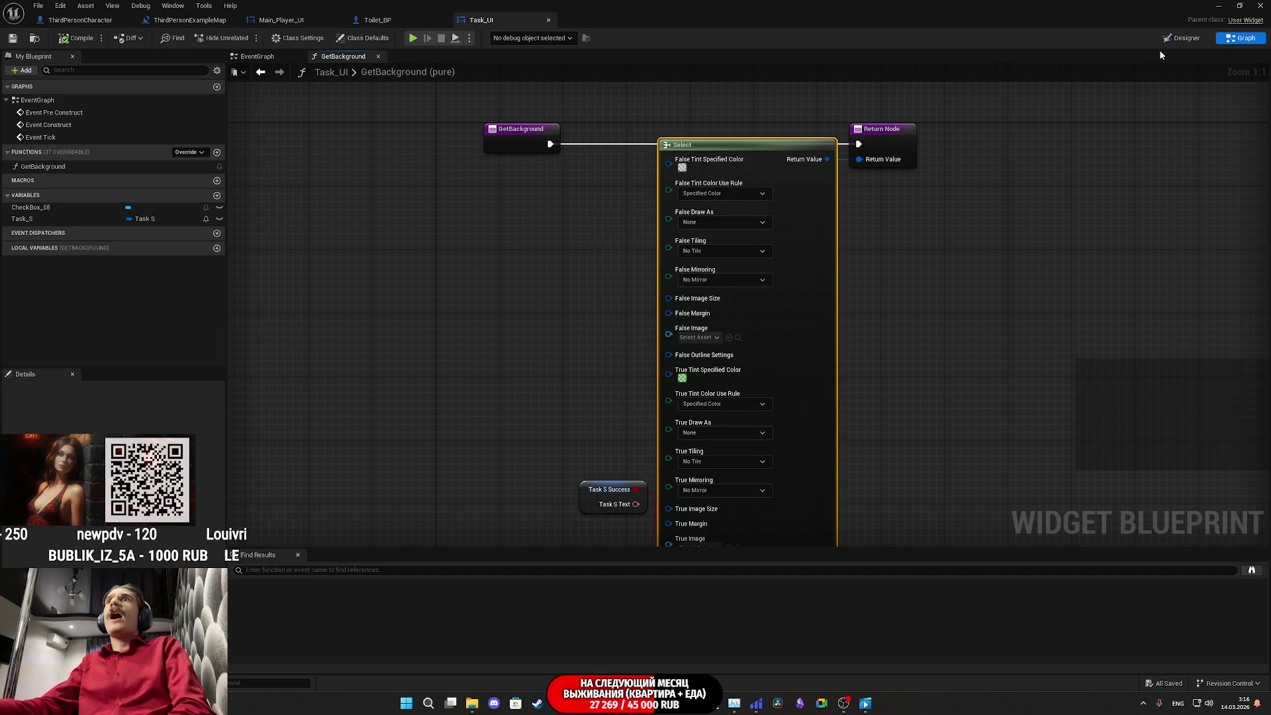
Step: Bind the border's Brush to the GetBackground function in the Designer
left_click(1182, 38)
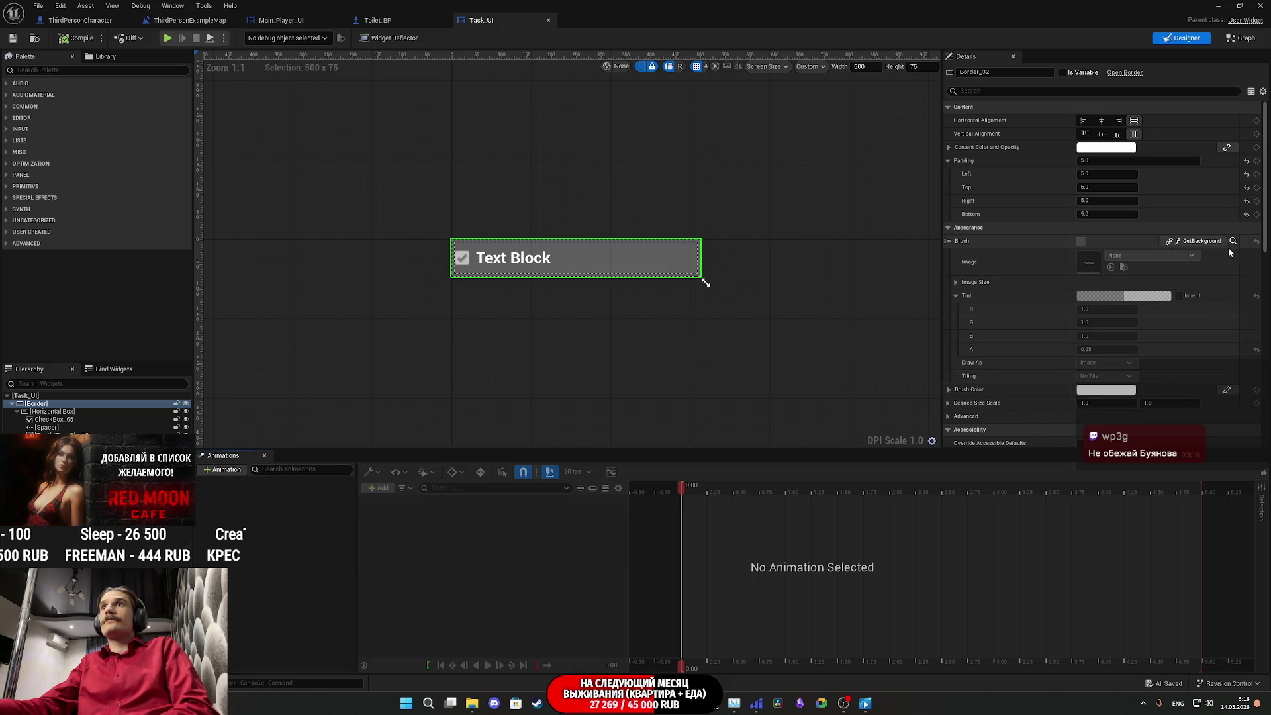
left_click(1206, 242)
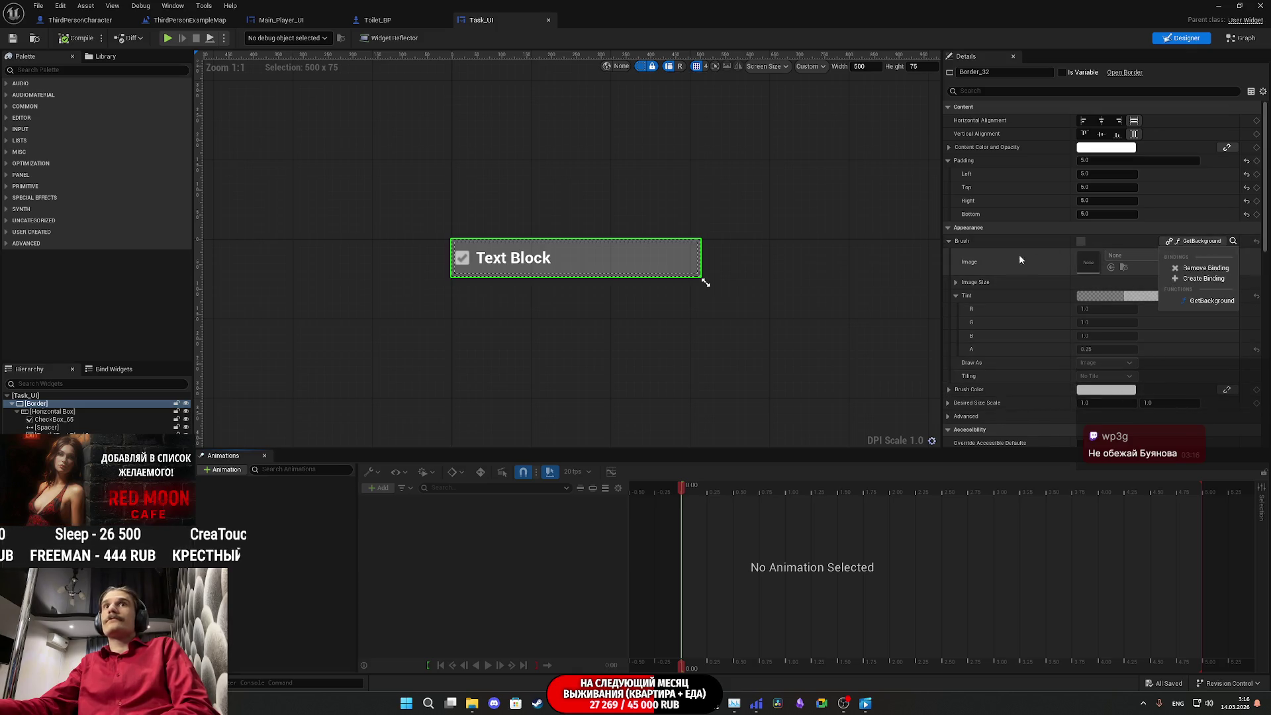
left_click(1213, 301)
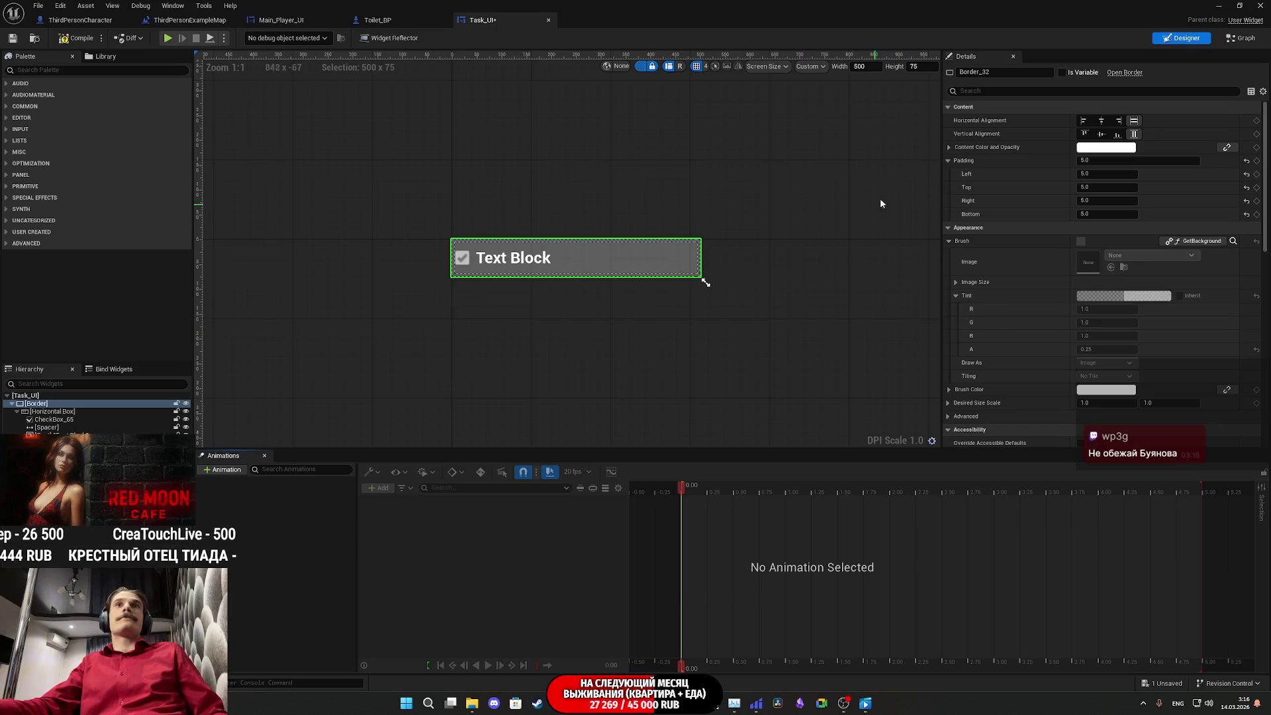
Step: Delete the Select and Task S nodes from the GetBackground graph
left_click(1242, 38)
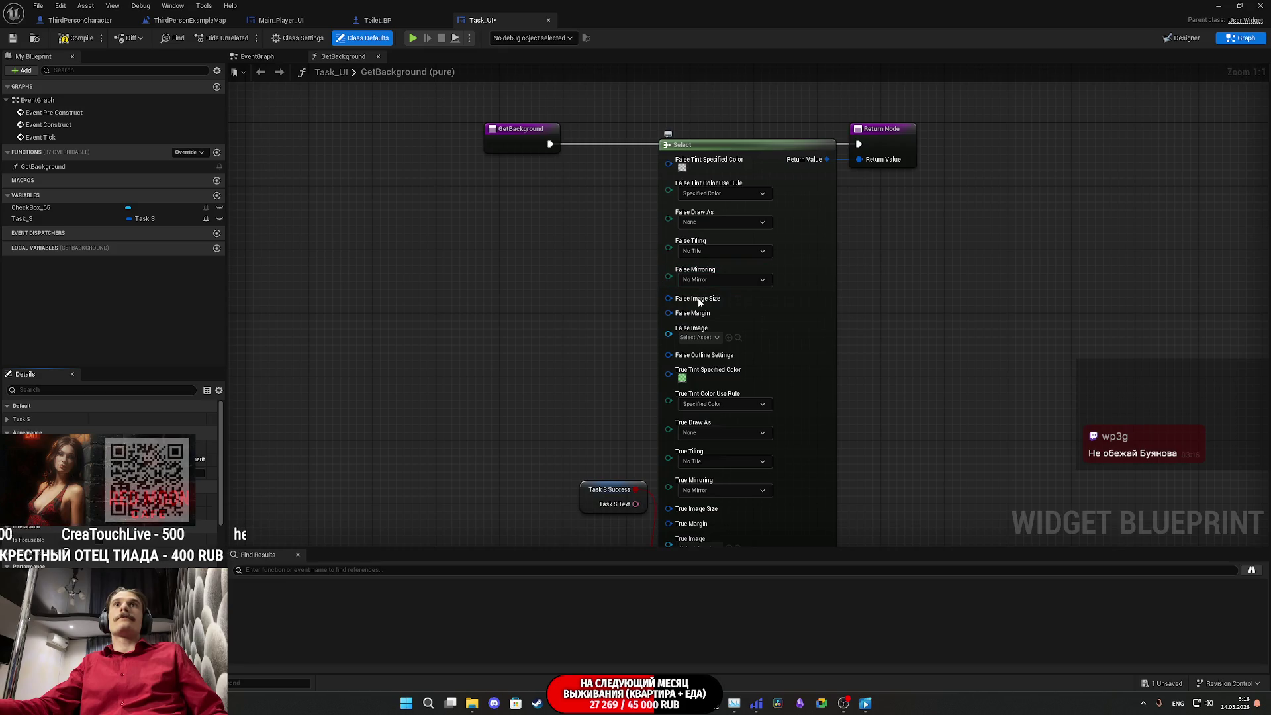
left_click_drag(538, 250, 722, 455)
key("Delete")
key("Home")
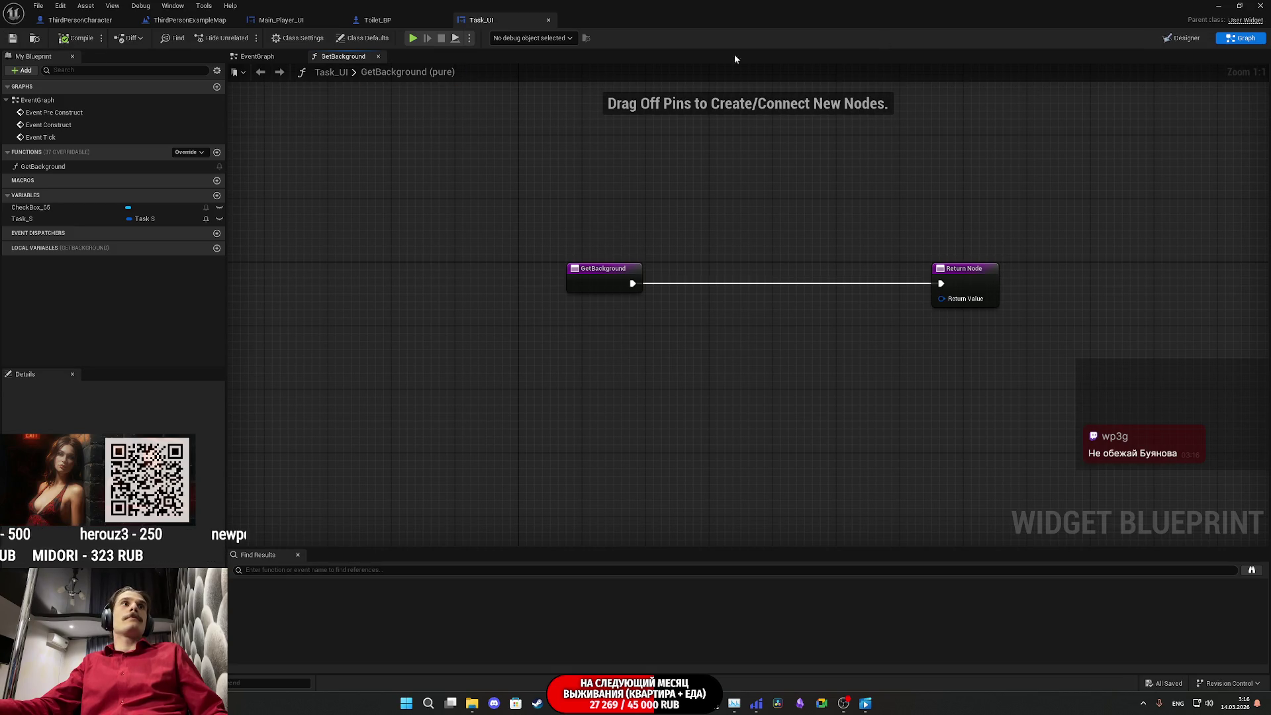
Step: Keep the Task_S variable, remove the Brush's GetBackground binding, and compile and save
left_click(23, 219)
key("Delete")
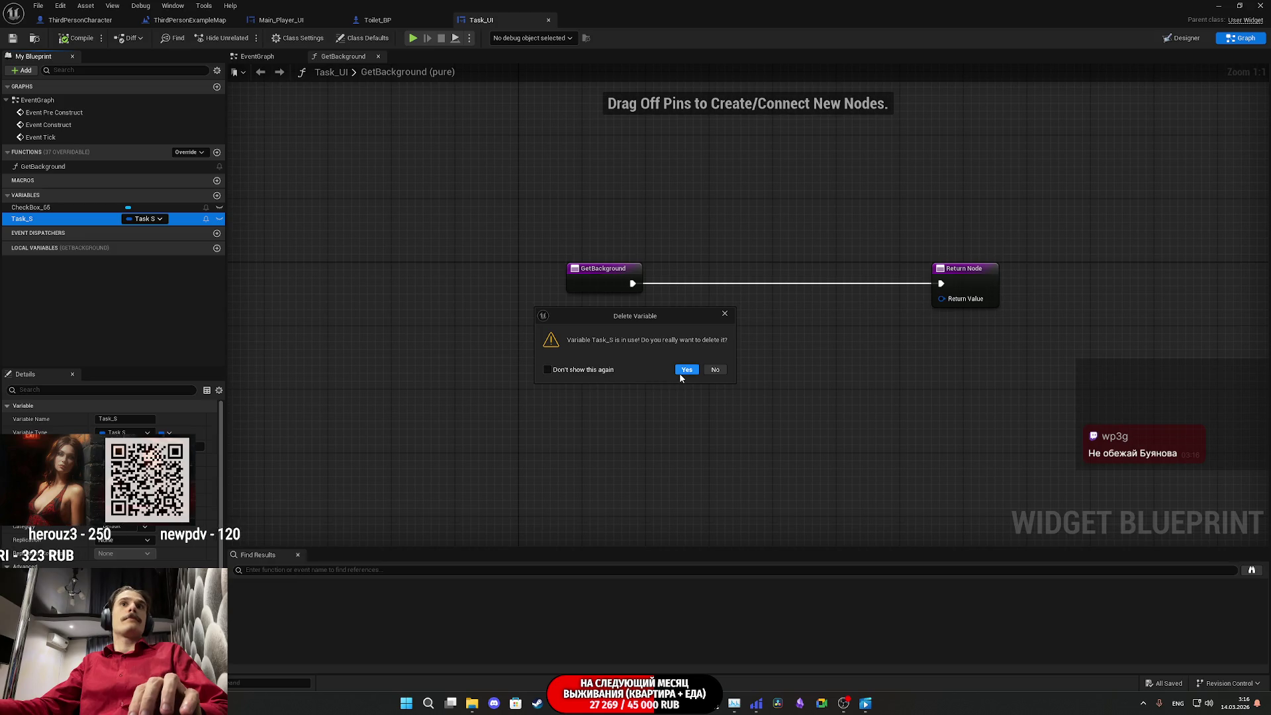
left_click(714, 369)
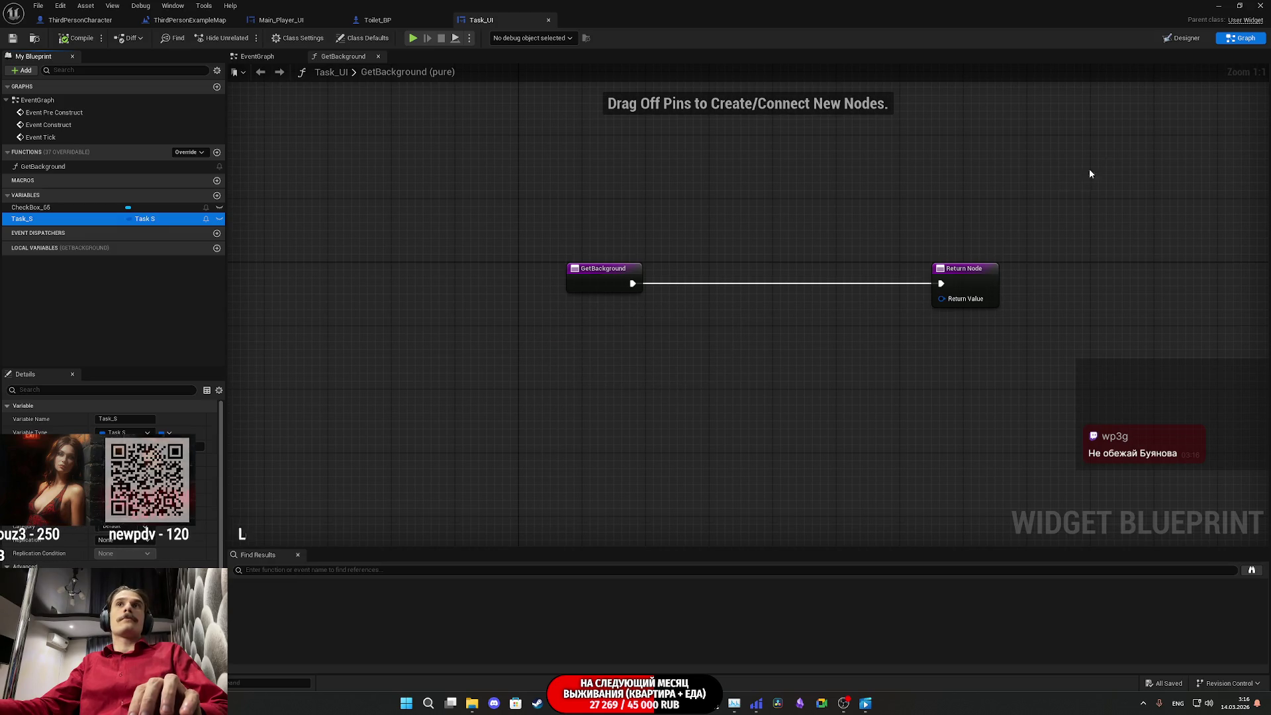
left_click(1183, 38)
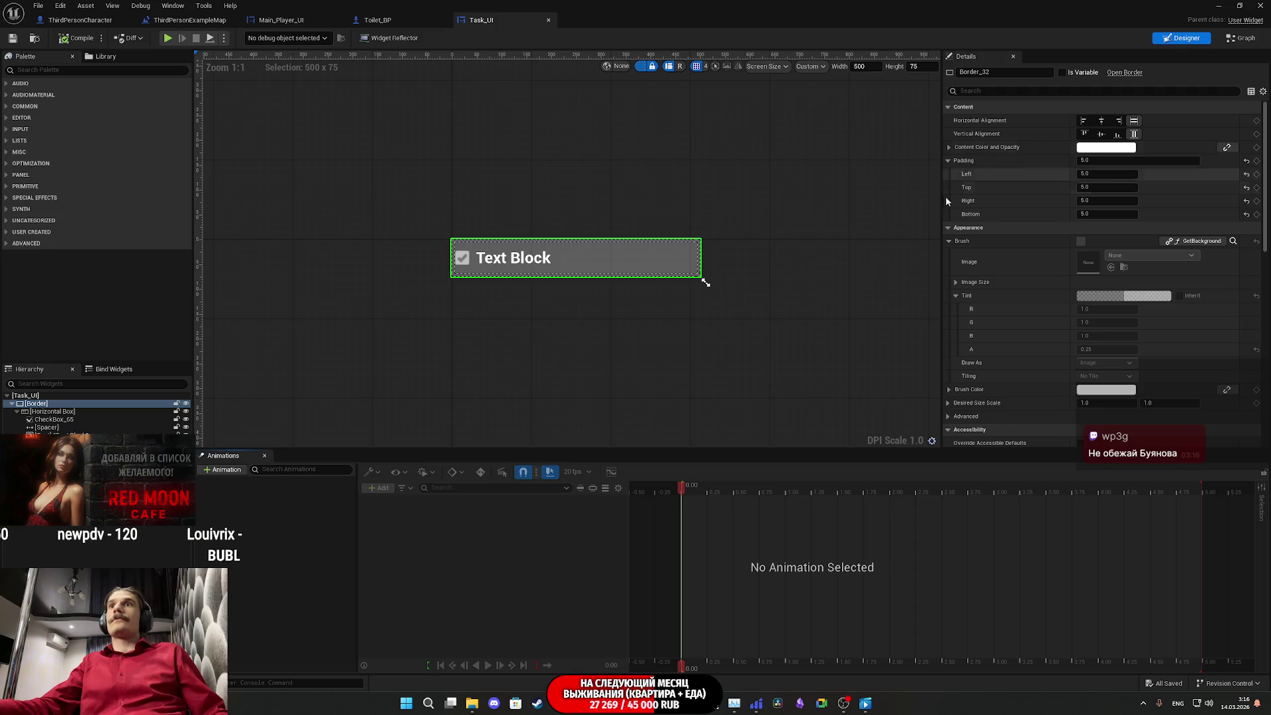
left_click(1209, 243)
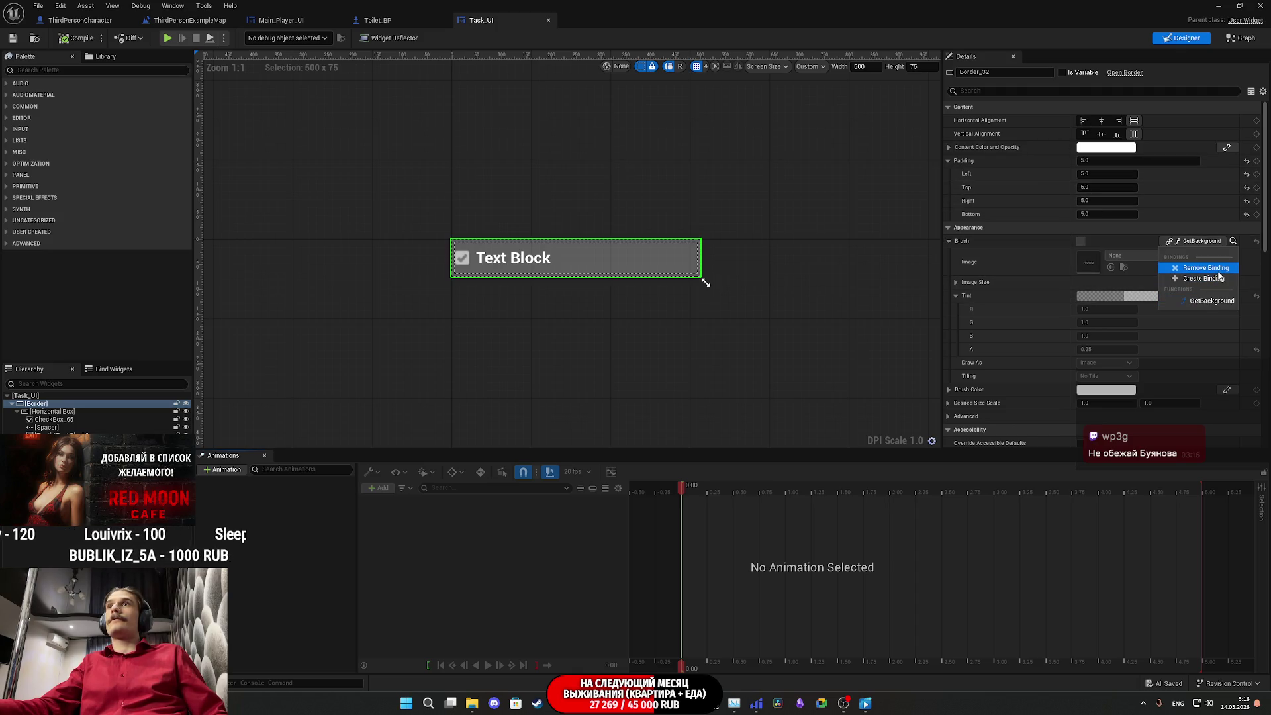
left_click(1218, 269)
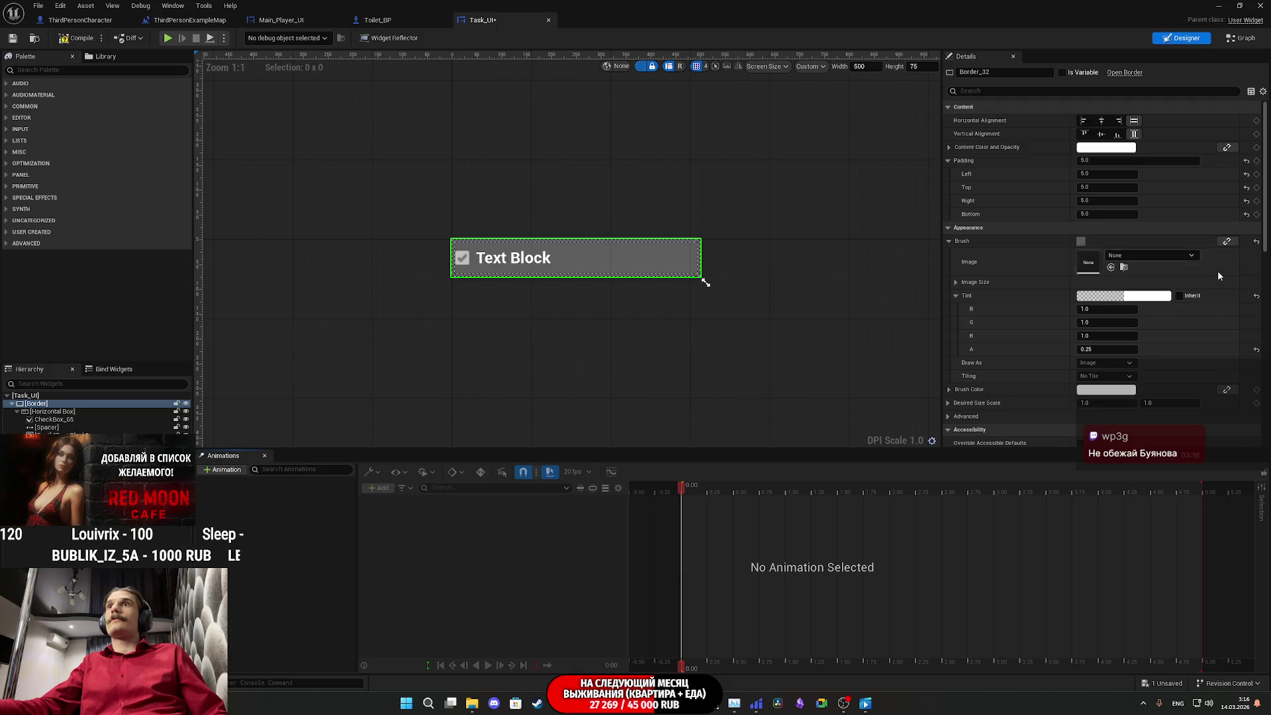
left_click(20, 41)
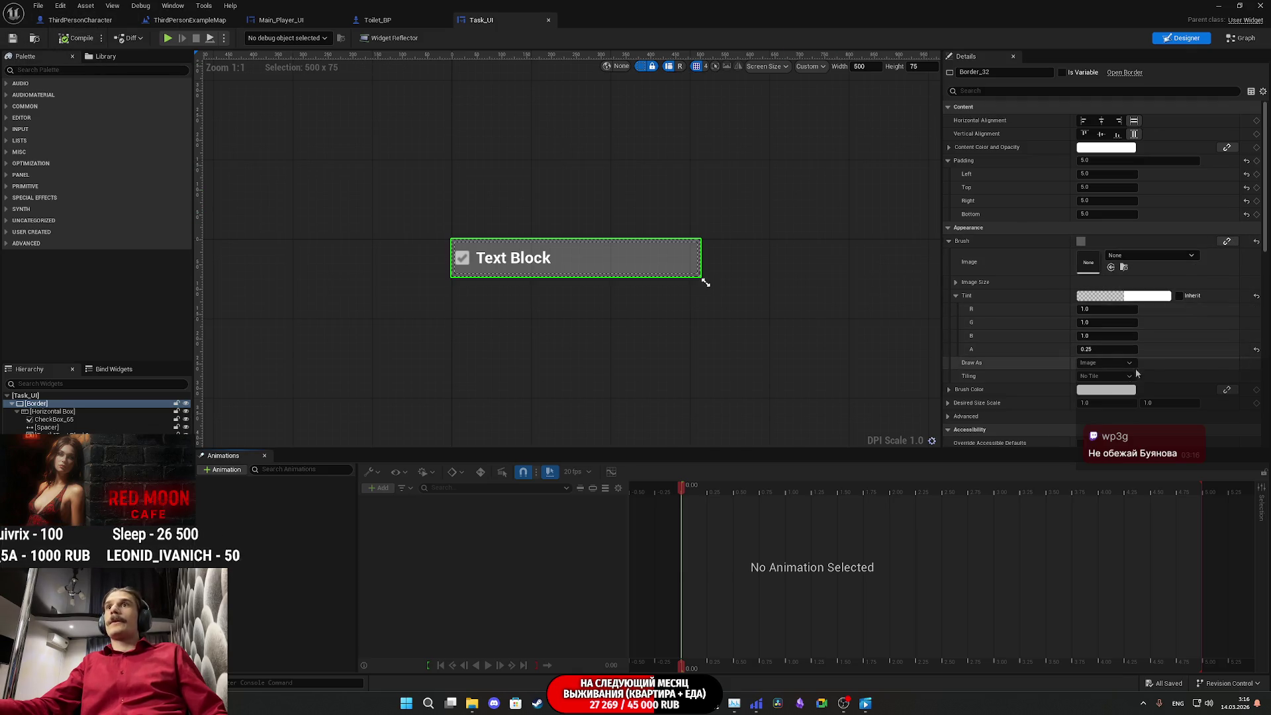
Step: Preview and discard Brush Color tints, then create a GetBrushColor binding for it
left_click(1106, 389)
left_click(937, 481)
mouse_move(938, 481)
left_mouse_down()
mouse_move(923, 497)
mouse_move(953, 433)
mouse_move(986, 488)
left_mouse_up()
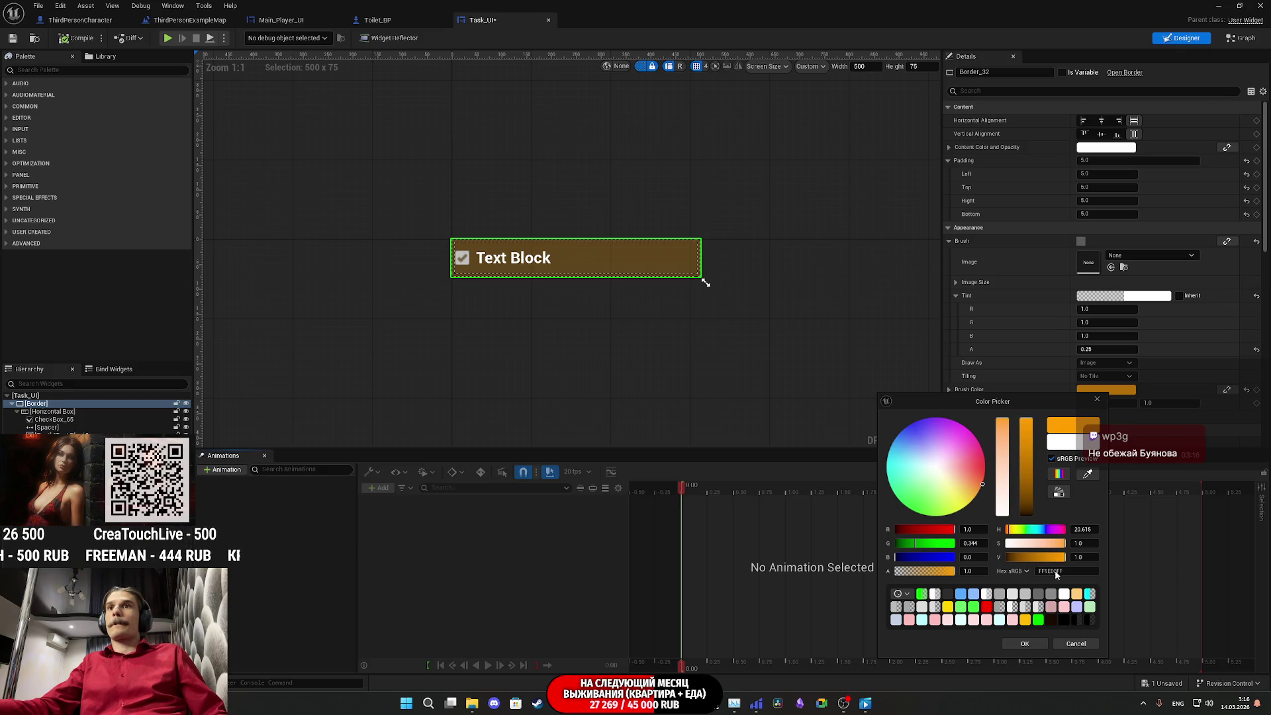
left_click(1082, 644)
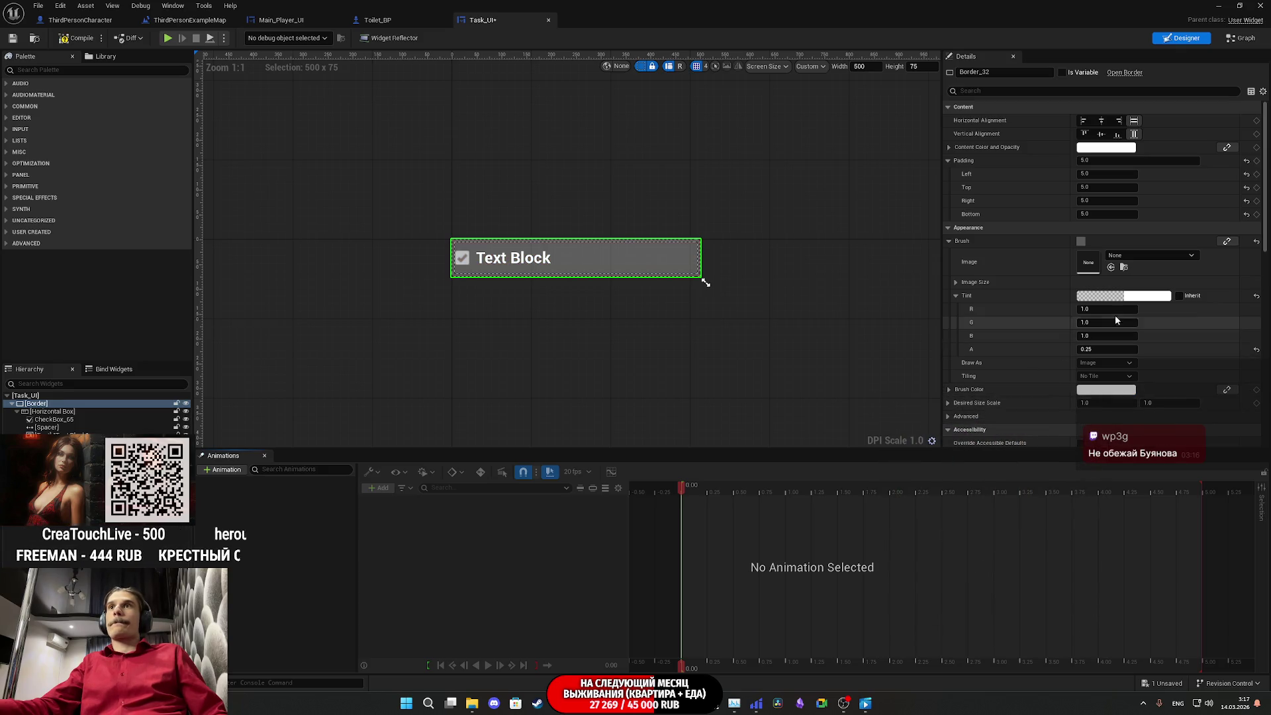
left_click(1228, 392)
left_click(1232, 418)
Step: Feed Return Value from a Select node indexed by the split Task S Success pin
left_click_drag(784, 320, 763, 385)
type("sel")
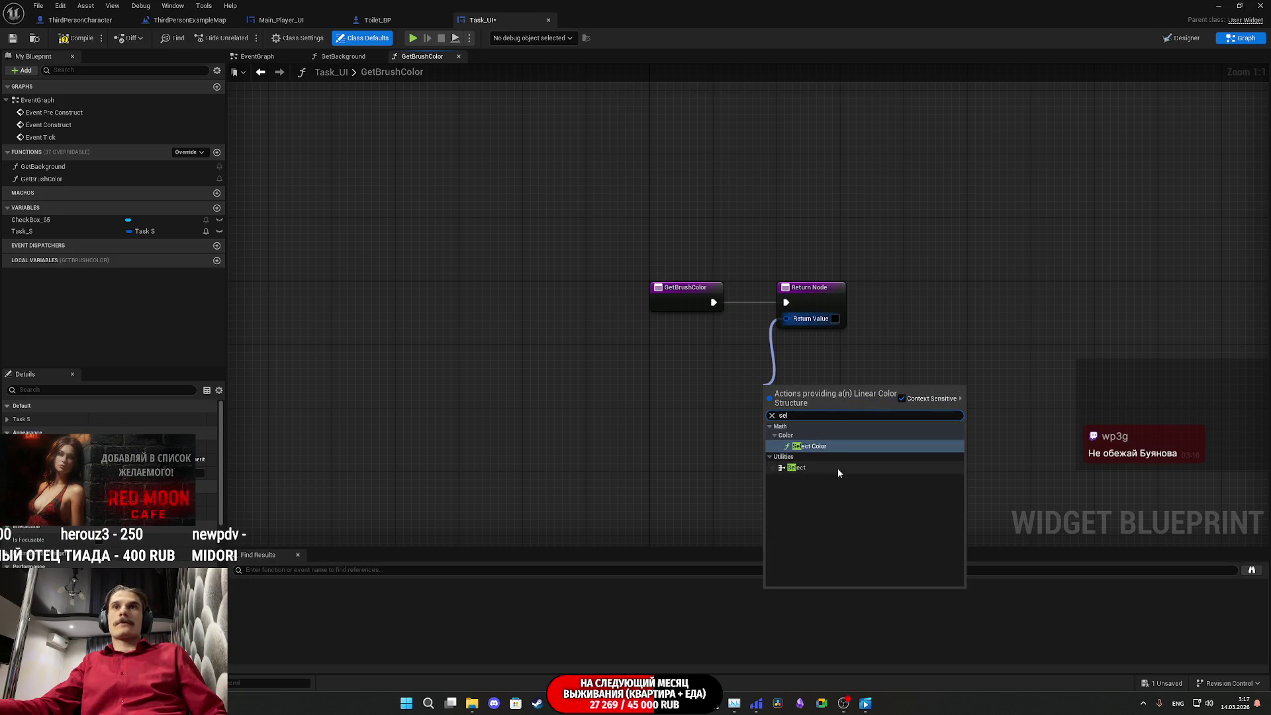
left_click(802, 468)
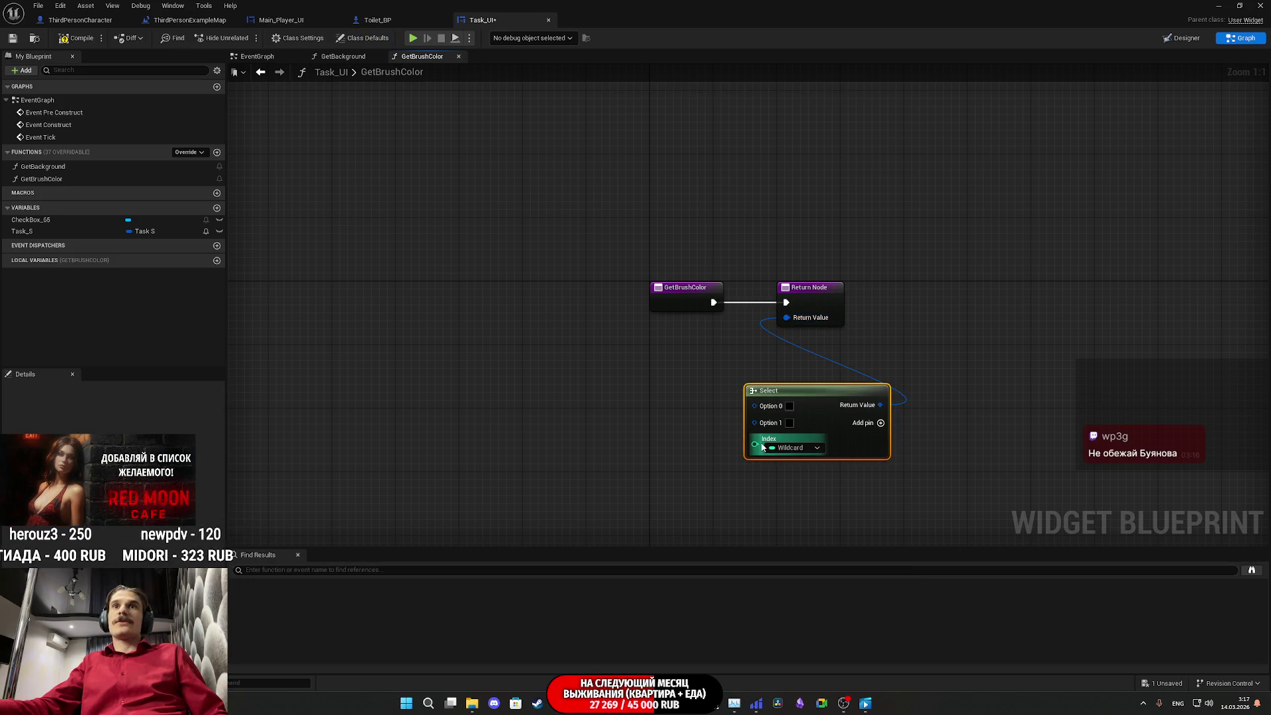
left_click_drag(86, 231, 394, 390)
left_click(430, 404)
right_click(440, 393)
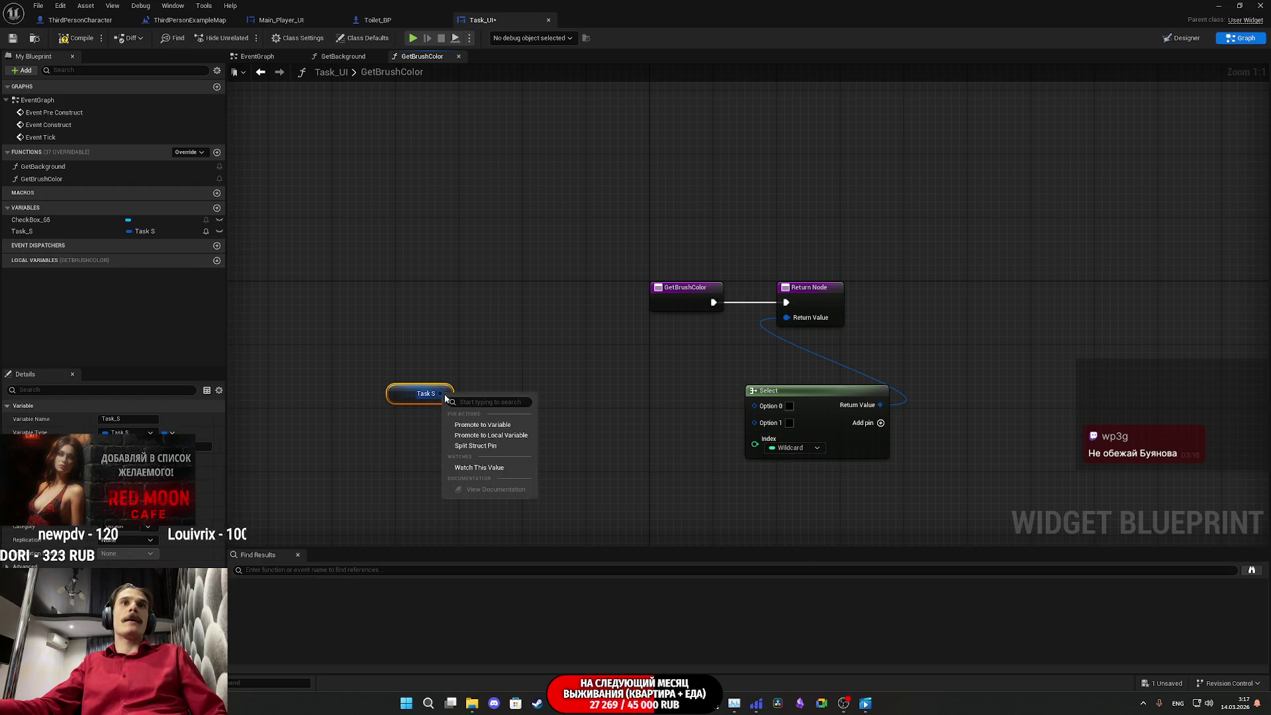
left_click(486, 450)
left_click_drag(445, 394, 755, 438)
left_click_drag(399, 410, 685, 442)
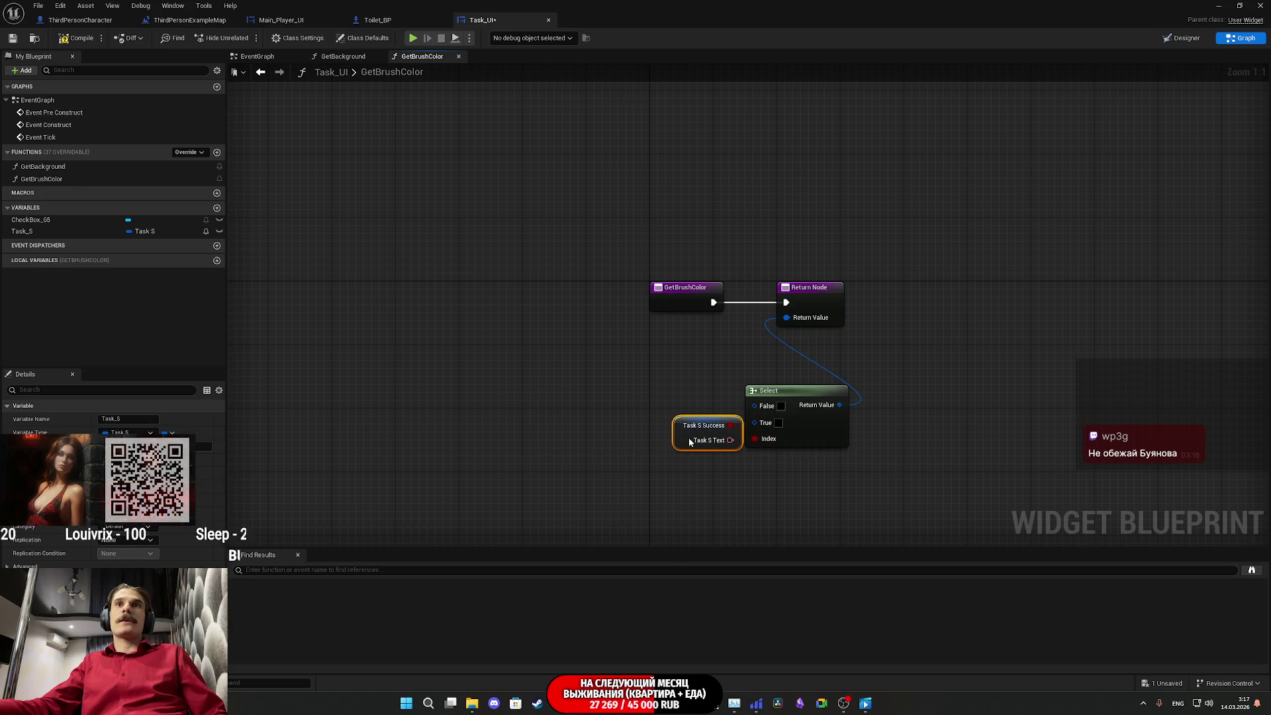
Step: Set the Select node's False colour to white with 0.25 alpha
left_click(781, 406)
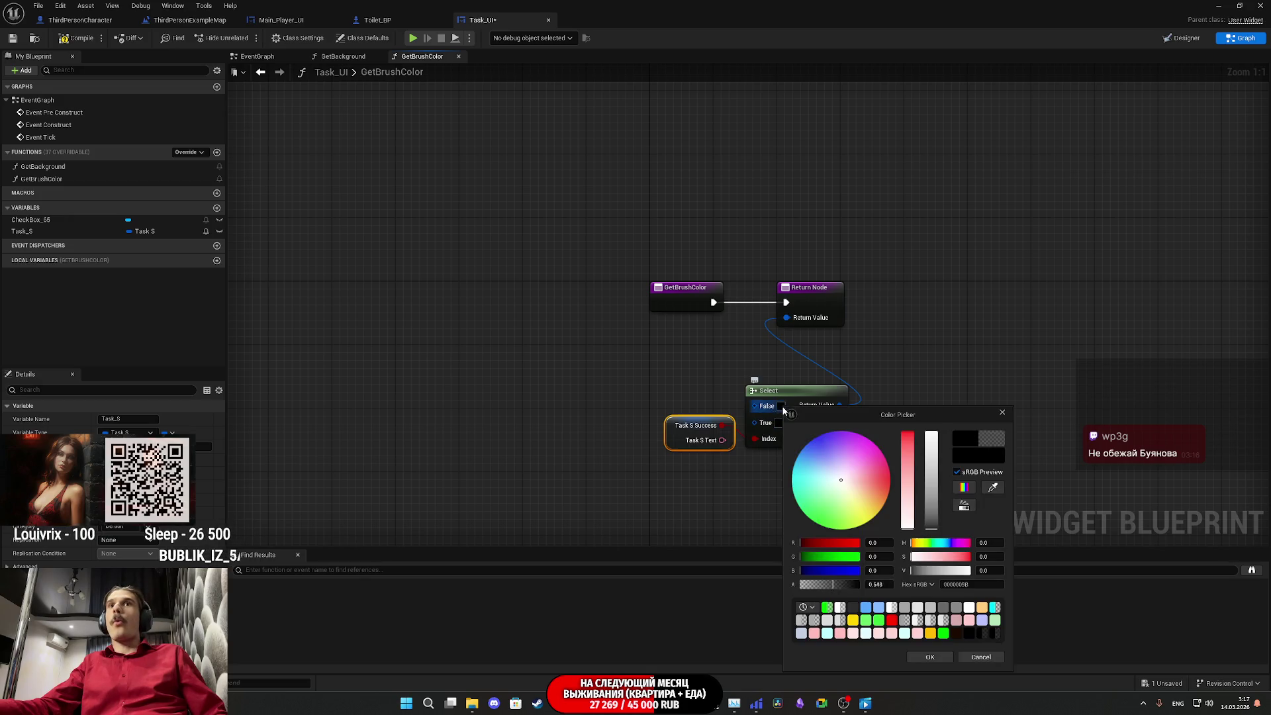
left_click_drag(932, 486, 934, 407)
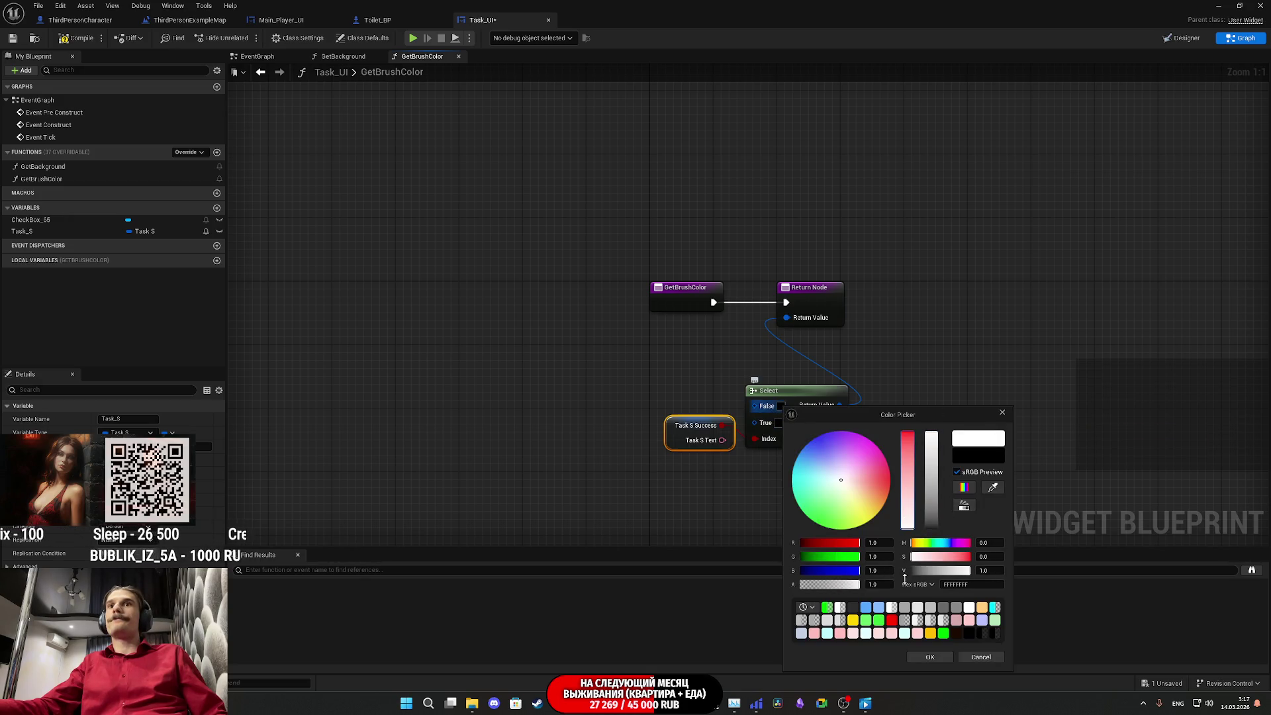
left_click(876, 586)
type("0.25")
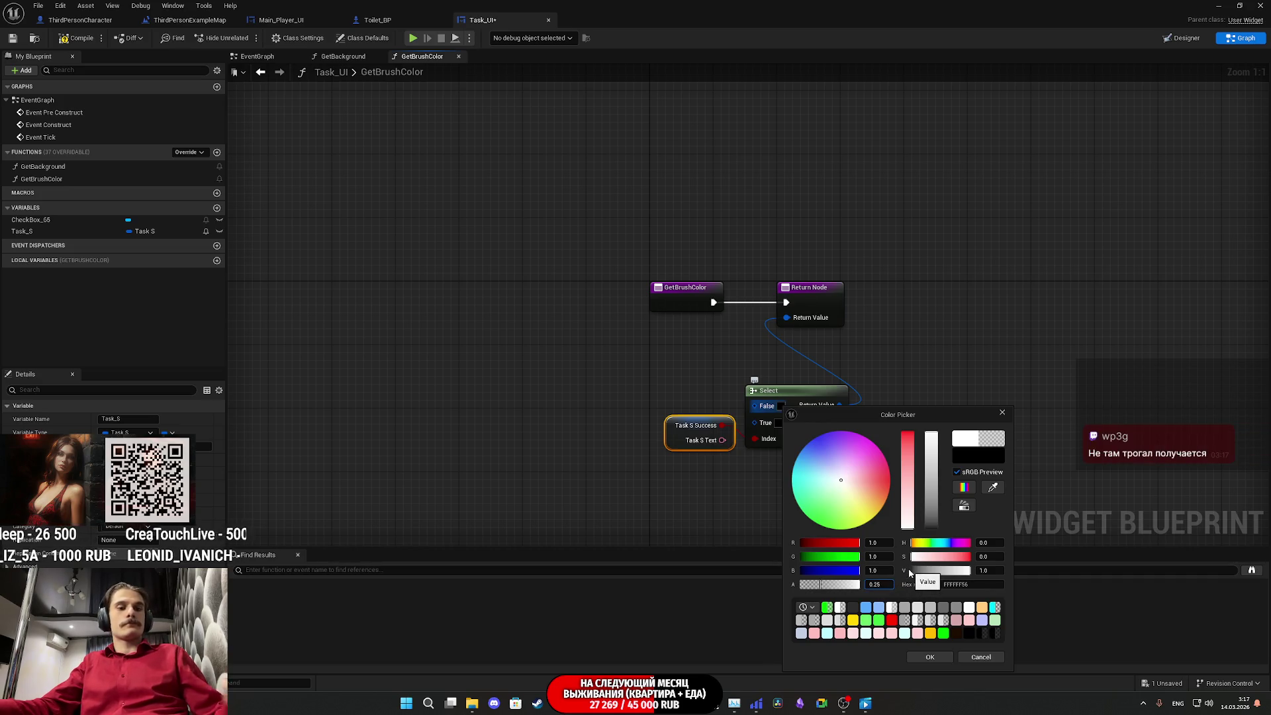
left_click(930, 657)
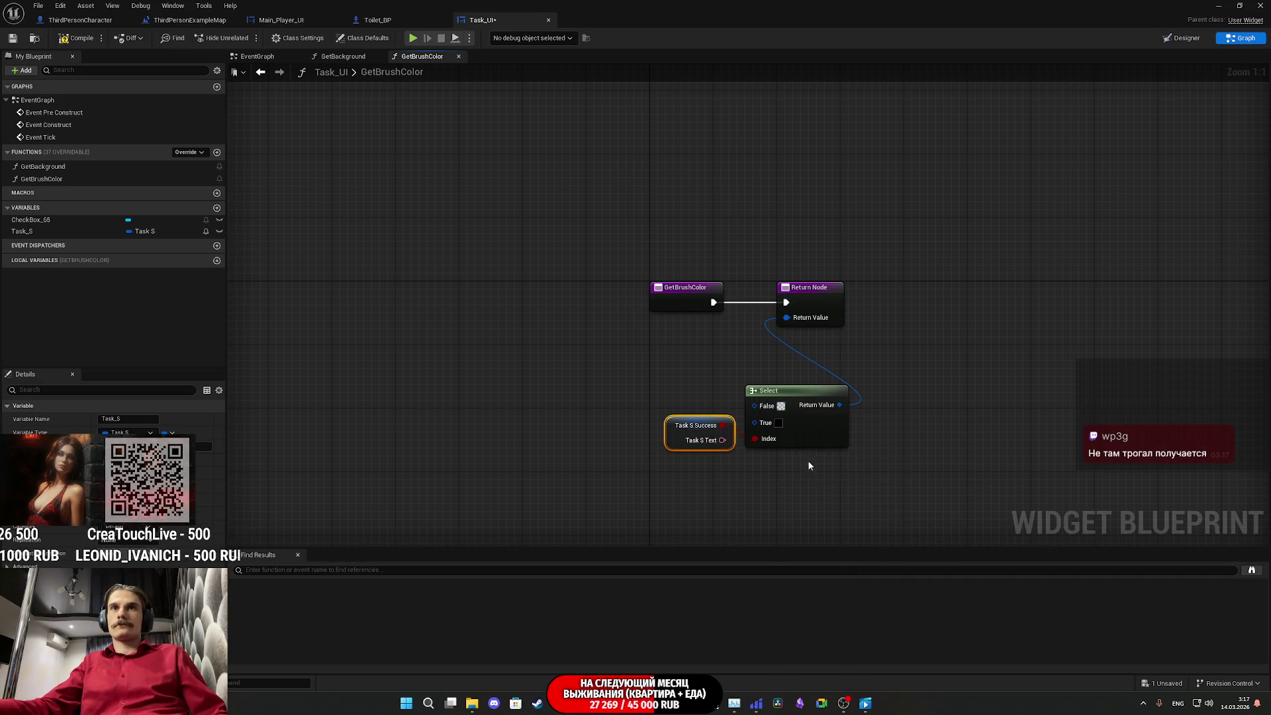
Step: Set the True colour to pure green with 0.25 alpha and save Task_UI
left_click(780, 422)
left_click(815, 523)
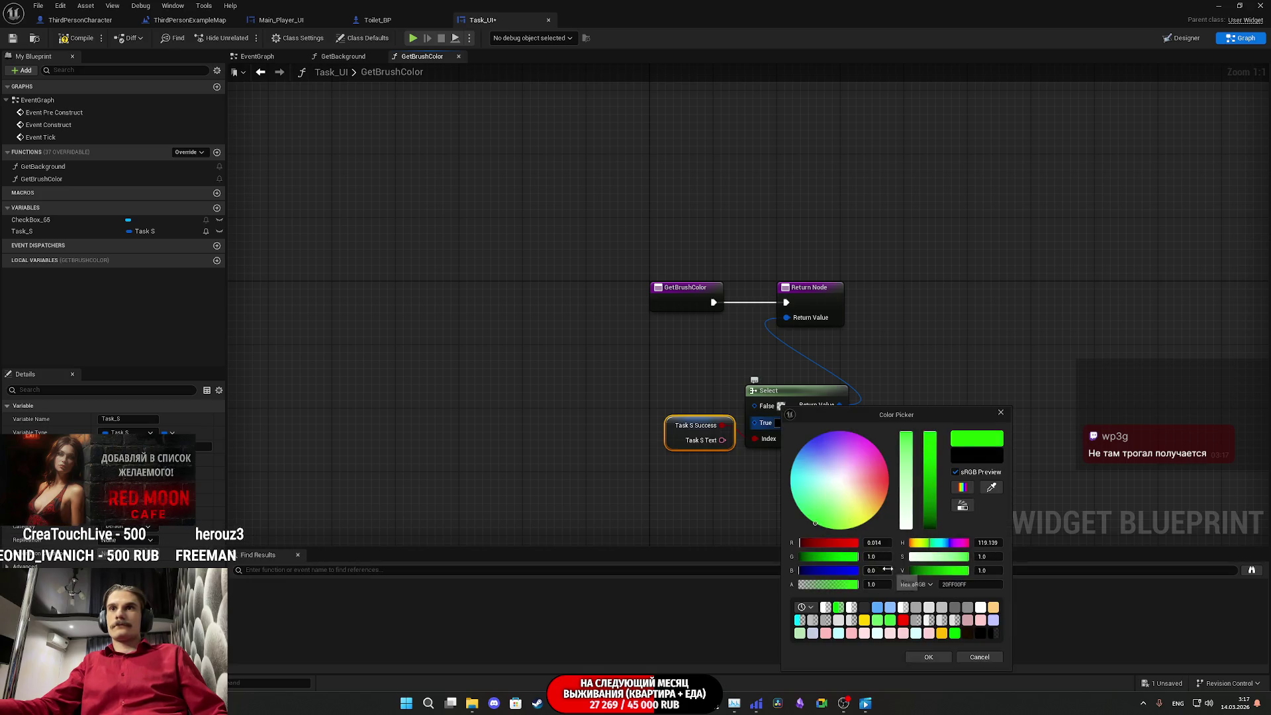
left_click_drag(845, 548, 745, 554)
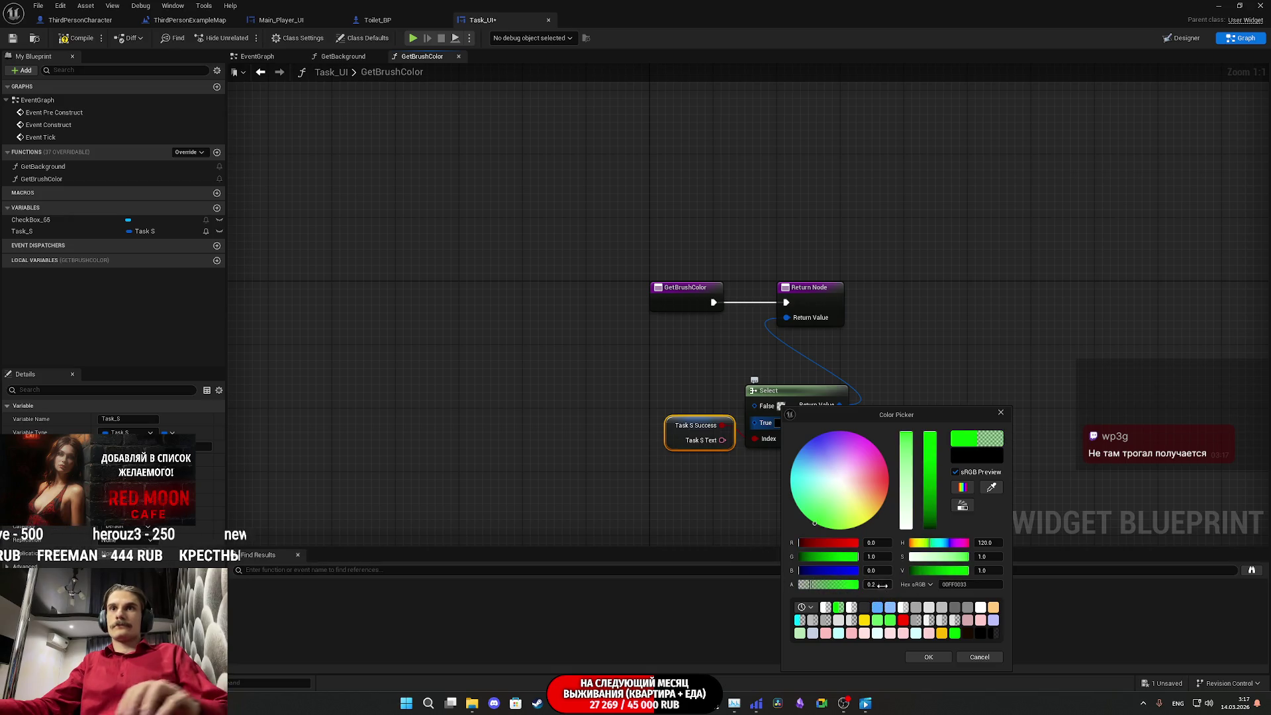
type("5")
key("Return")
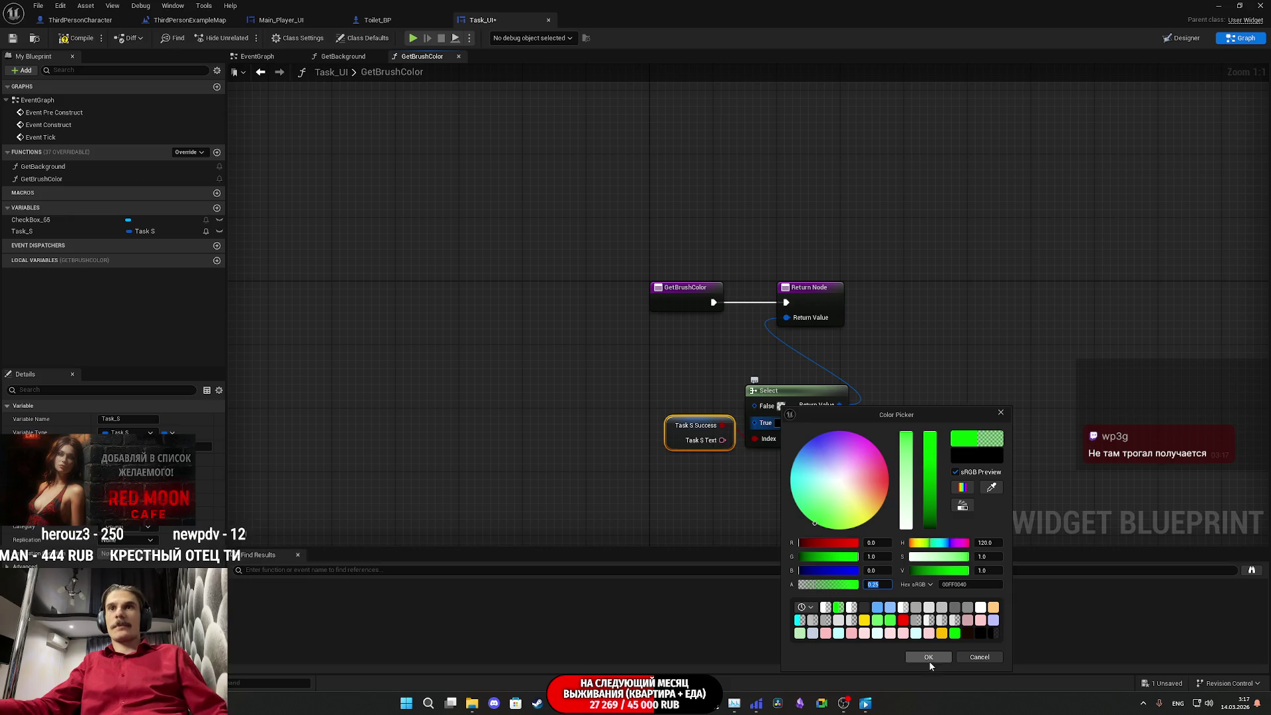
left_click(929, 657)
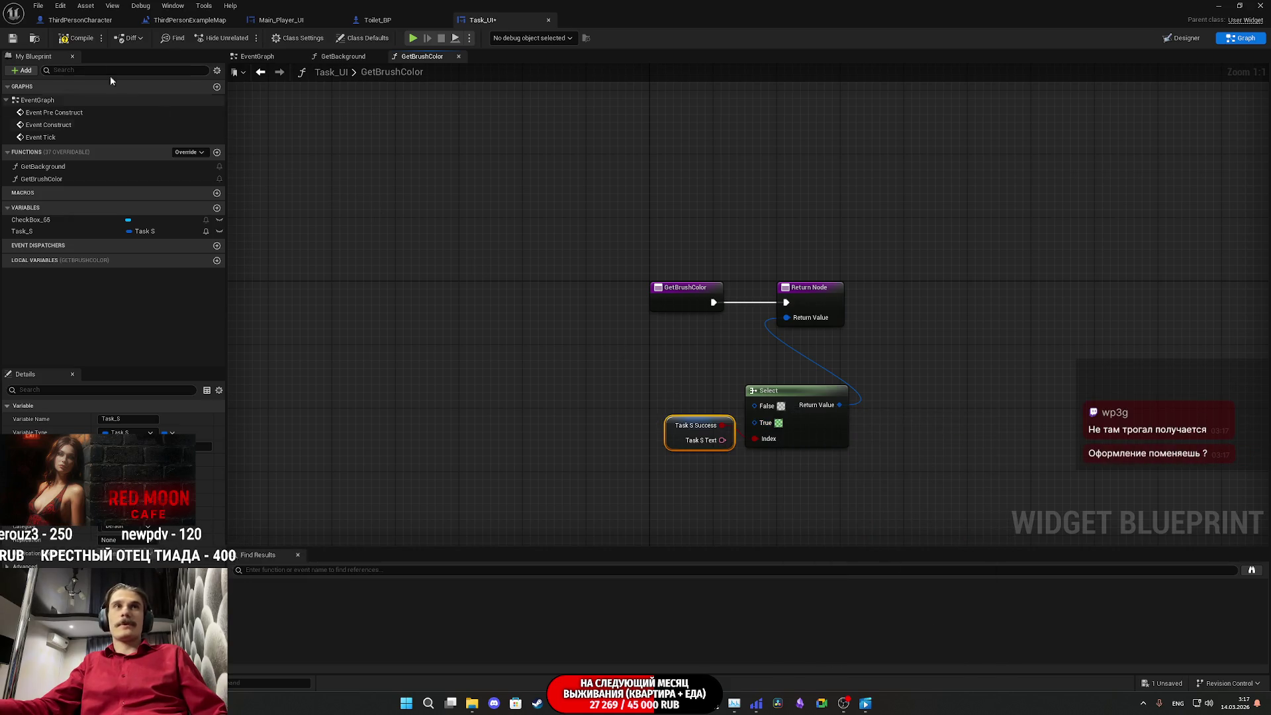
left_click(12, 38)
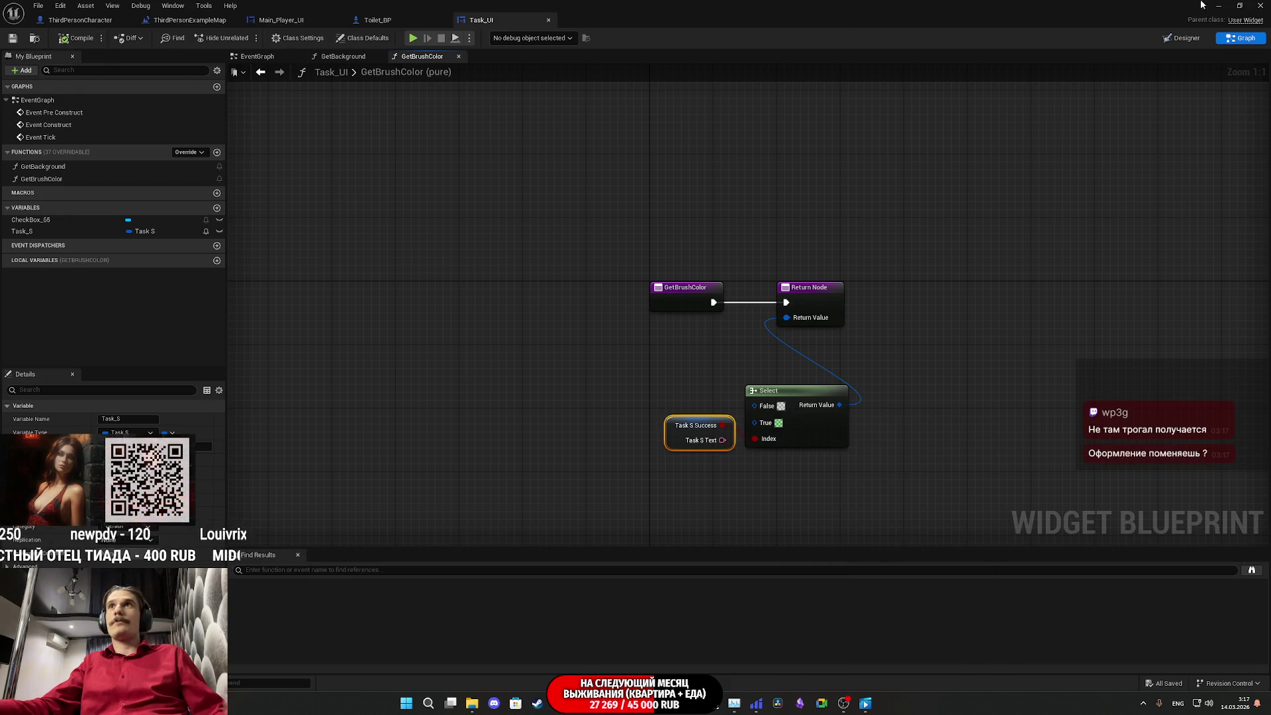
Step: Start a play session and take the closet shirt to complete Change Cloth
left_click(1219, 6)
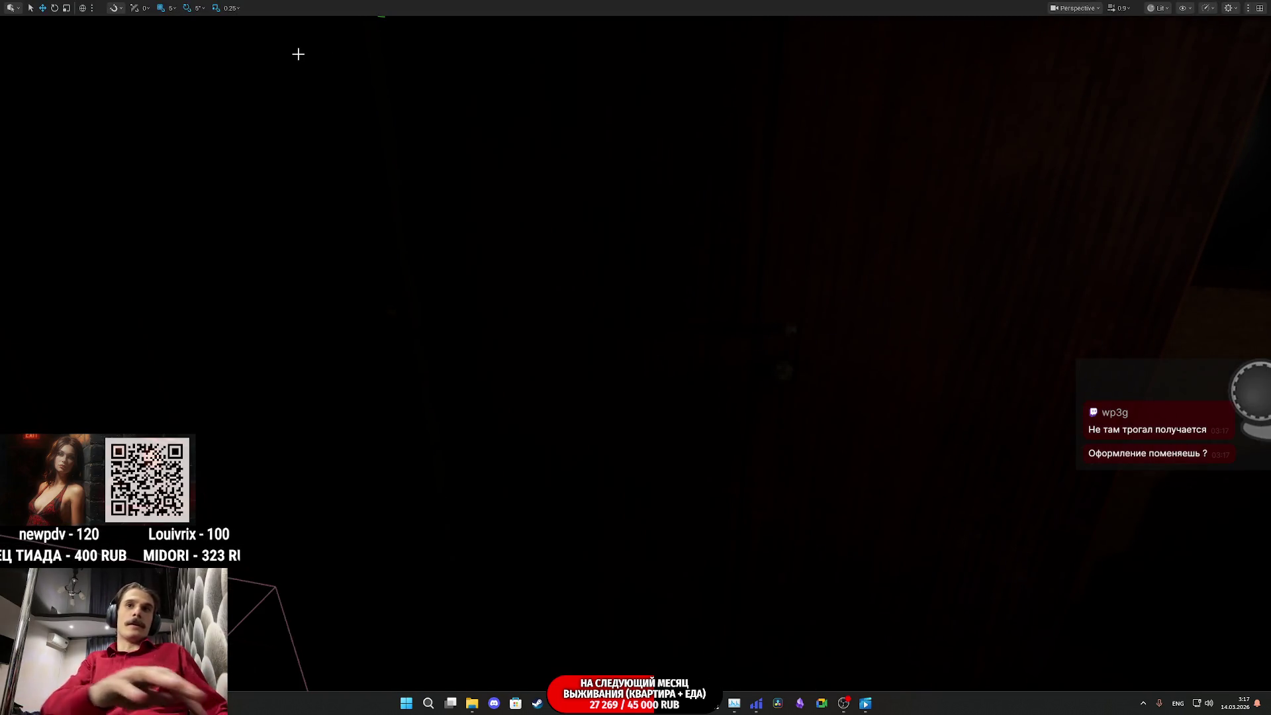
key("alt+p")
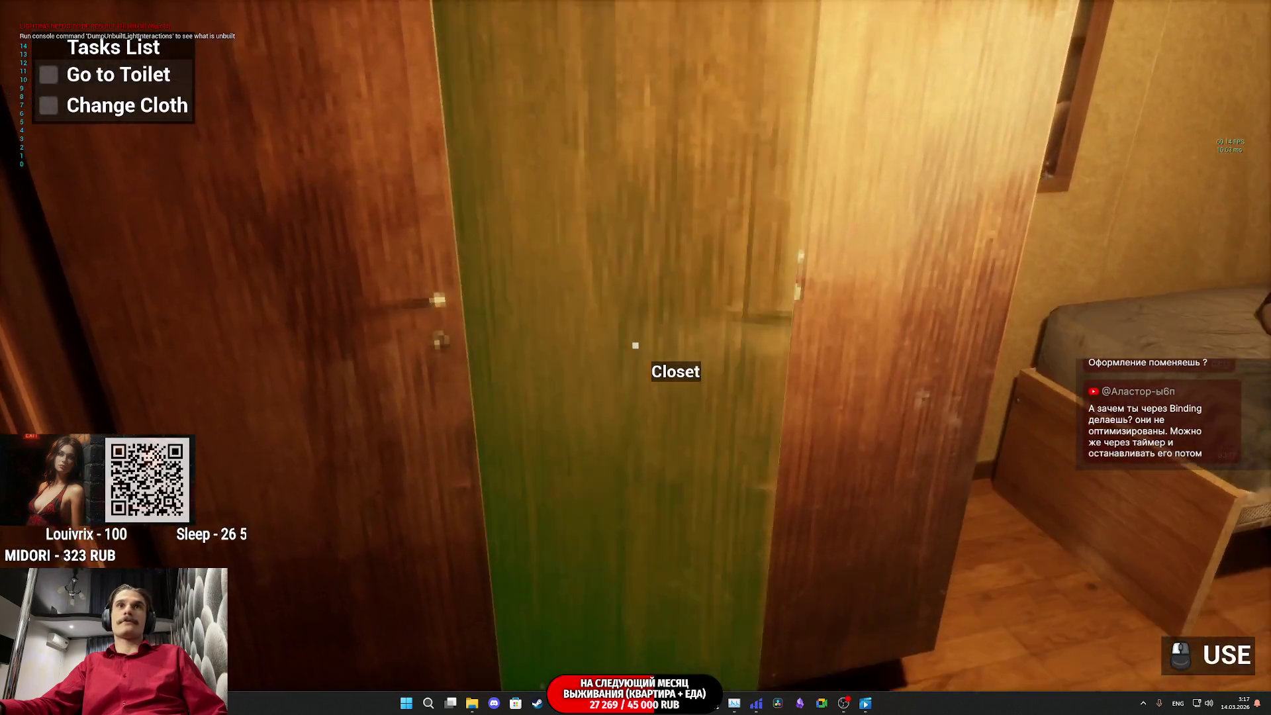
left_click(636, 345)
left_click(635, 345)
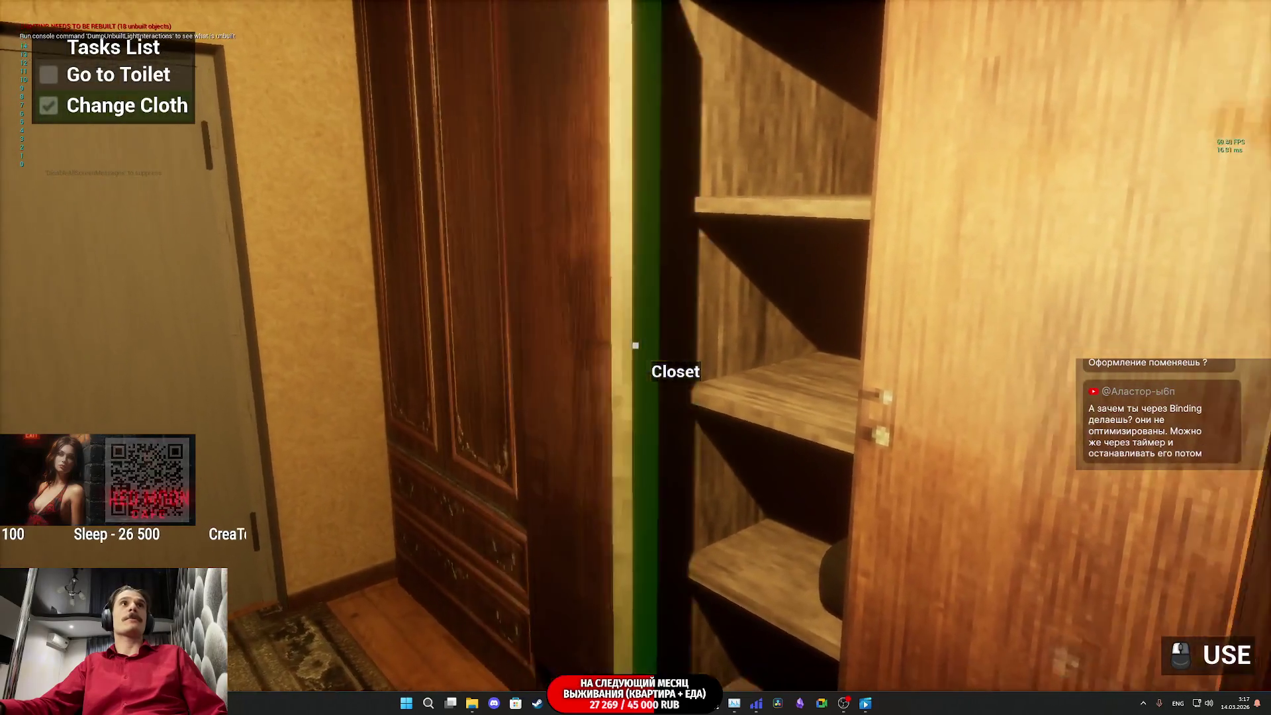
left_click(635, 345)
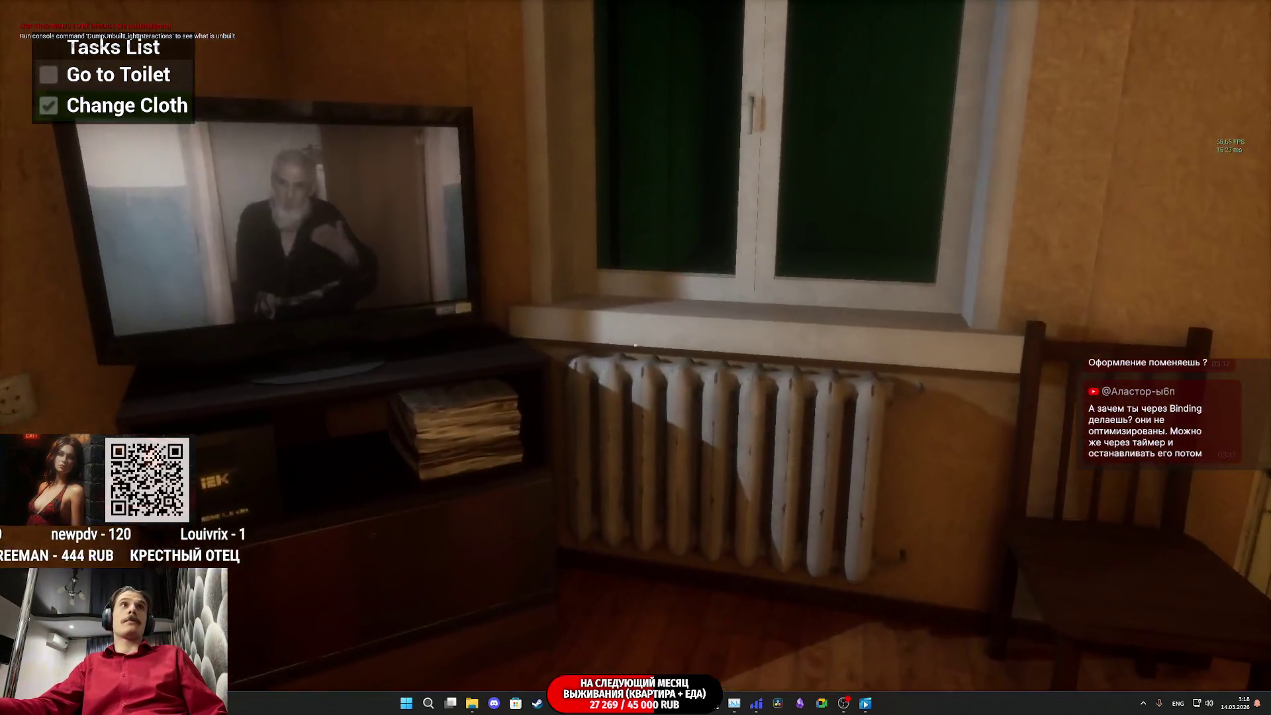
Step: Walk into the carpeted room, stop playing, and bring Task_UI back up
key("w")
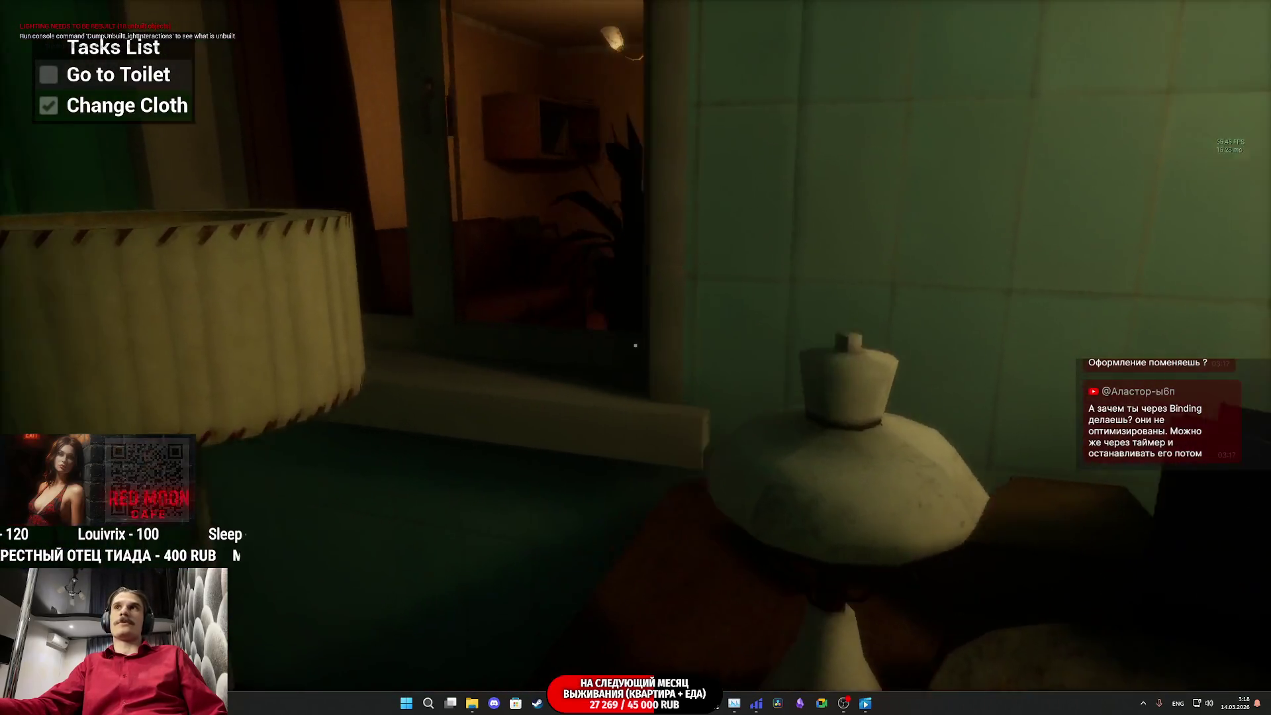
key("w")
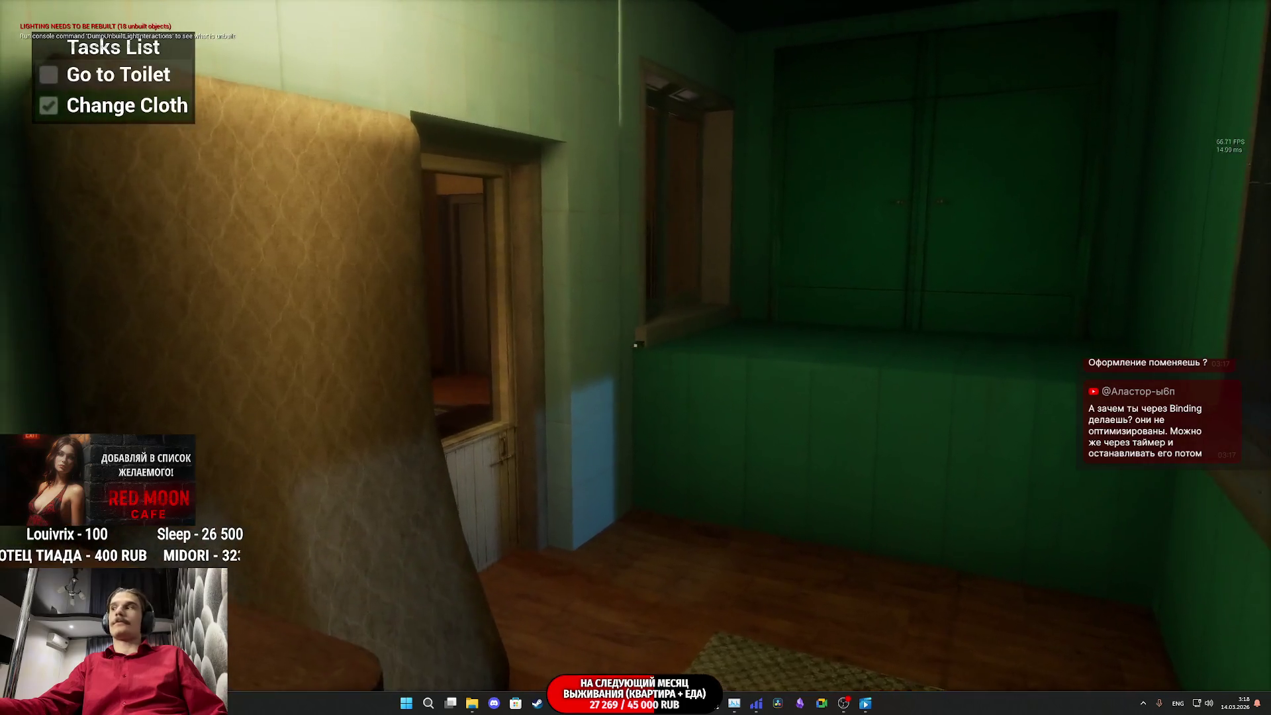
key("w")
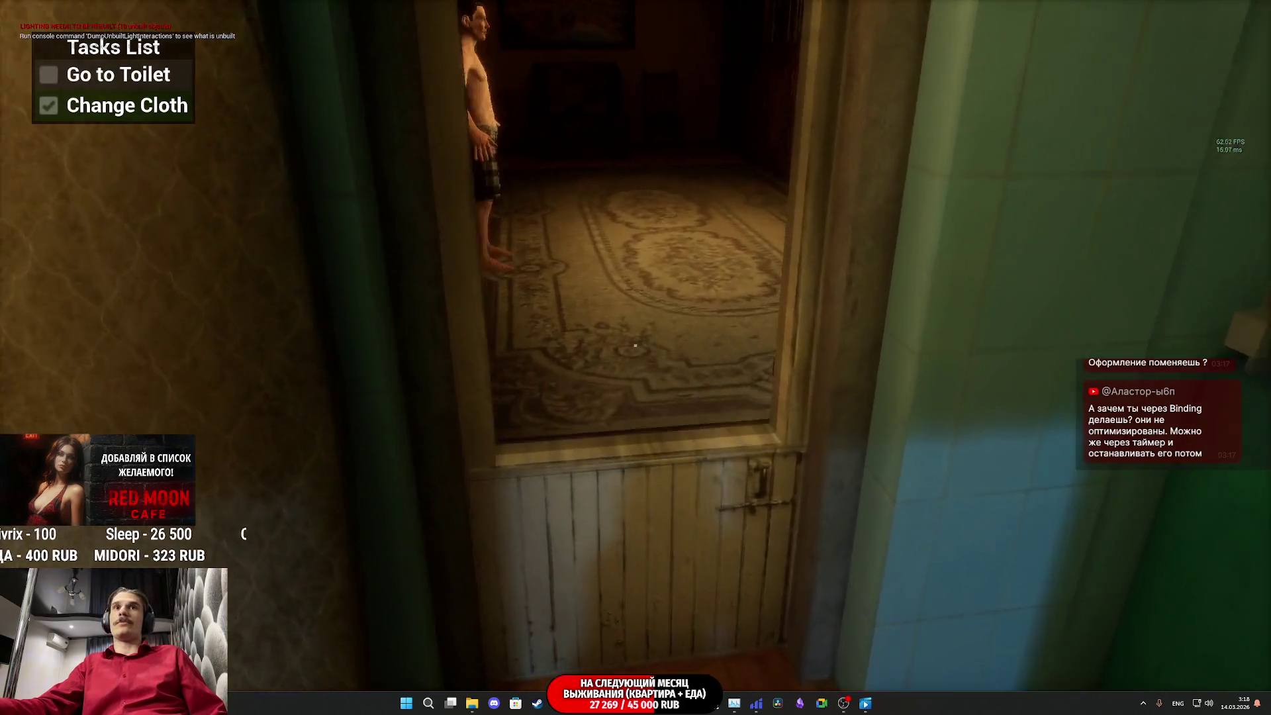
key("Escape")
key("F11")
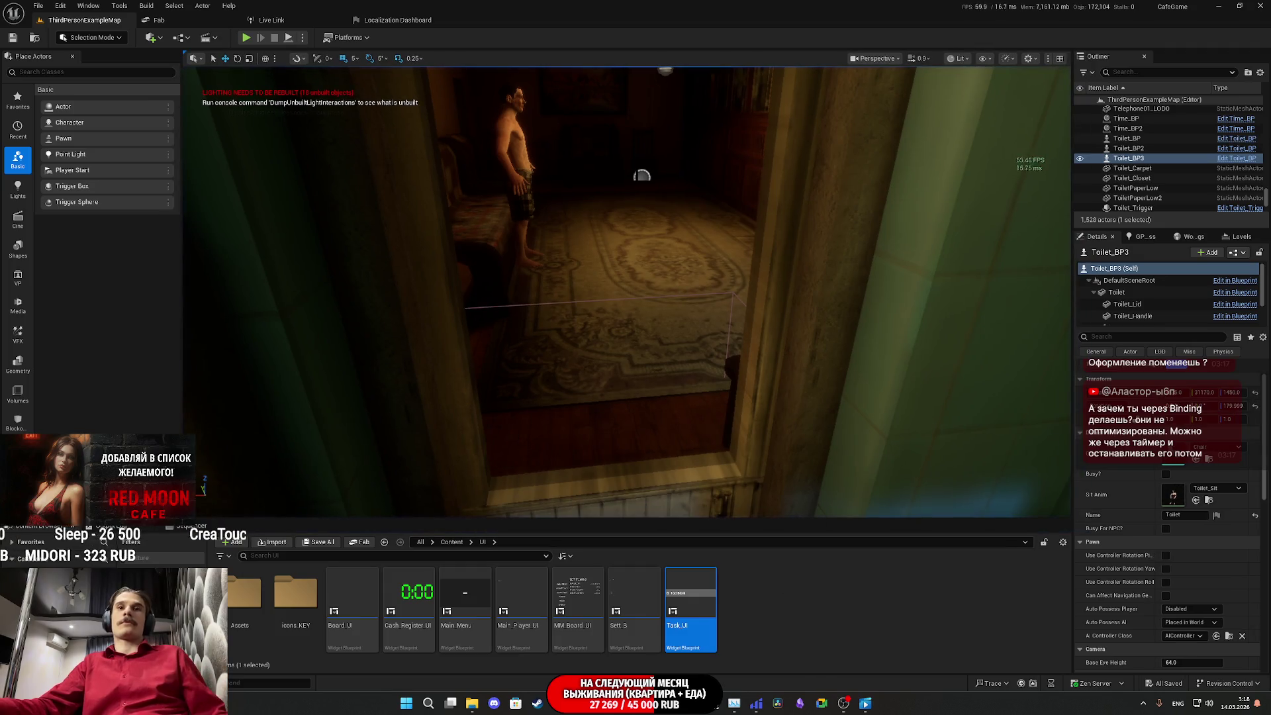
left_click(689, 607)
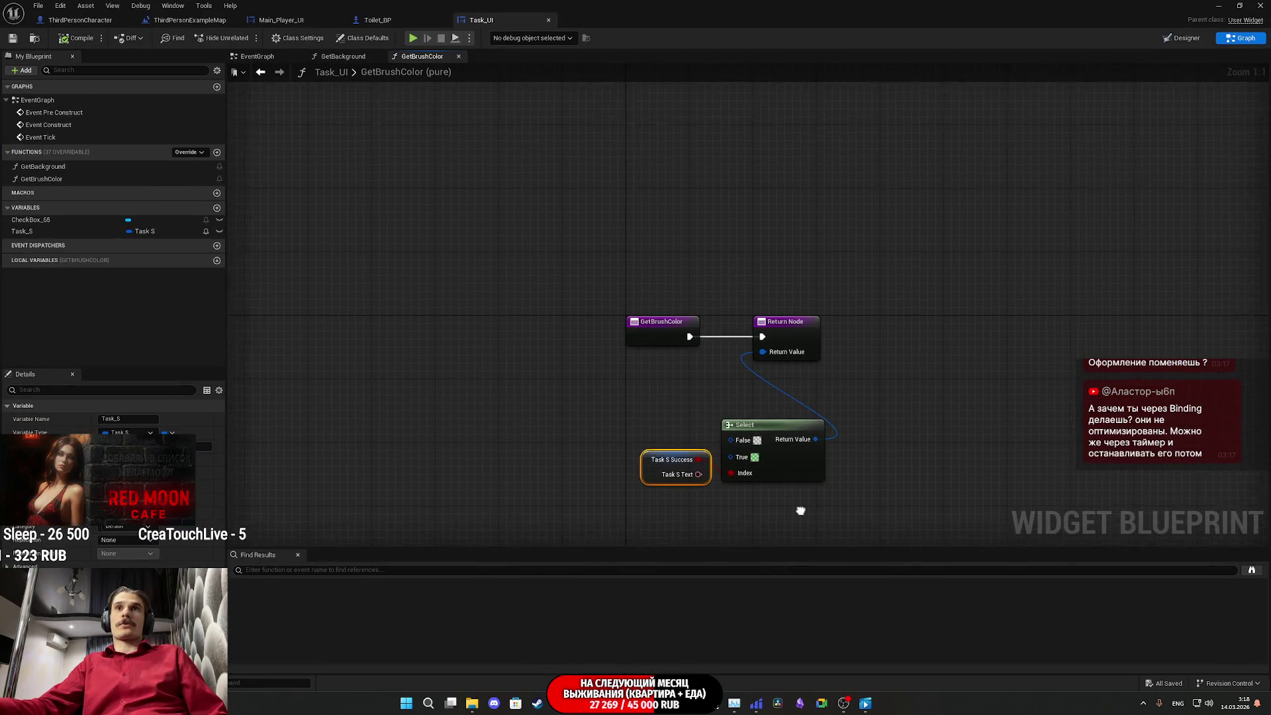
Step: Remove the border's Brush Color binding and save Task_UI
left_click(1190, 40)
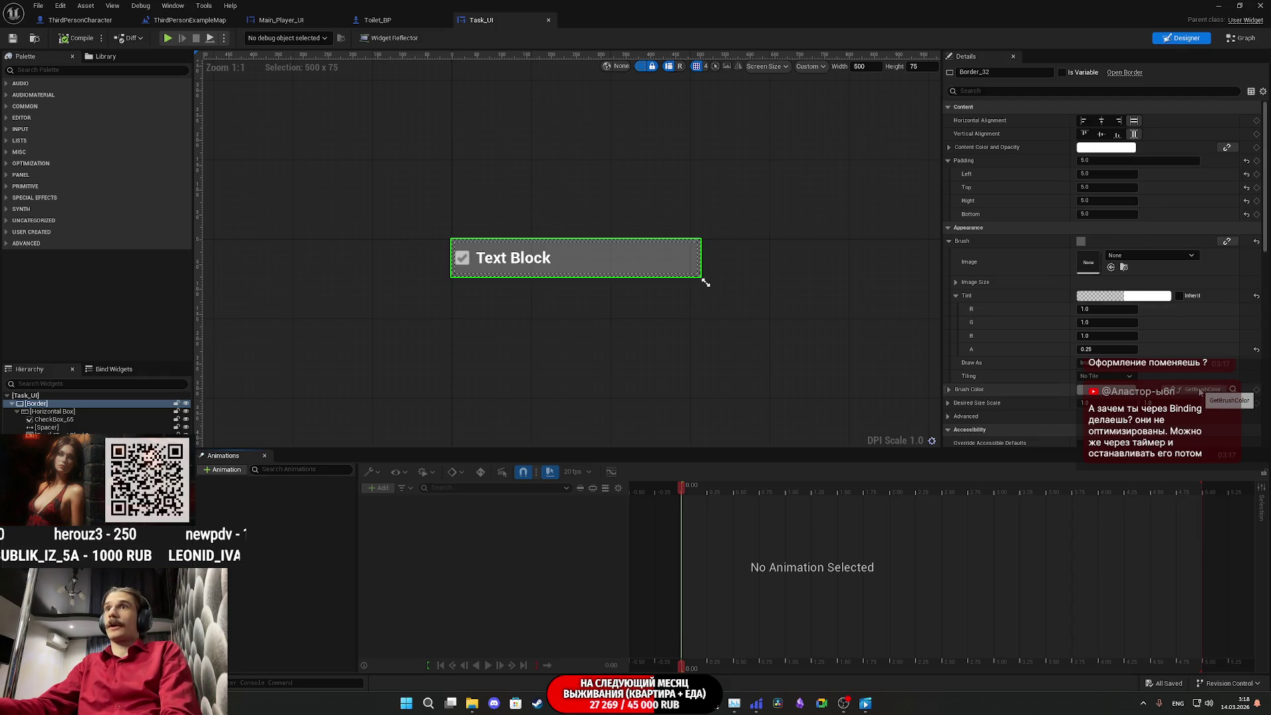
left_click(1212, 390)
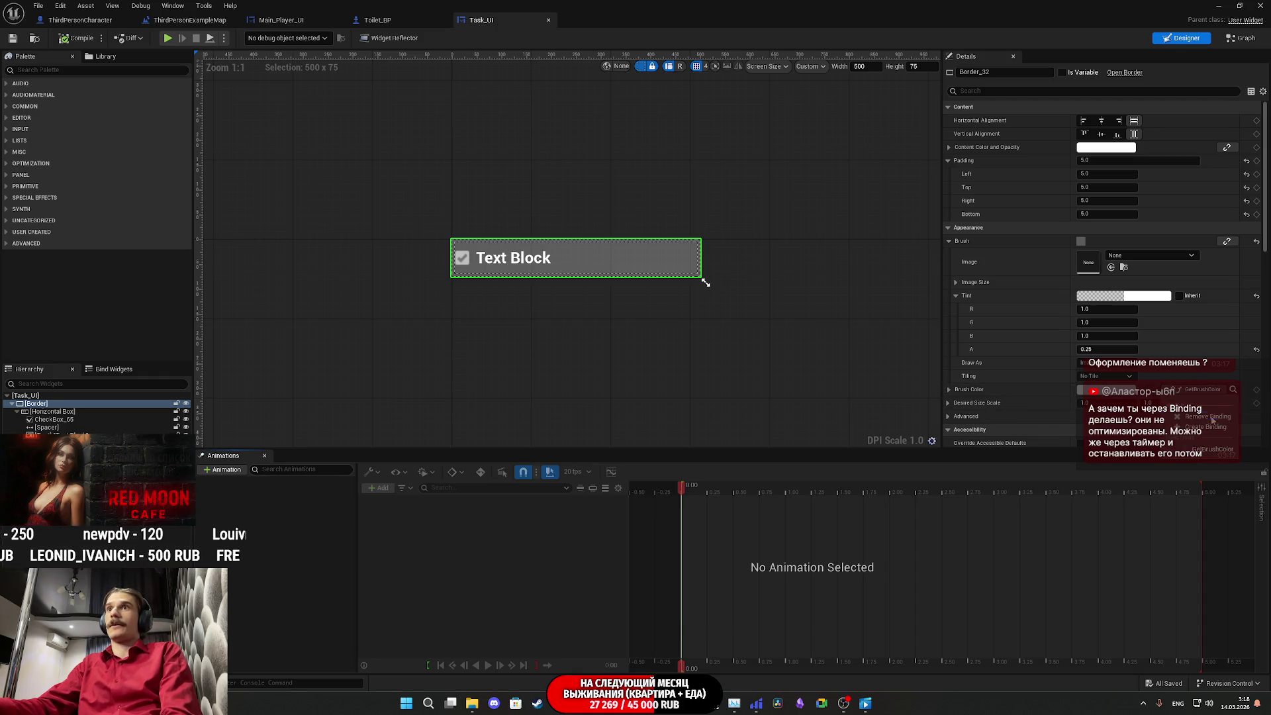
left_click(1210, 417)
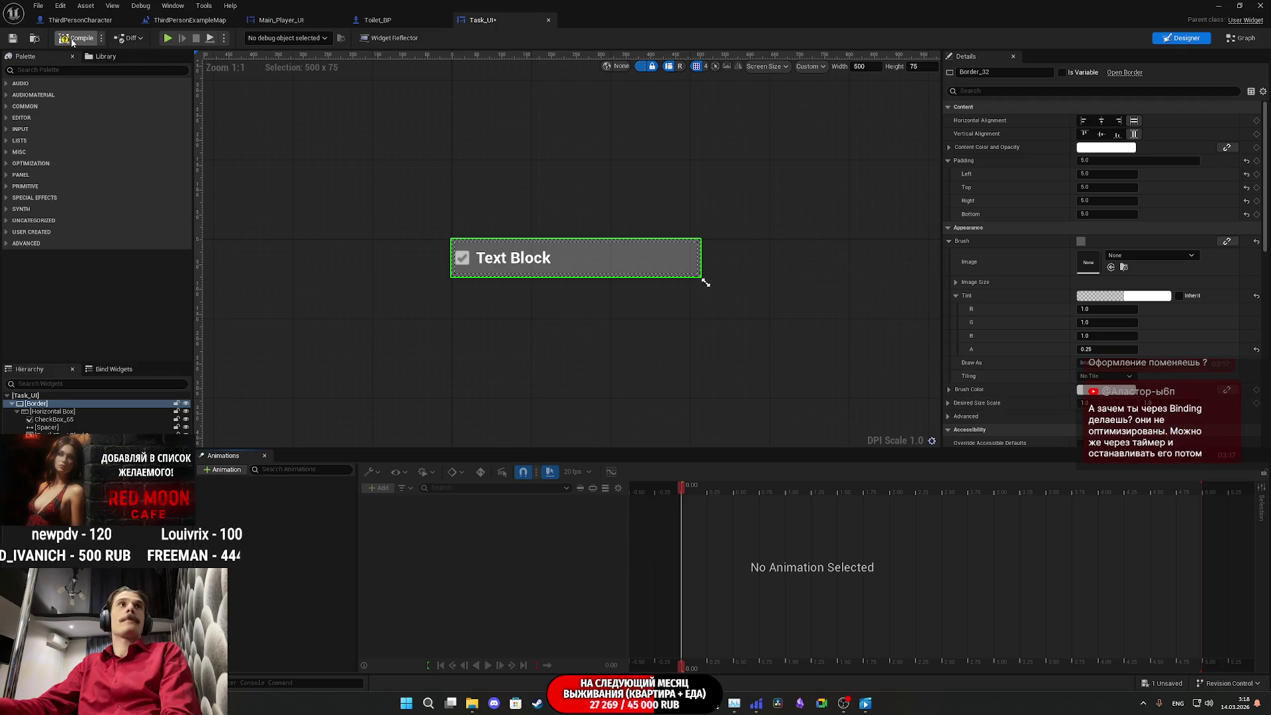
left_click(12, 39)
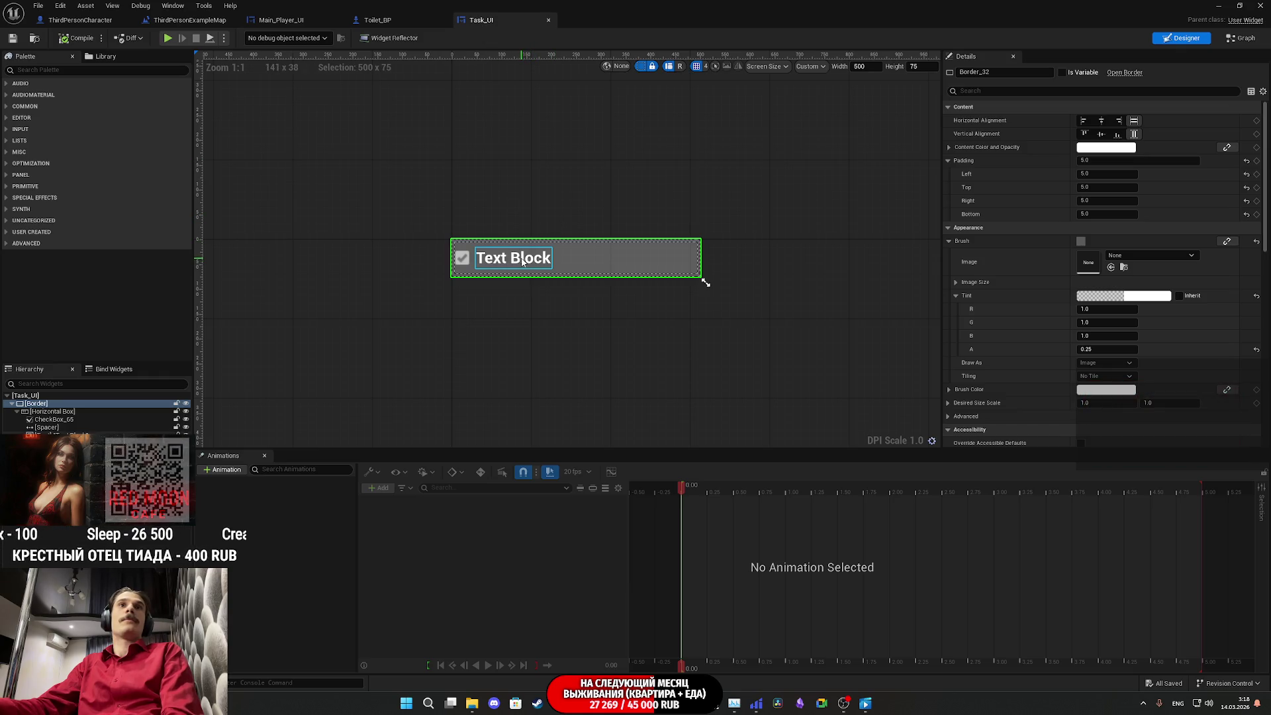
Step: Leave the Designer and show Task_UI's EventGraph
left_click(1240, 41)
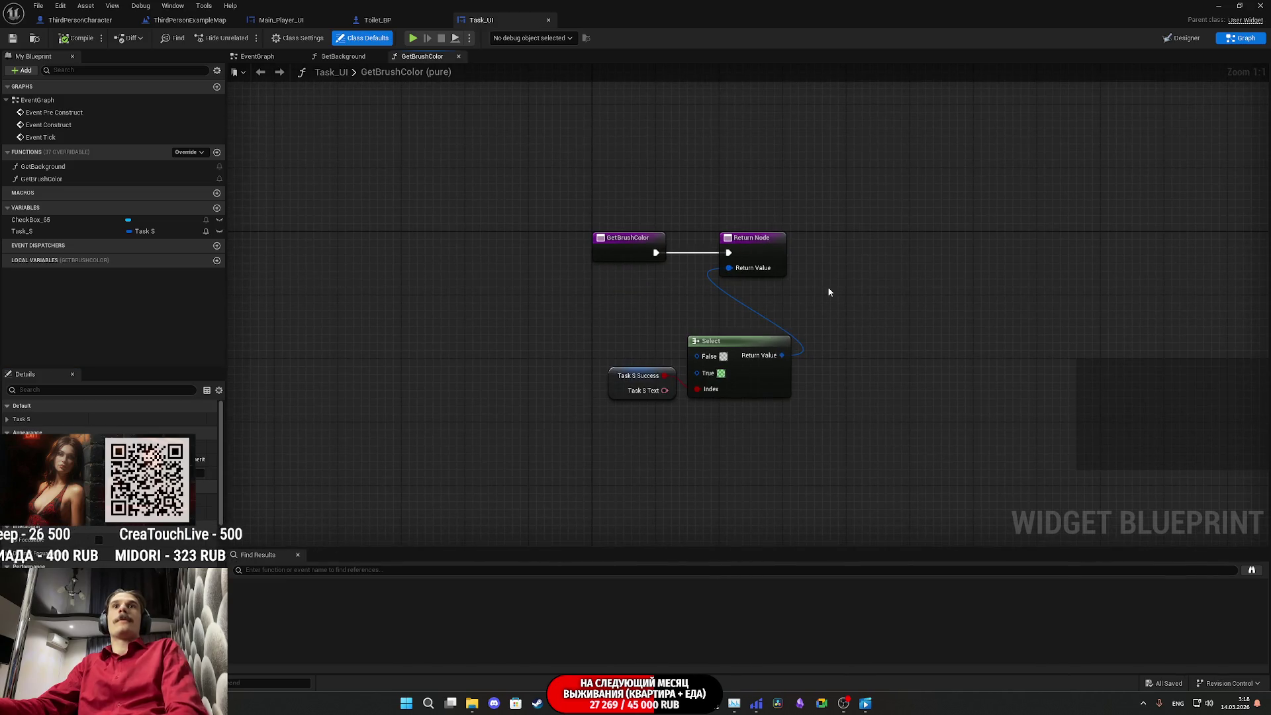
left_click(1185, 41)
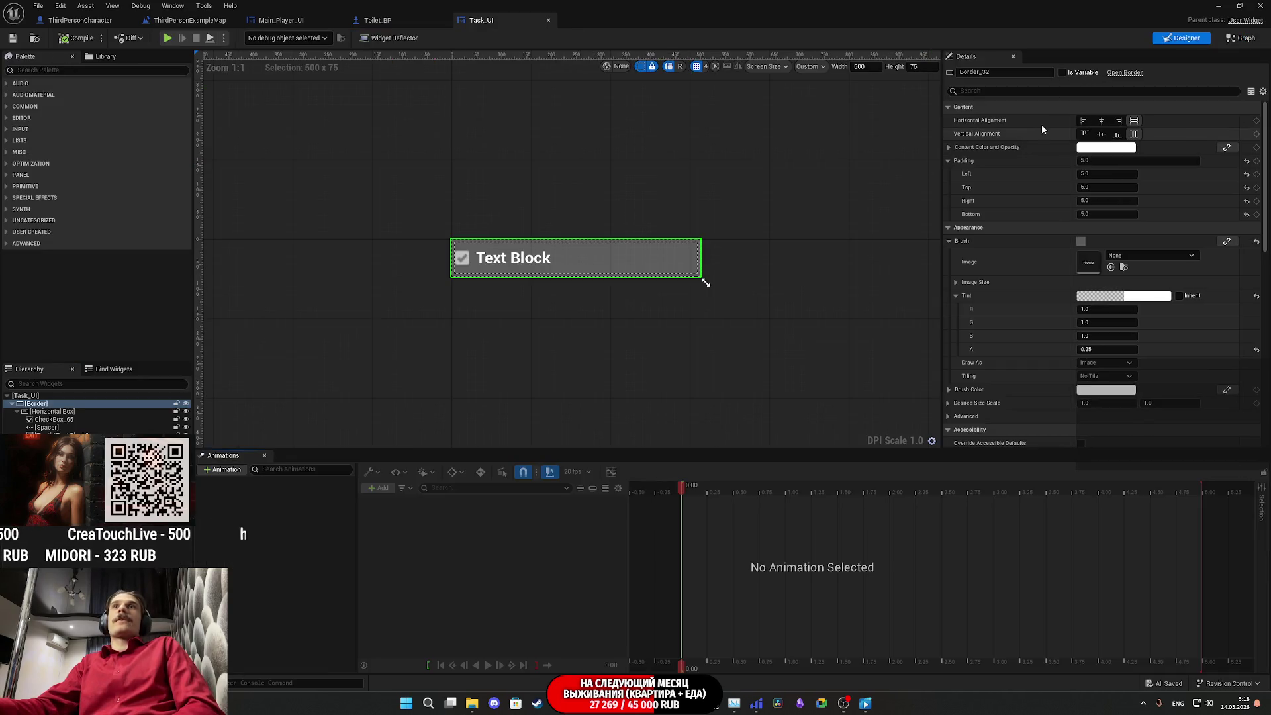
left_click(1247, 41)
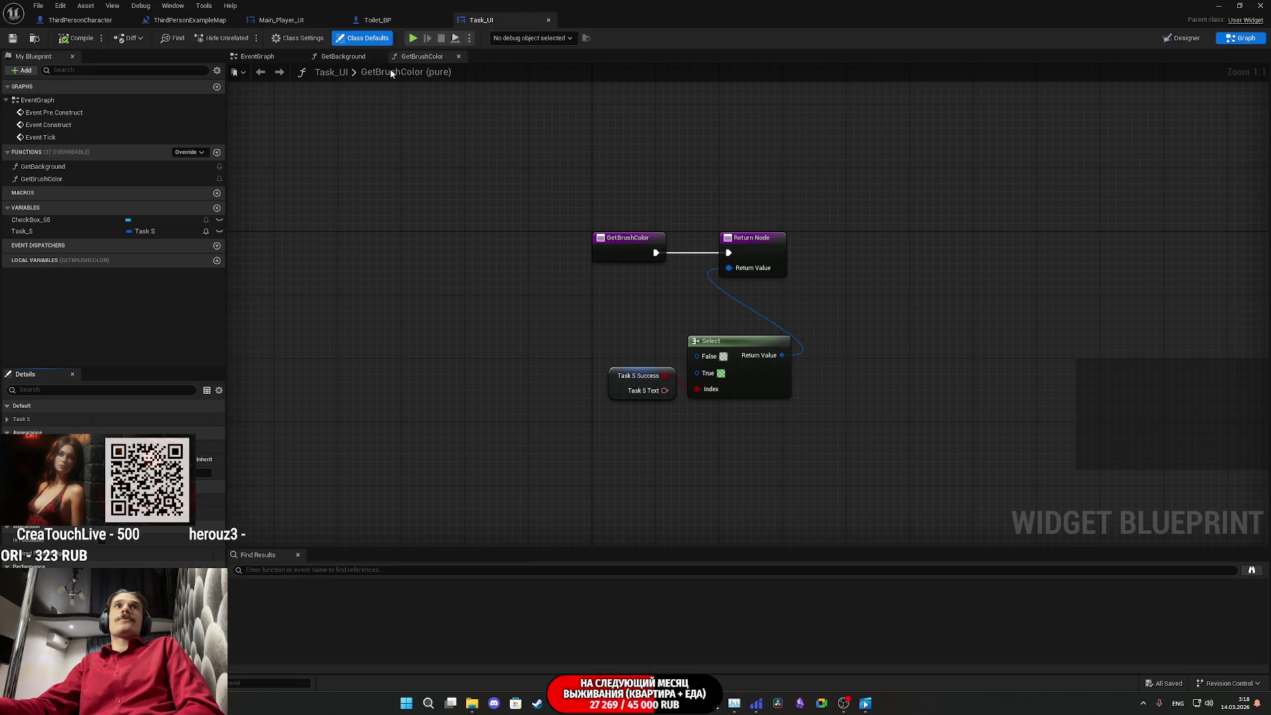
left_click(265, 57)
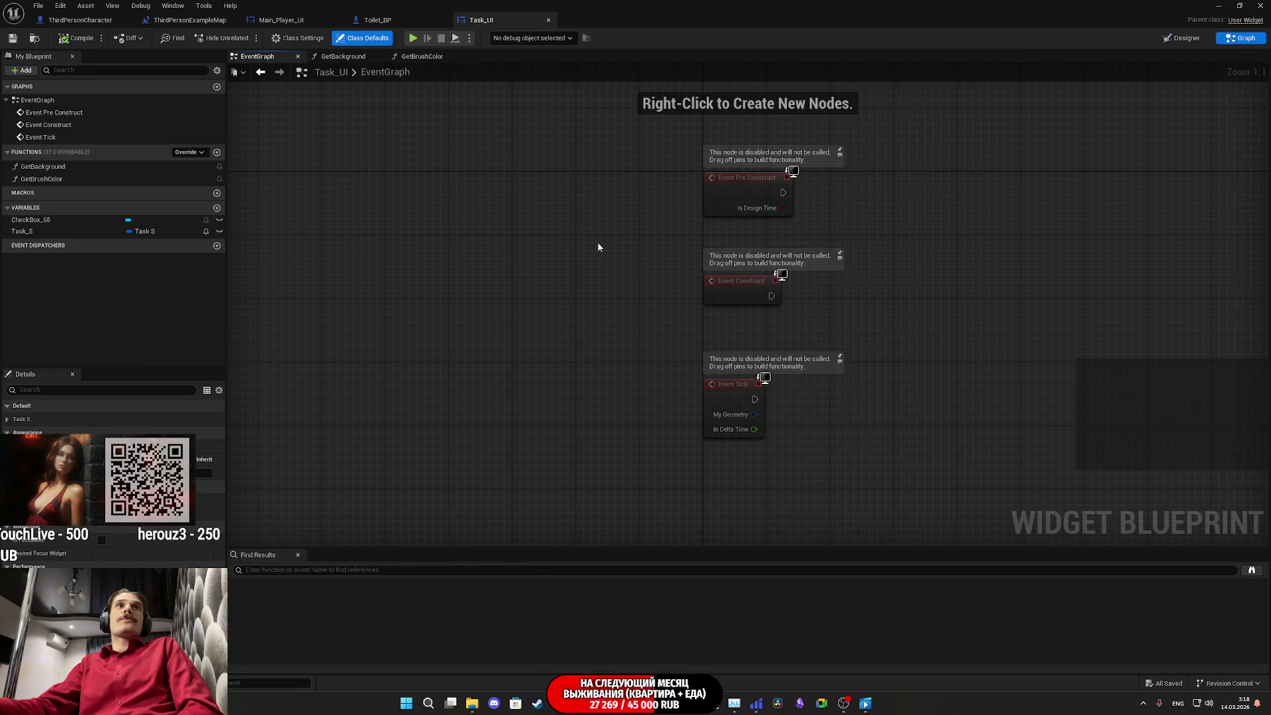
Step: Delete the Pre Construct, Construct and Tick events and search actions for 'Update'
left_click_drag(845, 400, 517, 141)
key("Delete")
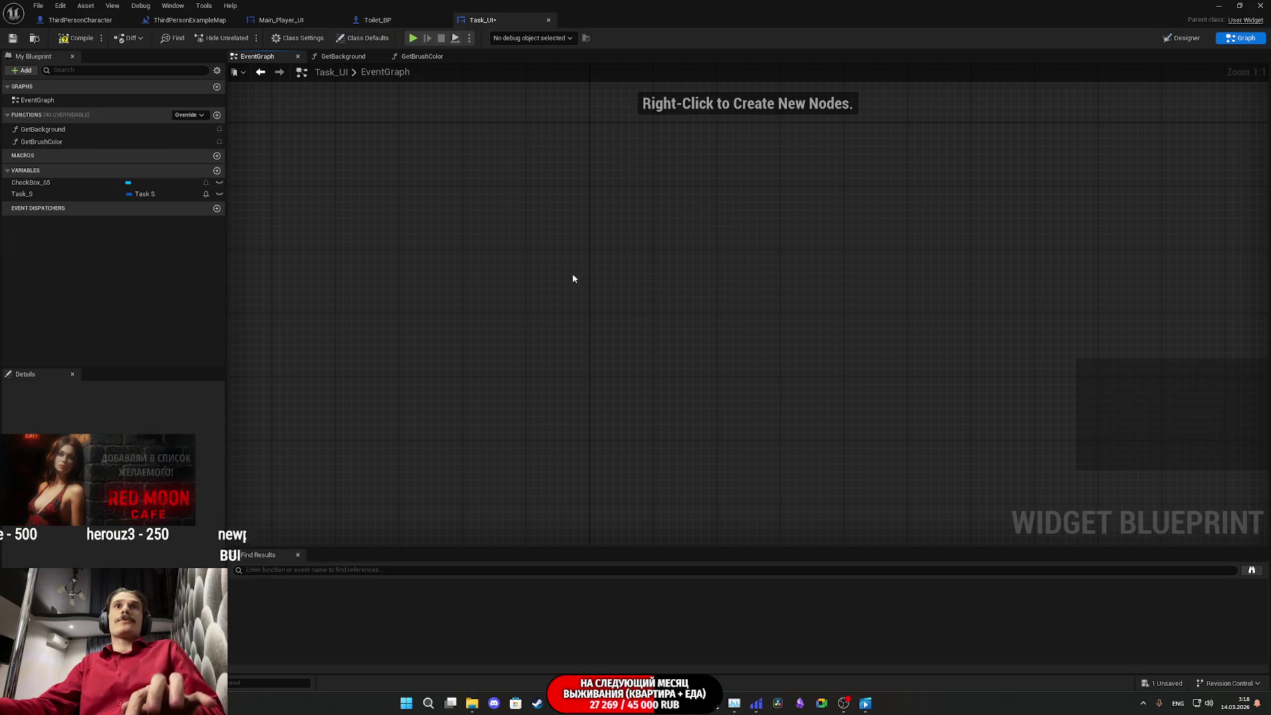
right_click(571, 275)
type("Update")
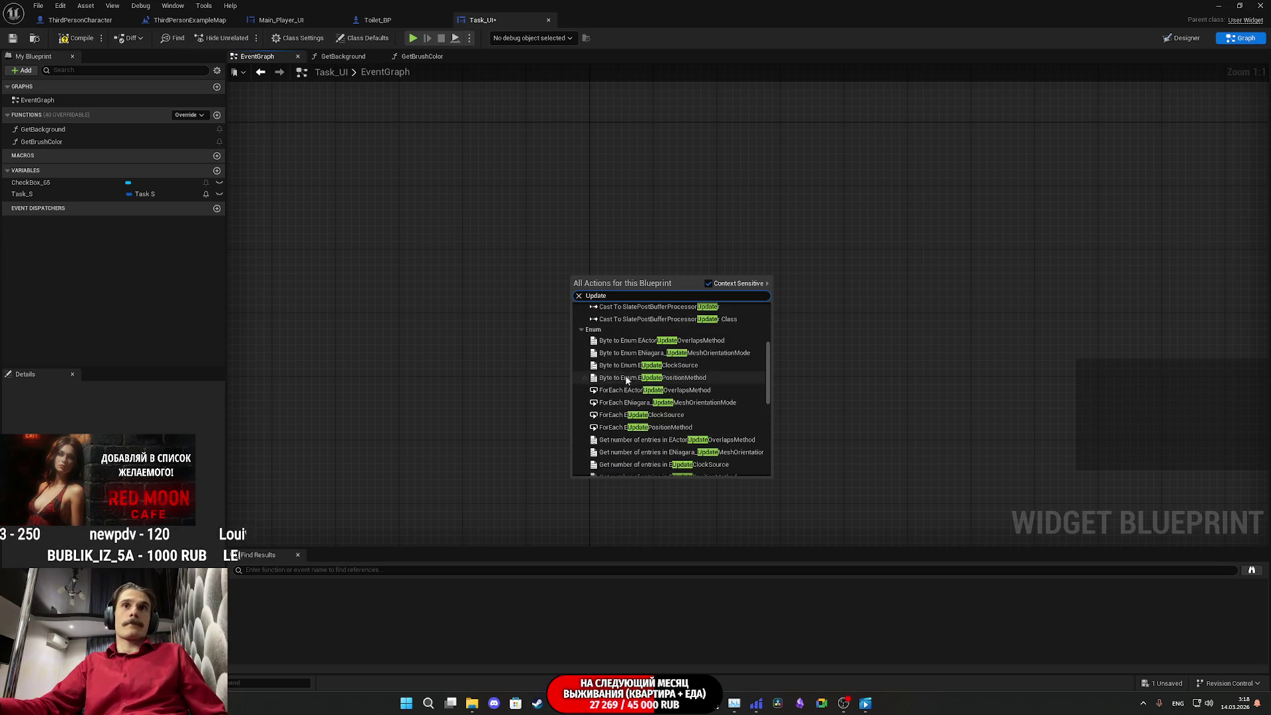
scroll(646, 376, "down", 5)
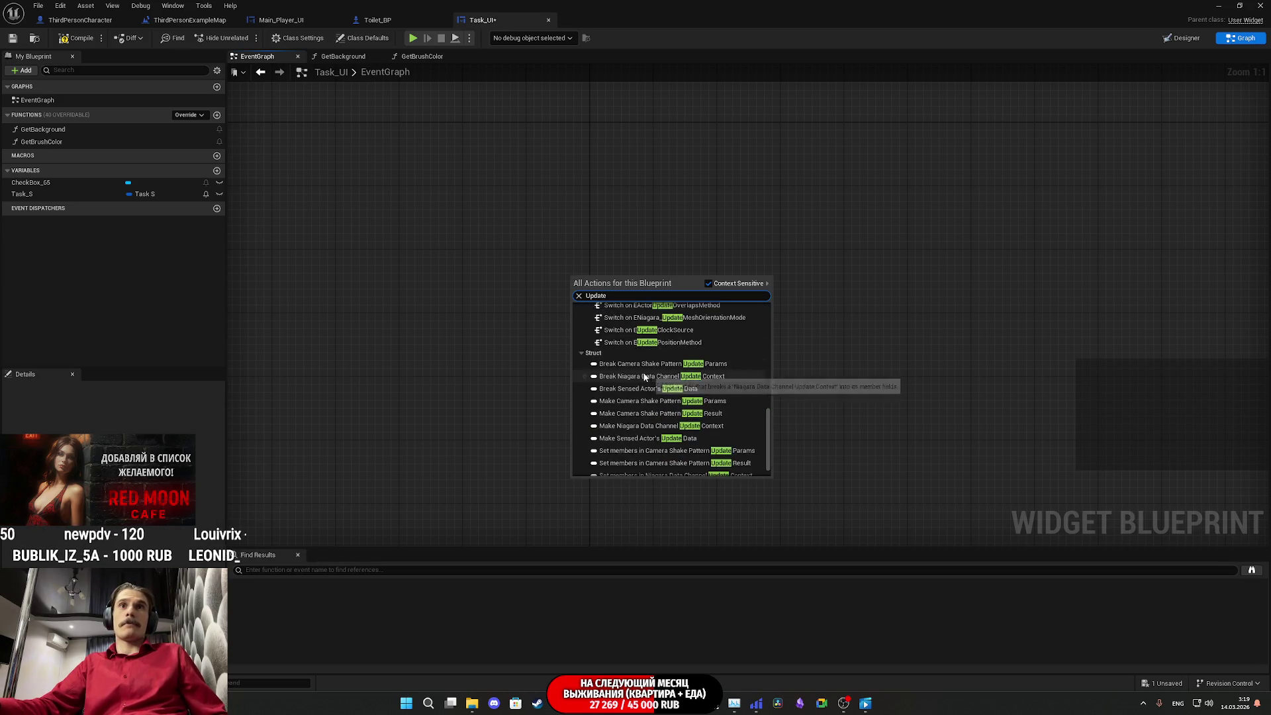
scroll(646, 376, "up", 3)
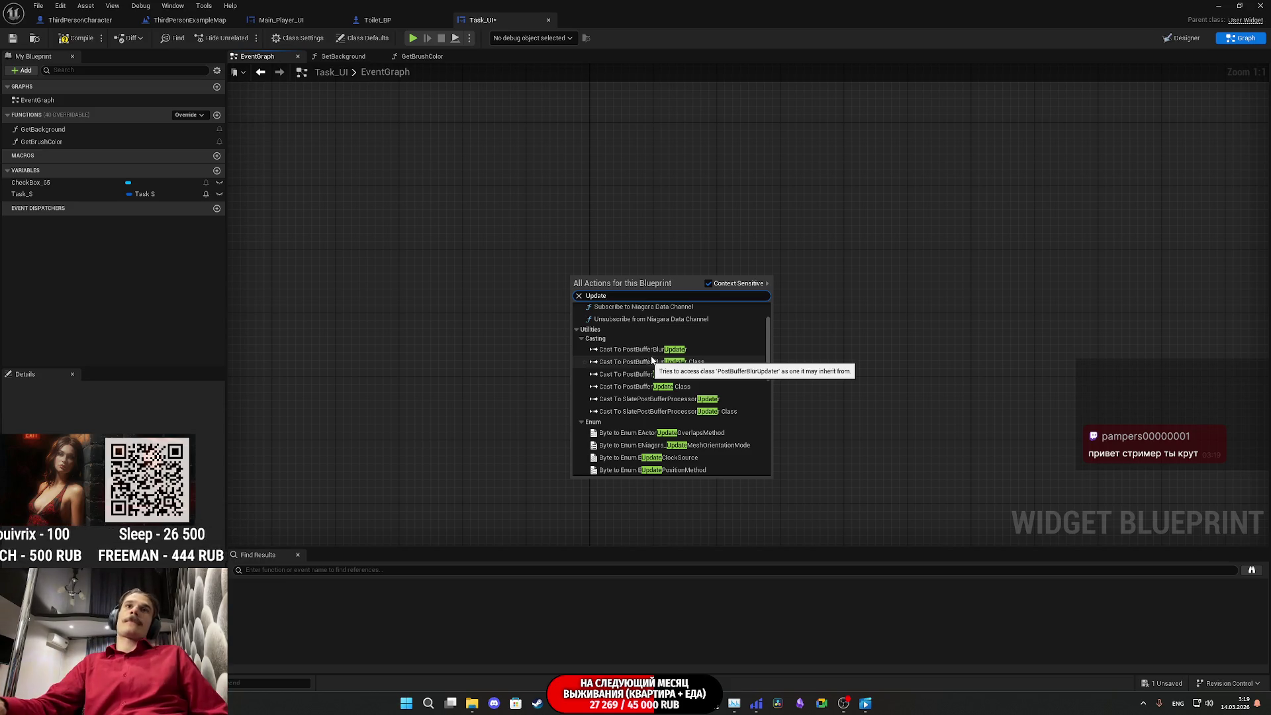
Step: Add a Custom Event named Update and save the blueprint
left_click_drag(573, 298, 550, 300)
type("cus")
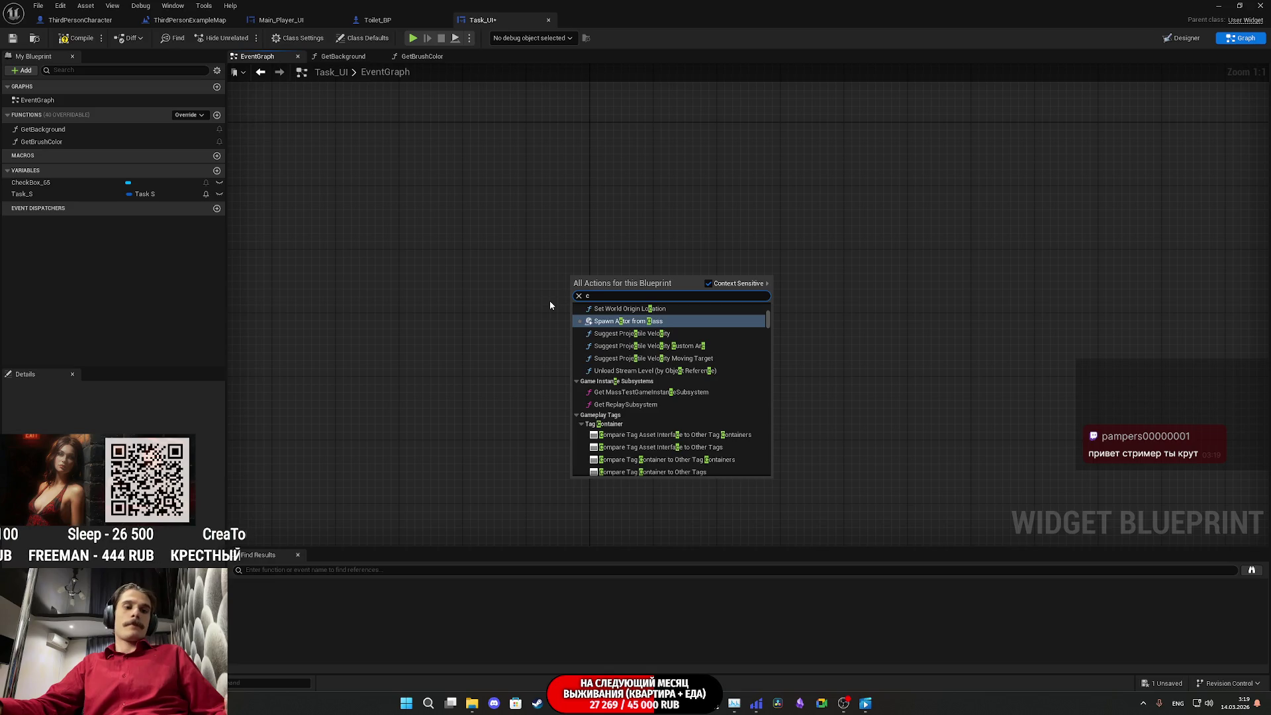
left_click(622, 322)
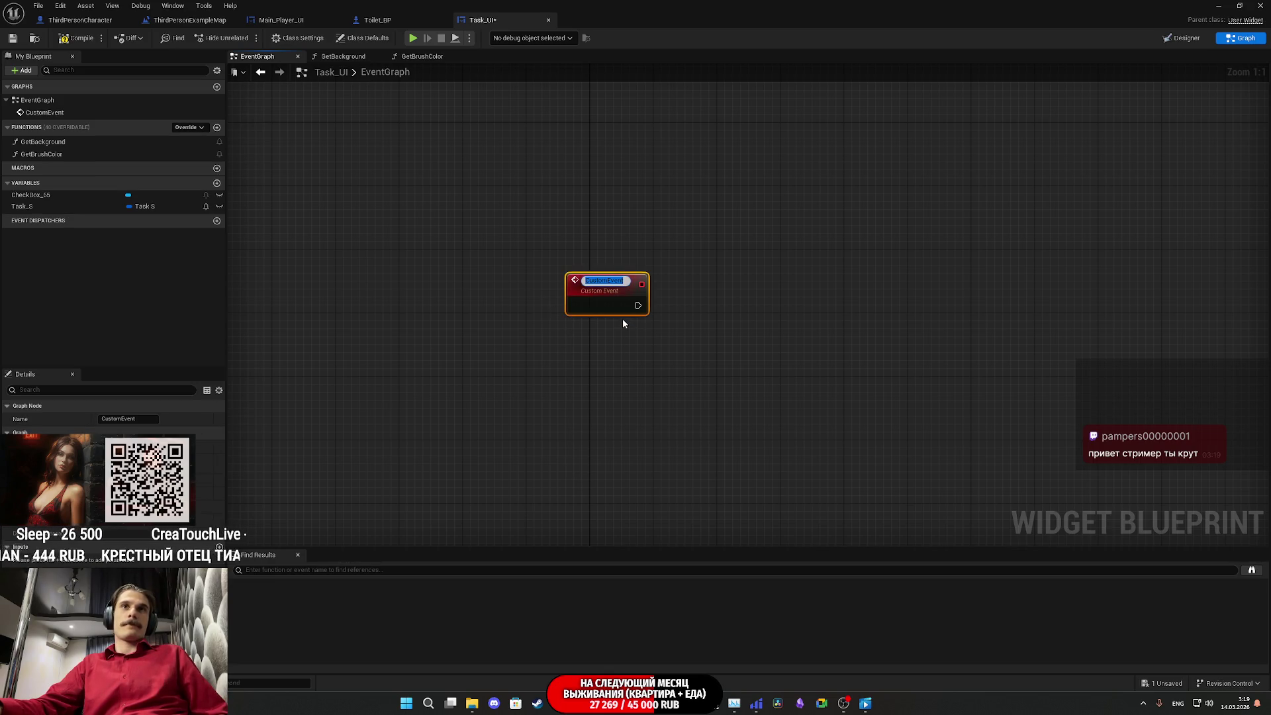
type("Up")
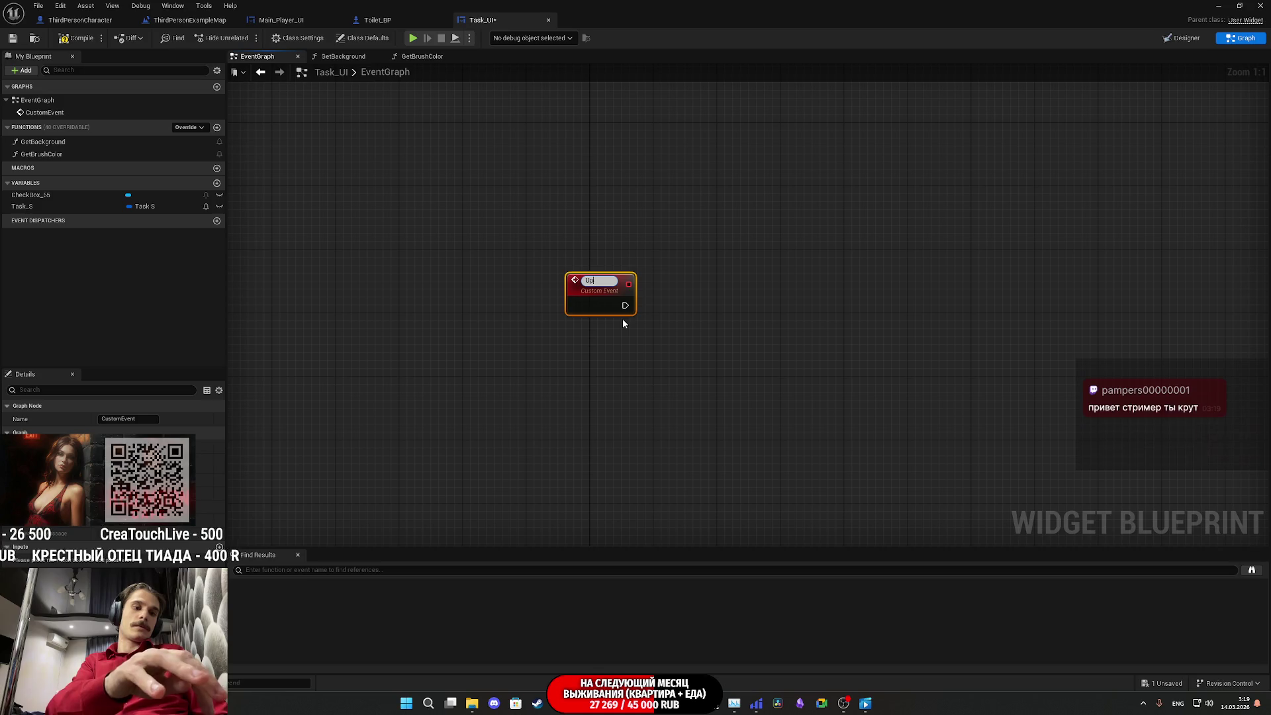
type("date")
key("Return")
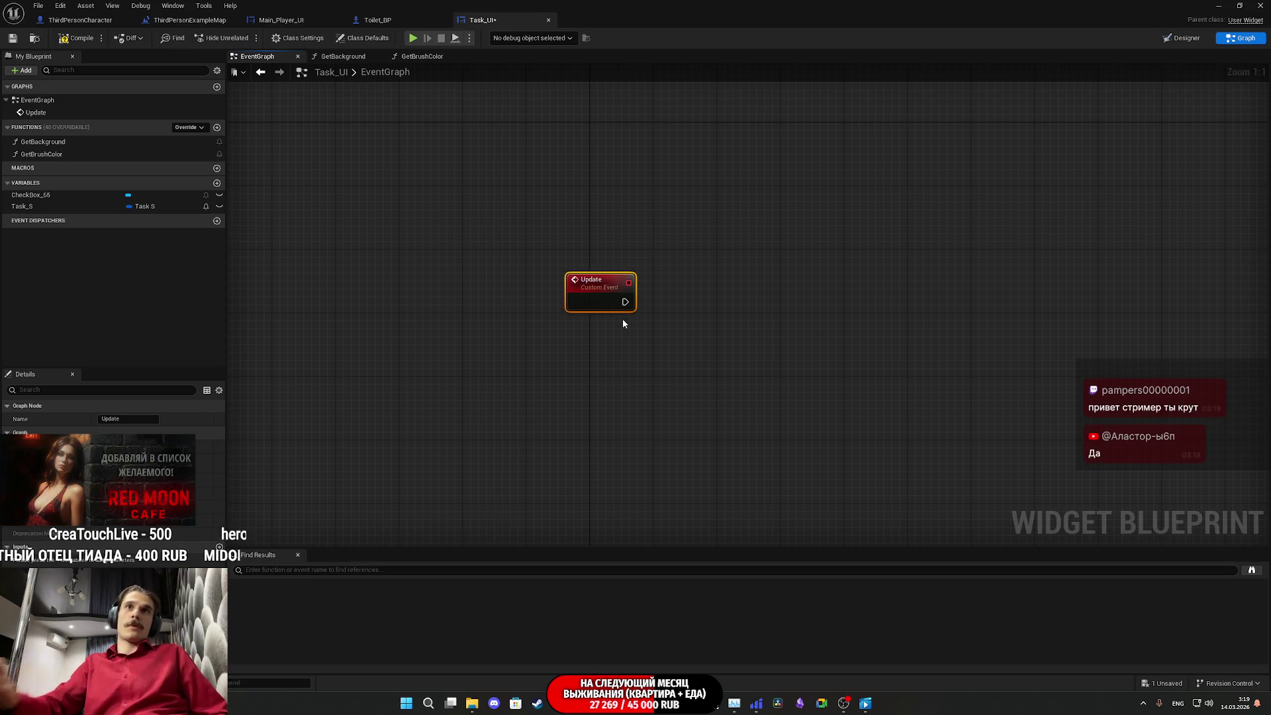
left_click(12, 38)
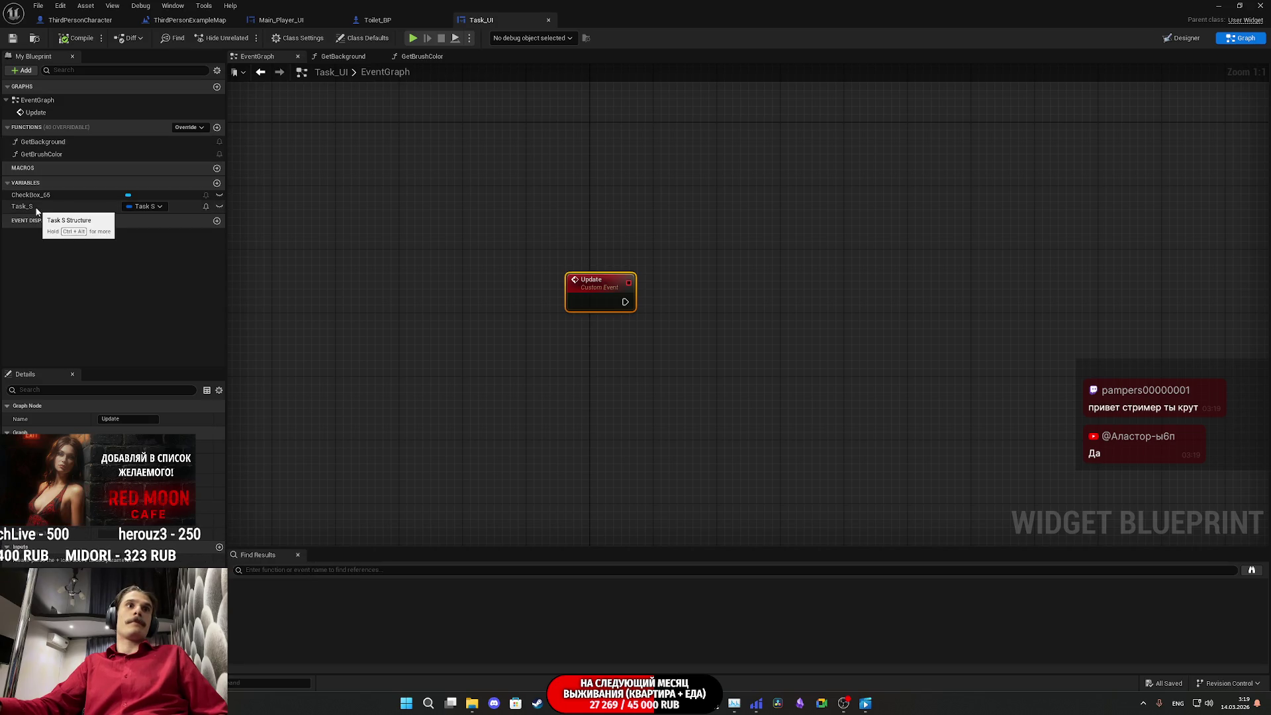
Step: Place a Task_S getter below Update and split it into Success and Text
left_click_drag(37, 210, 468, 292)
left_click_drag(582, 328, 584, 331)
left_click(621, 341)
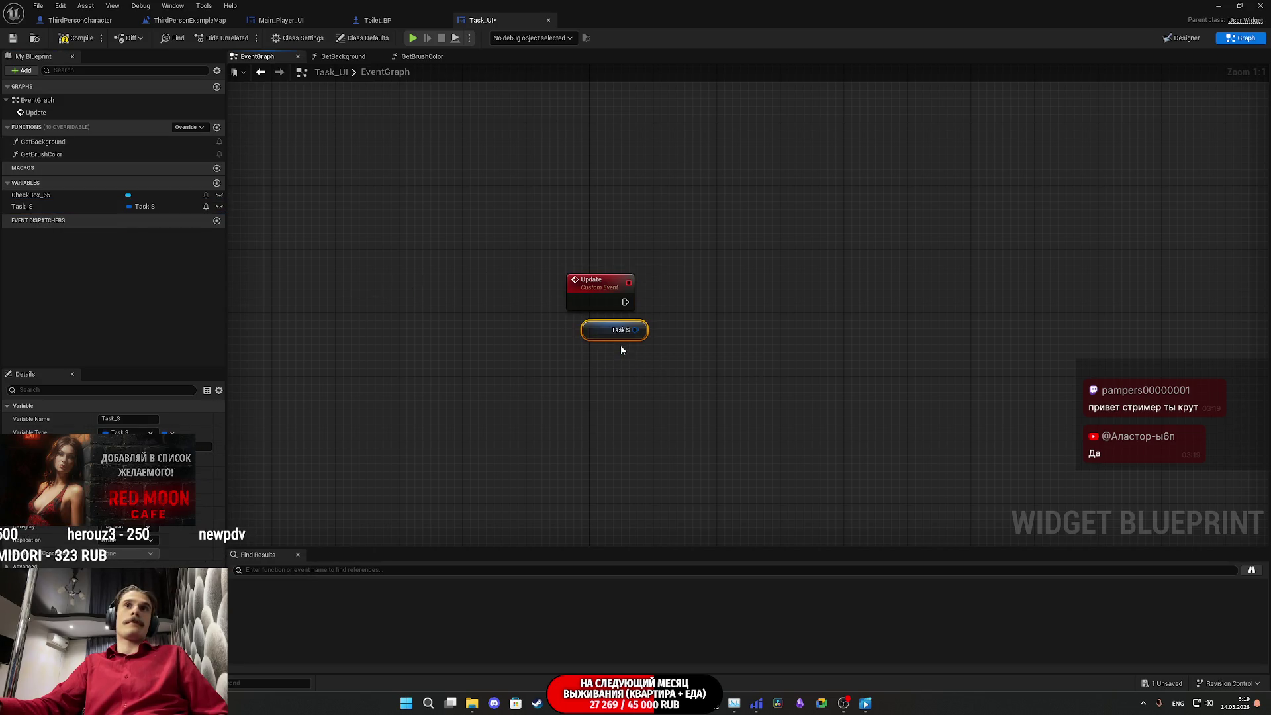
right_click(627, 336)
left_click(662, 375)
left_click(682, 329)
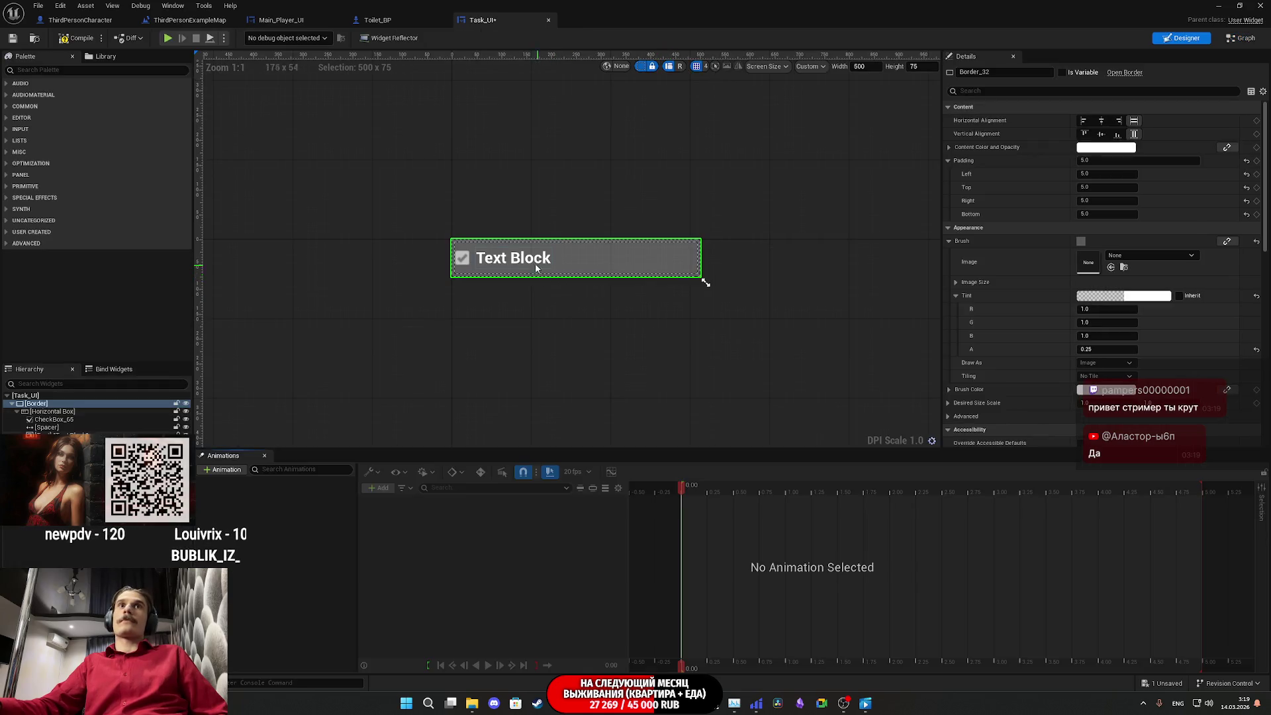
Step: Mark the task's text block TextBlock_74 as Is Variable
left_click(547, 261)
left_click(1231, 38)
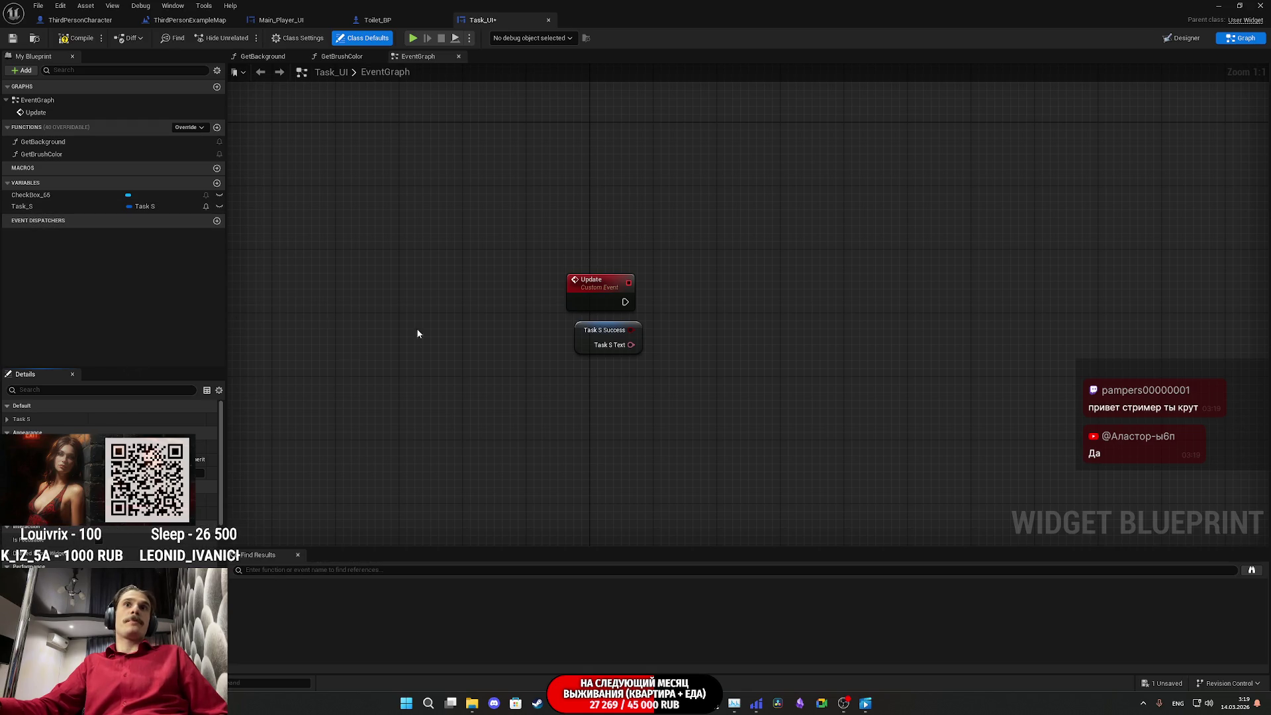
left_click(1182, 37)
left_click(1063, 73)
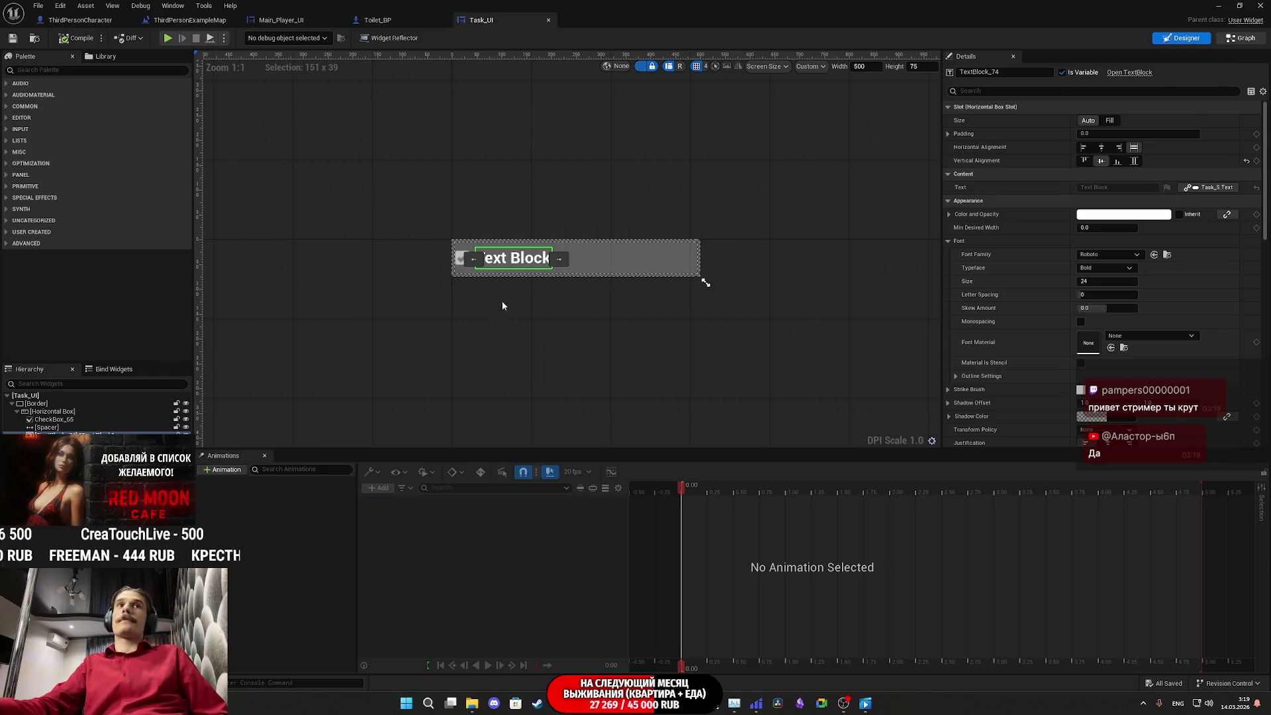
double_click(503, 262)
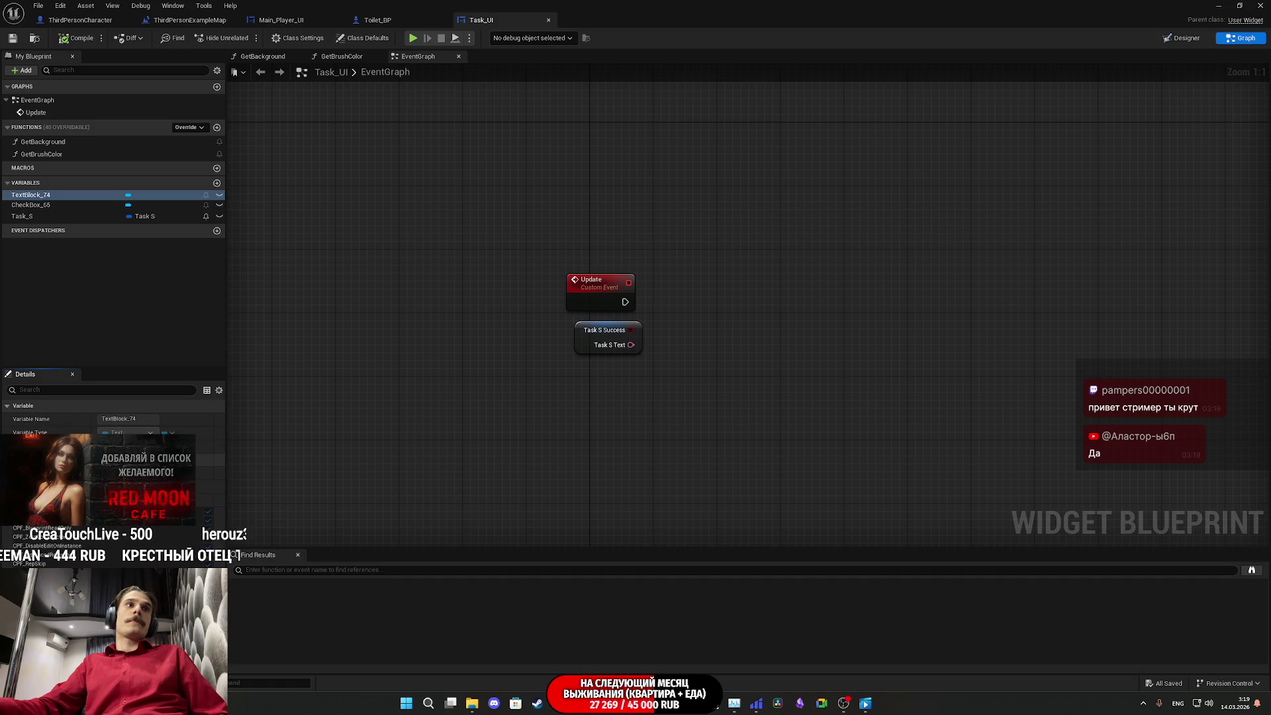
Step: Add a SetText (Text) node on TextBlock_74, driven by Update and Task S Text
mouse_move(33, 196)
left_mouse_down()
mouse_move(611, 401)
mouse_move(670, 341)
mouse_move(609, 390)
mouse_move(662, 400)
mouse_move(685, 372)
left_mouse_up()
left_click(613, 405)
type("set te")
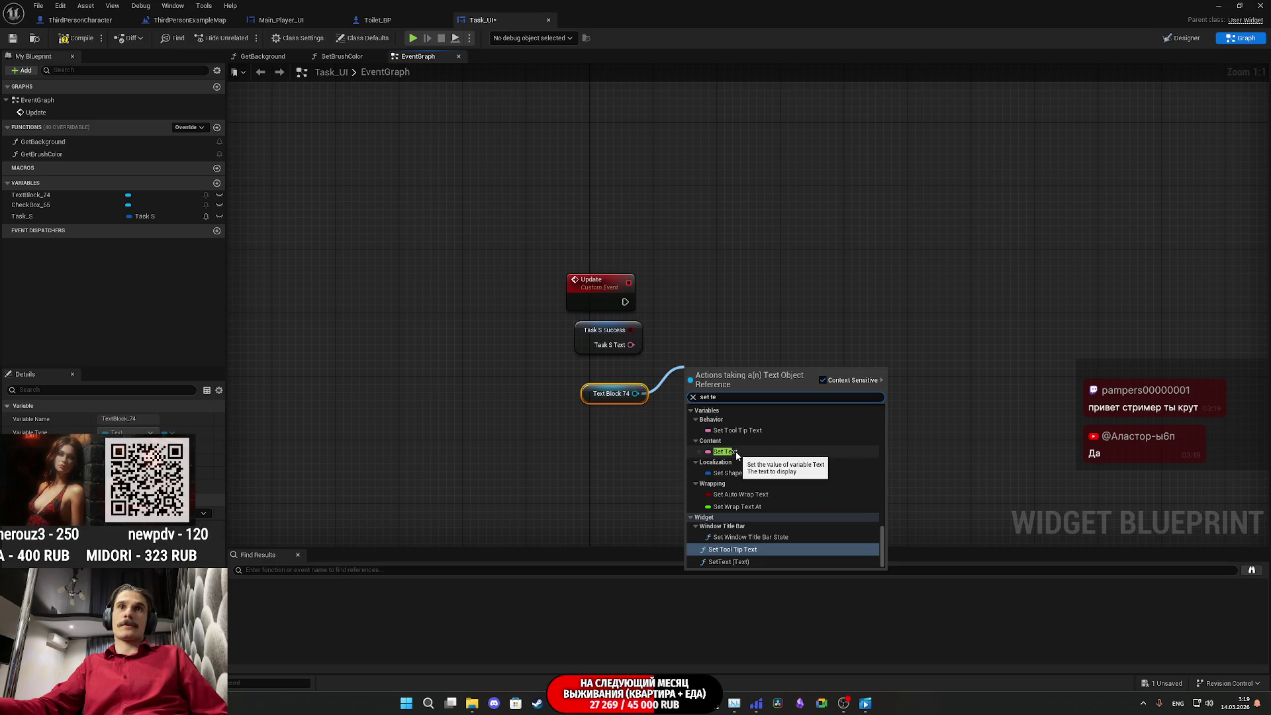
left_click(735, 561)
left_click_drag(688, 388, 625, 302)
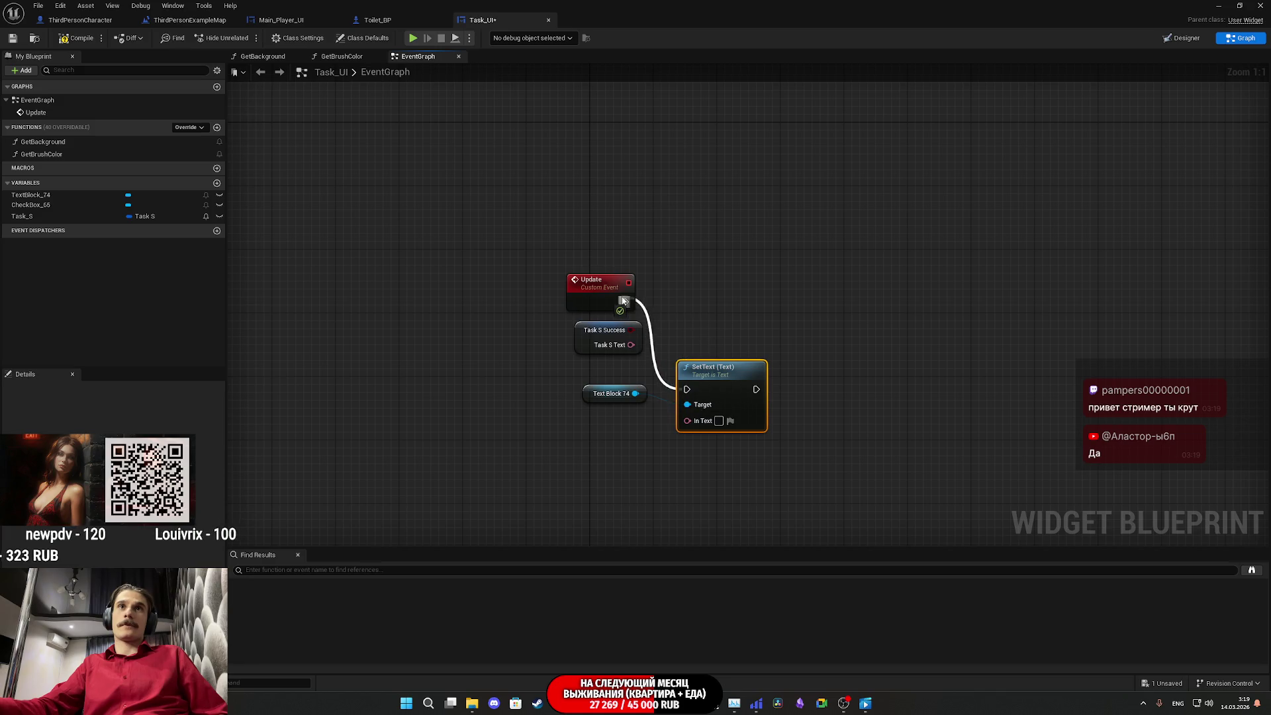
left_click_drag(687, 421, 631, 345)
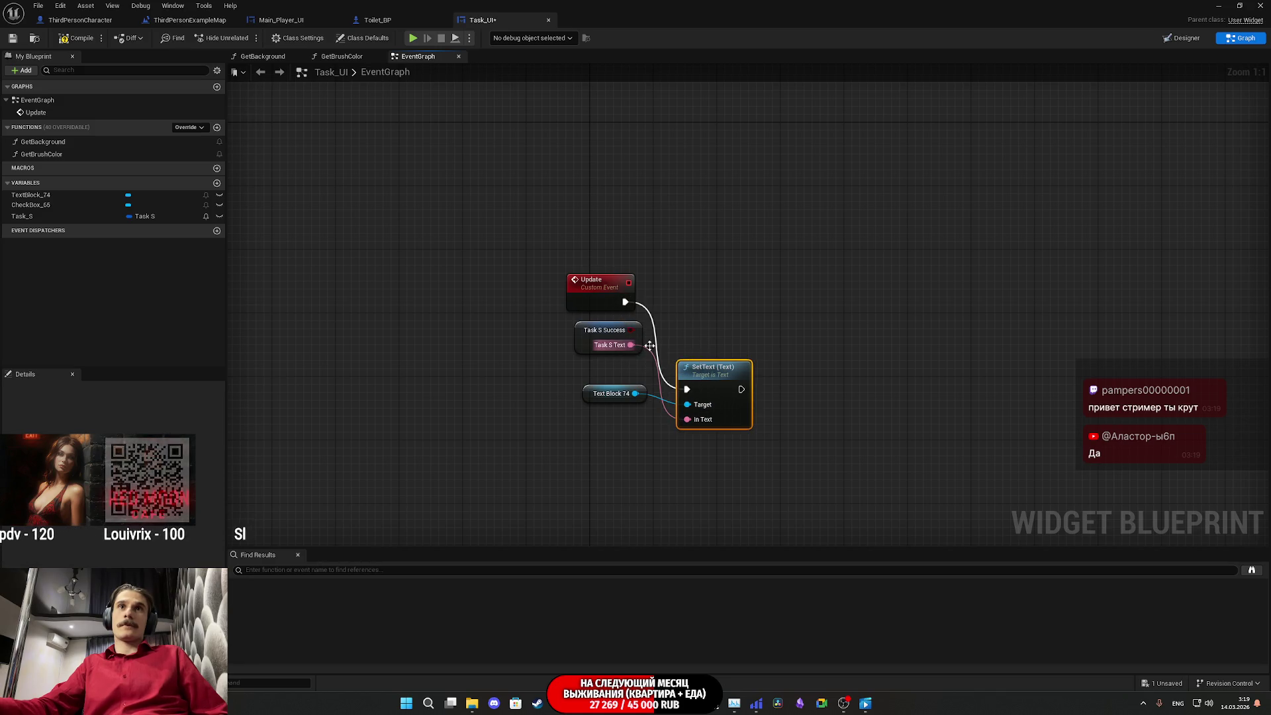
Step: Arrange the SetText, Task S and Text Block 74 nodes neatly beside Update
left_click_drag(715, 372, 690, 284)
left_click_drag(586, 344, 578, 344)
left_click(767, 390)
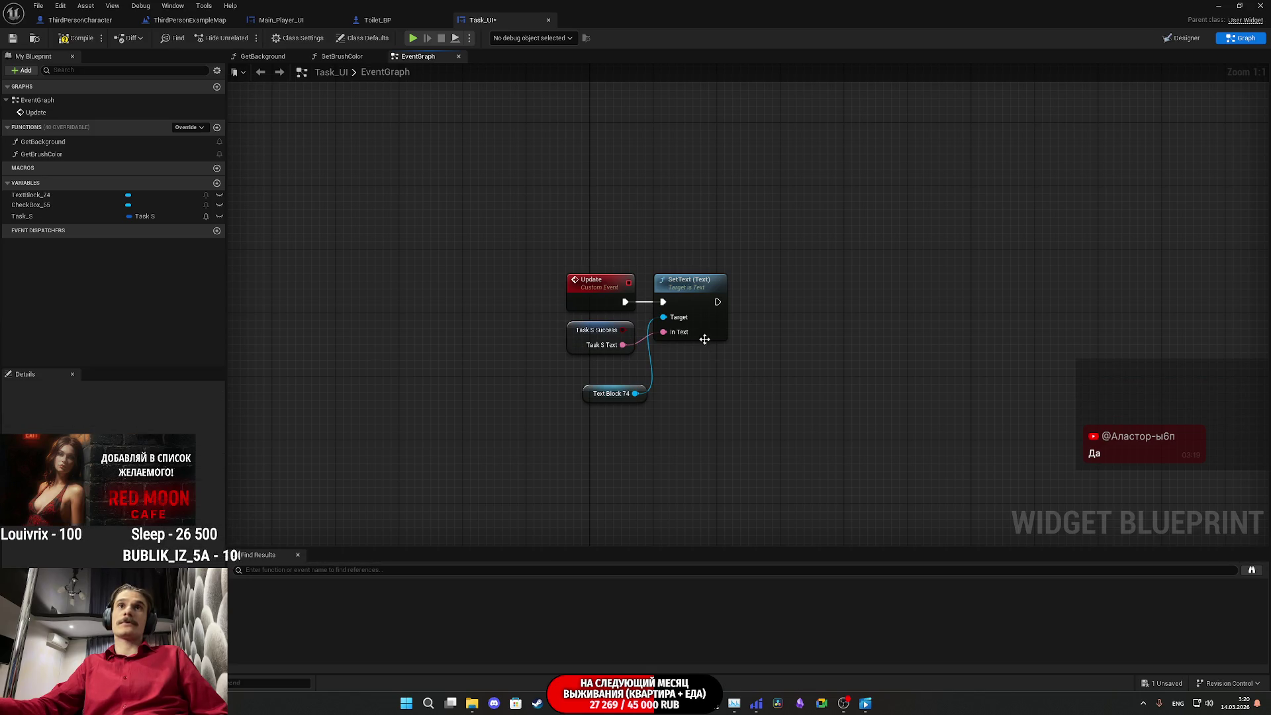
left_click_drag(592, 403, 573, 385)
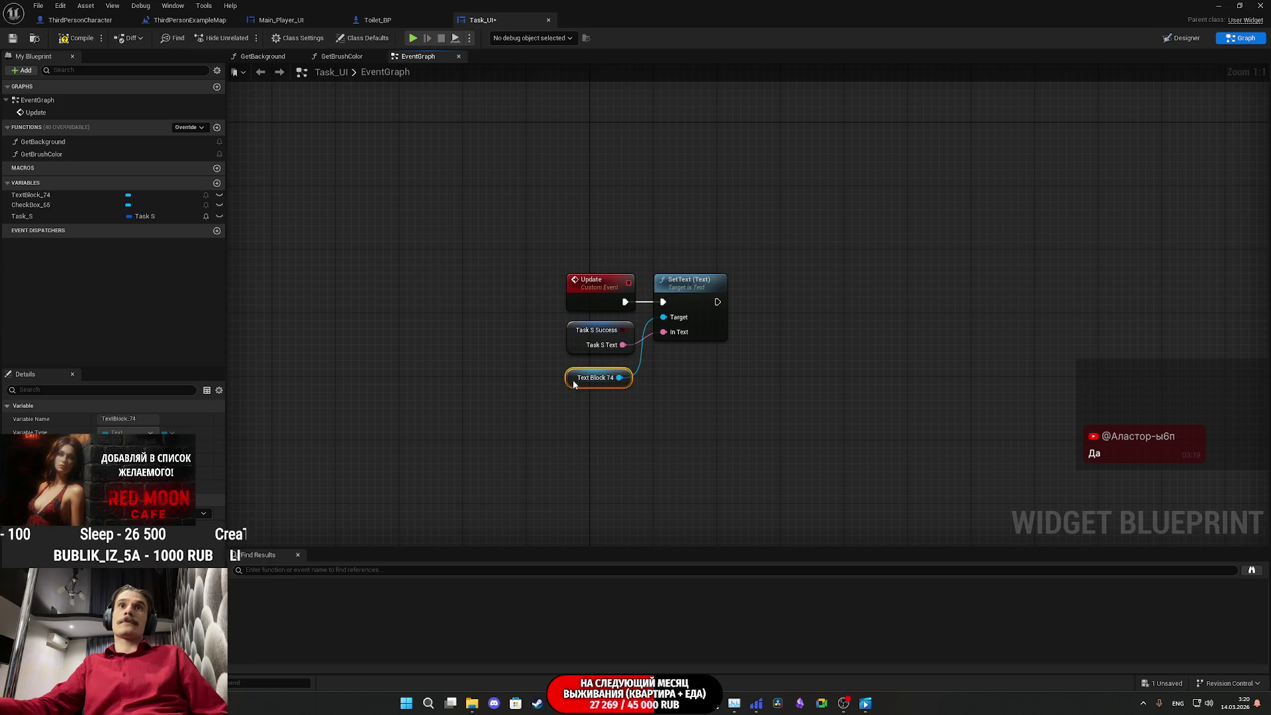
left_click(637, 413)
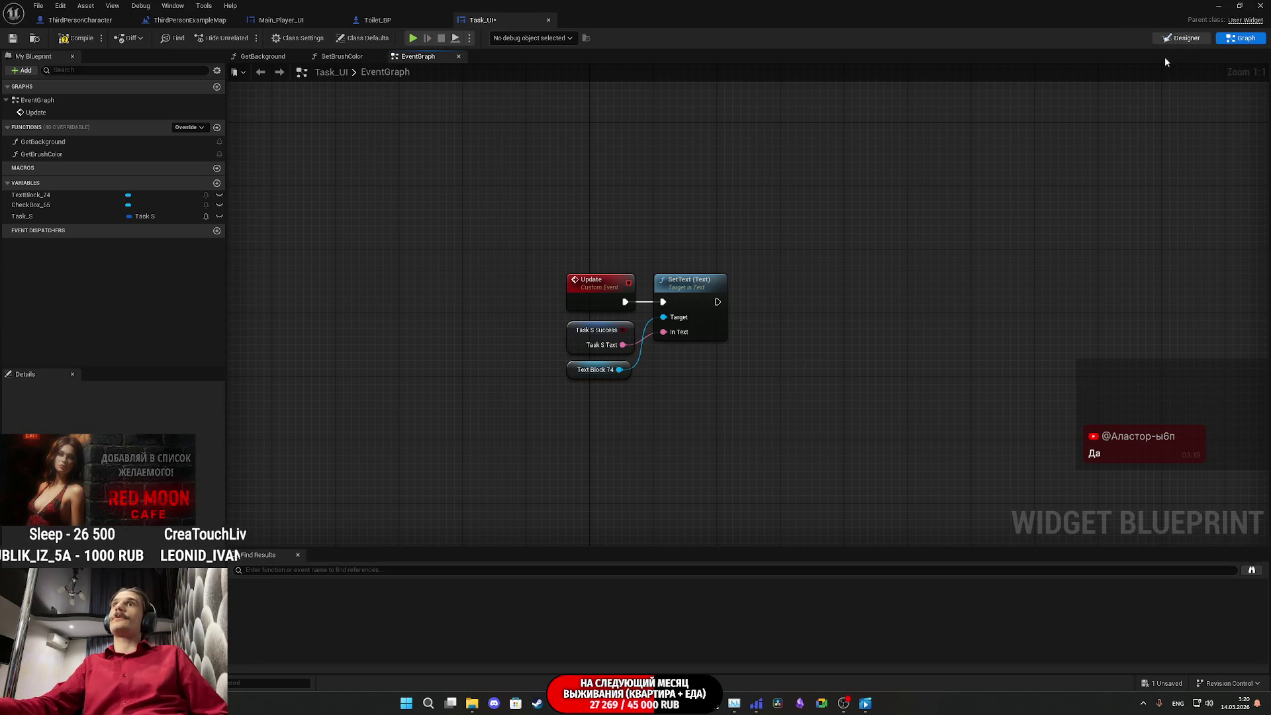
left_click(1176, 38)
scroll(460, 258, "up", 7)
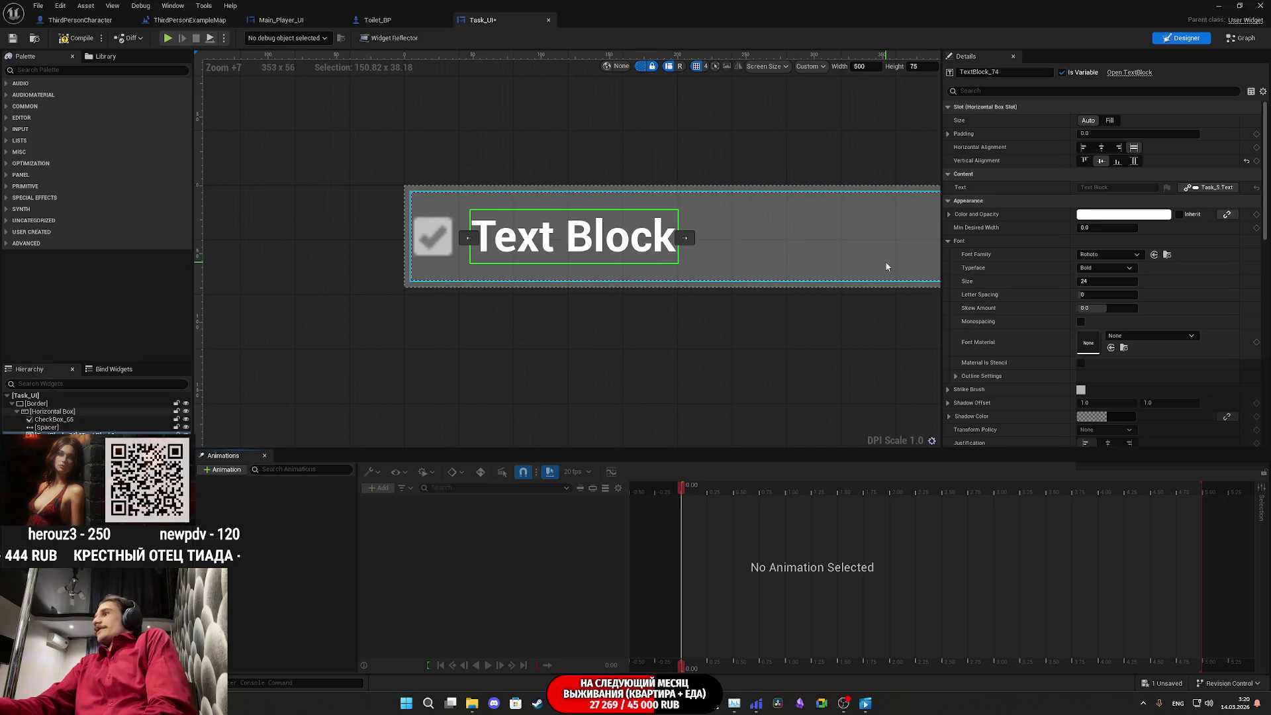
Step: Delete the checkbox and spacer widgets from Task_UI
left_click(441, 250)
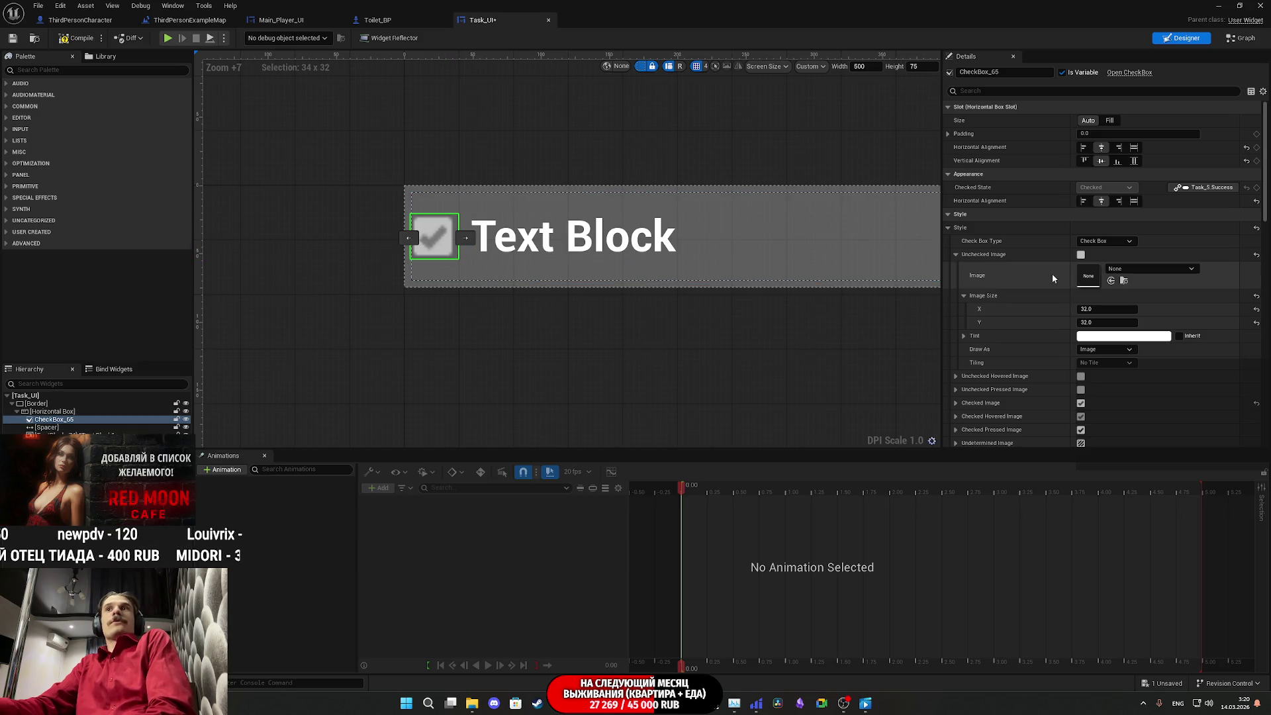
left_click(64, 428, "ctrl")
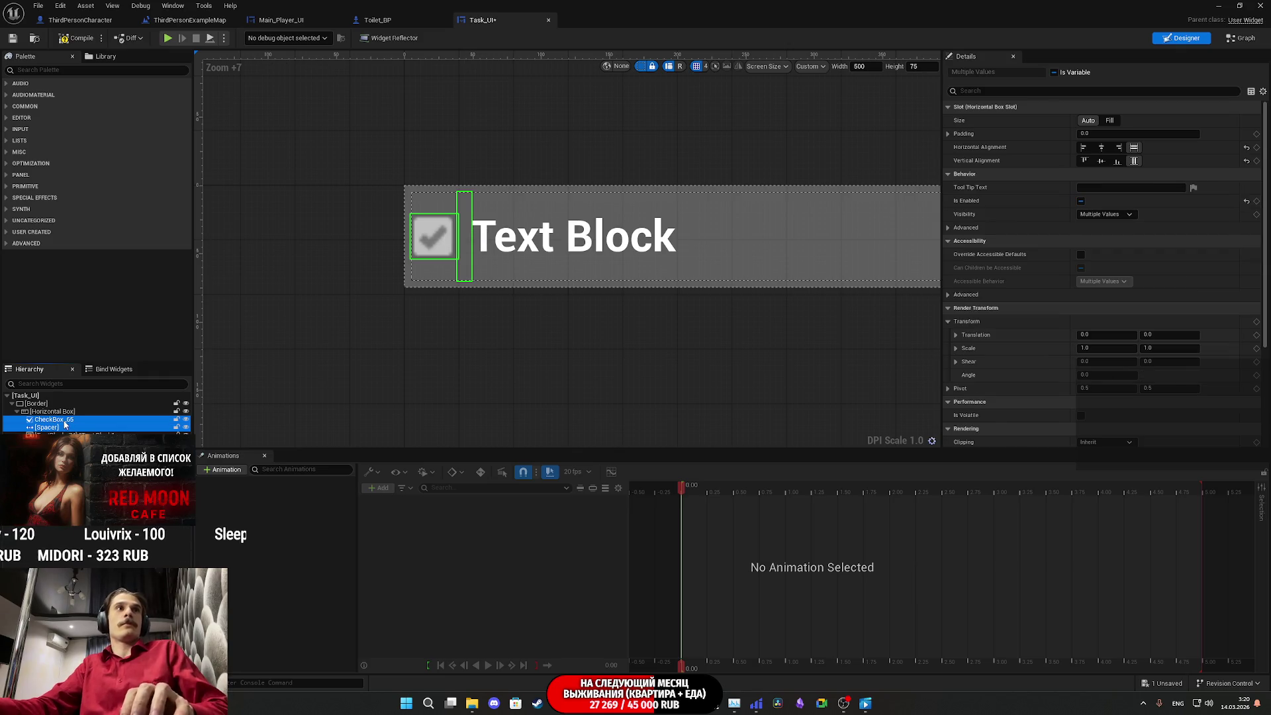
key("Delete")
Step: Center-justify the text block's text and make it fill its slot both ways
left_click(64, 420)
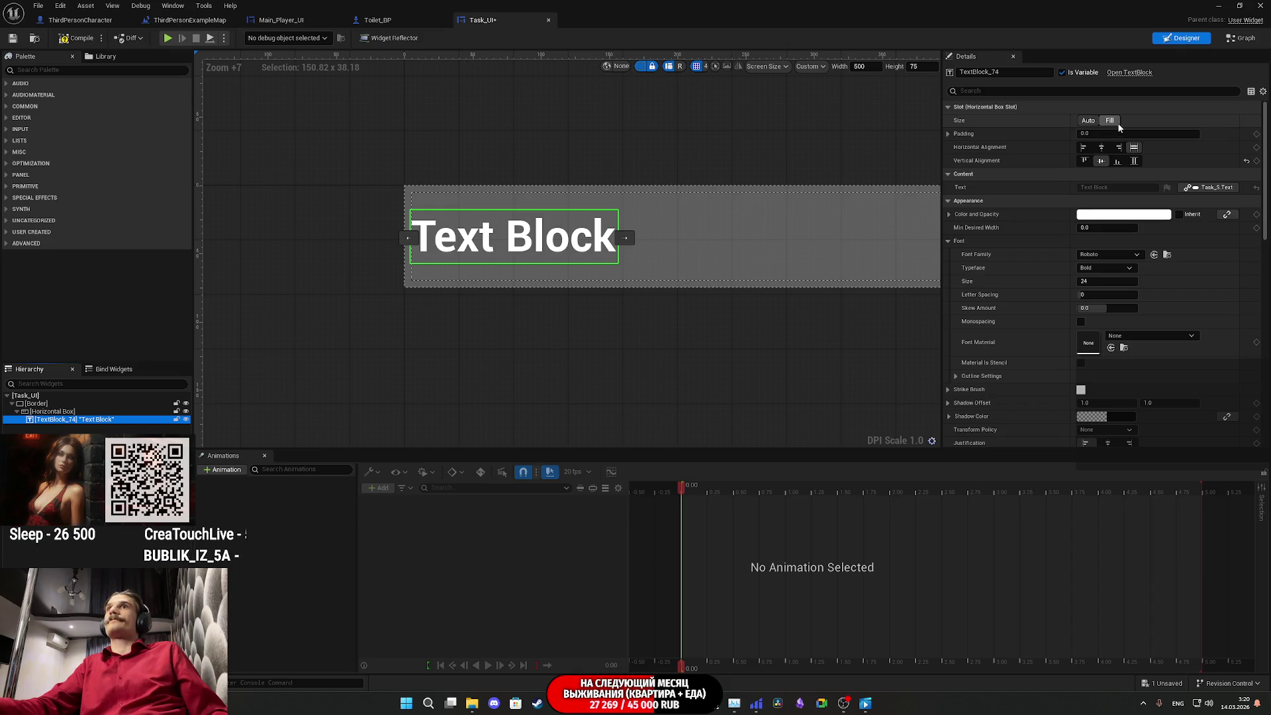
left_click(1101, 147)
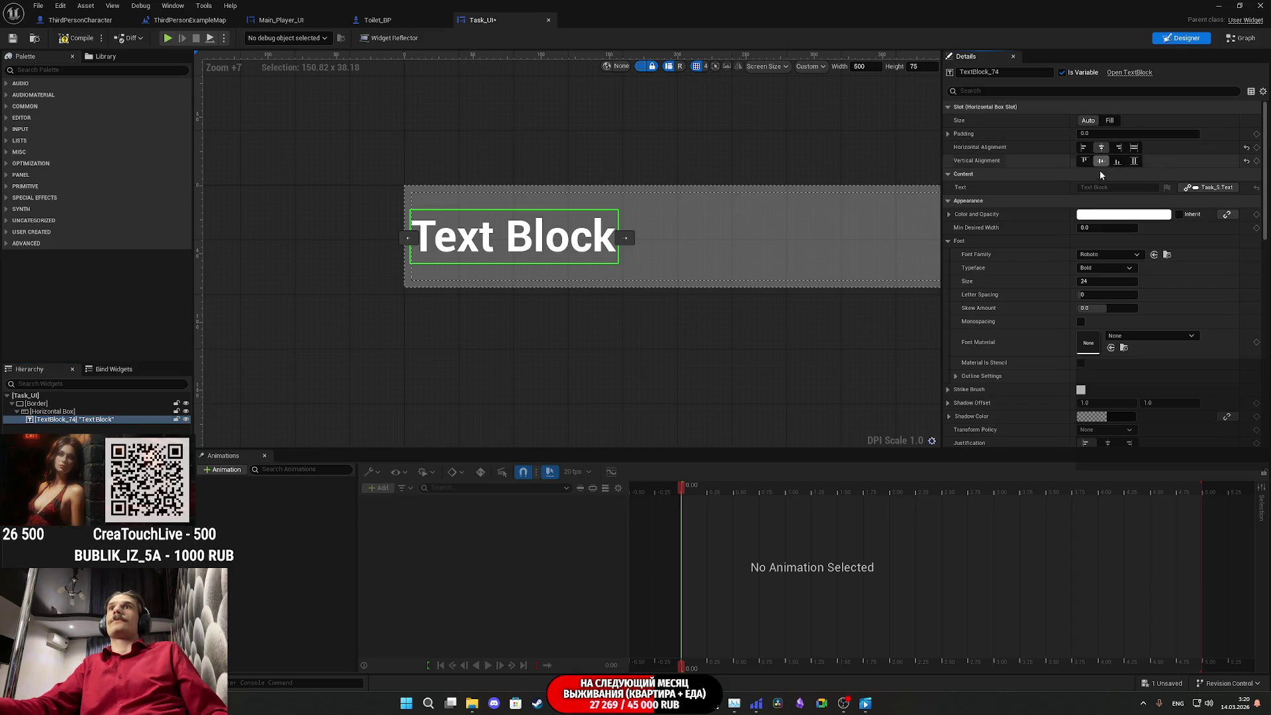
scroll(1067, 280, "down", 2)
left_click(1109, 365)
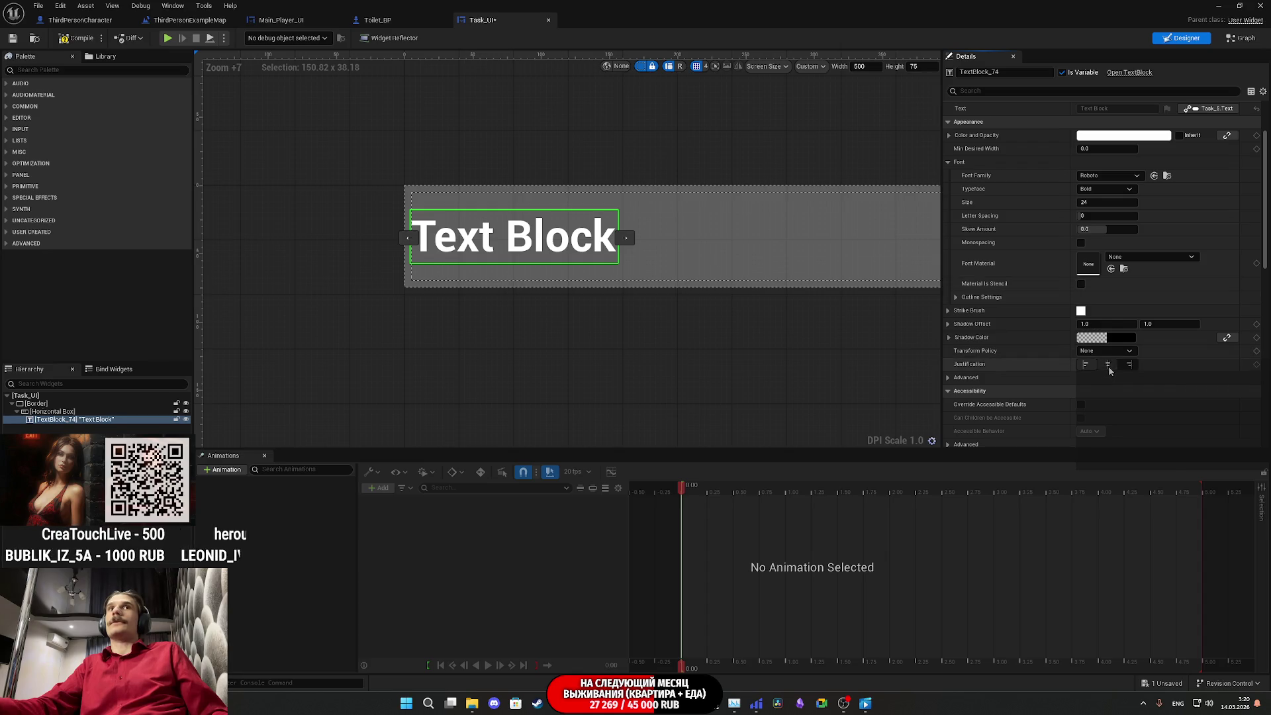
scroll(1023, 340, "up", 2)
left_click(1135, 161)
left_click(1134, 147)
Step: Make the text block fill the box width, centre it inside the border, and compile
scroll(922, 286, "down", 4)
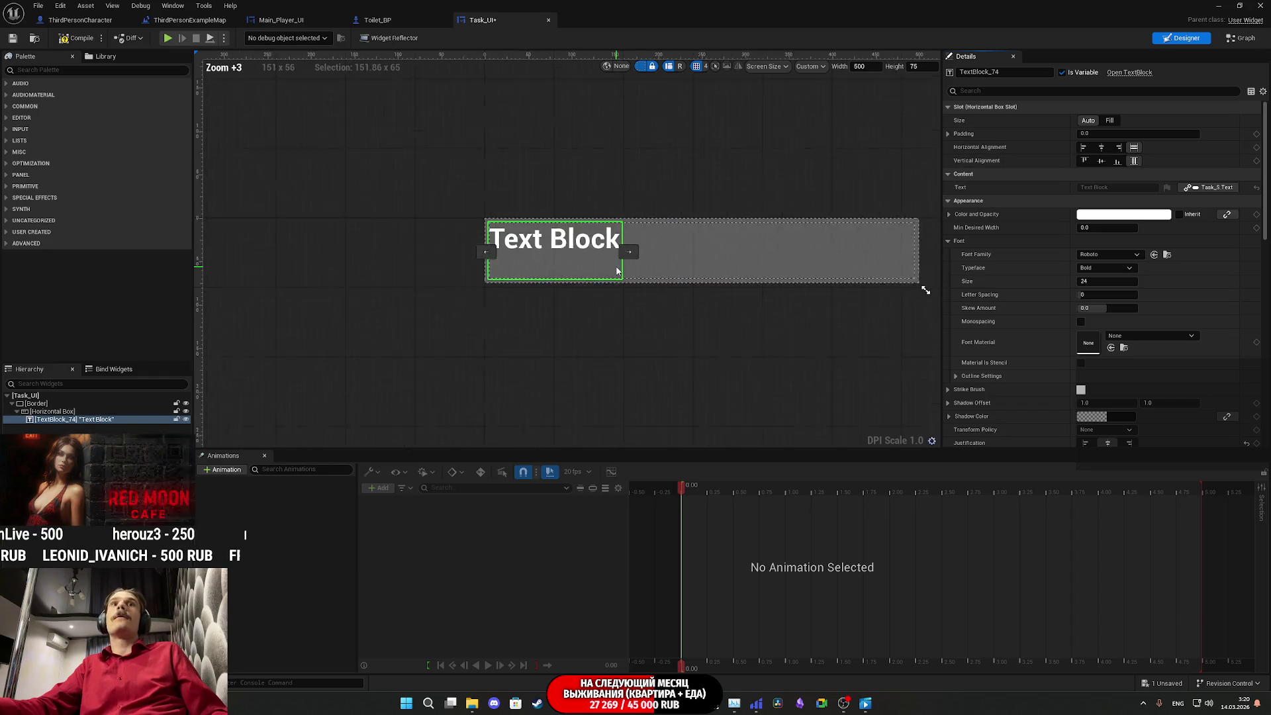
left_click(56, 412)
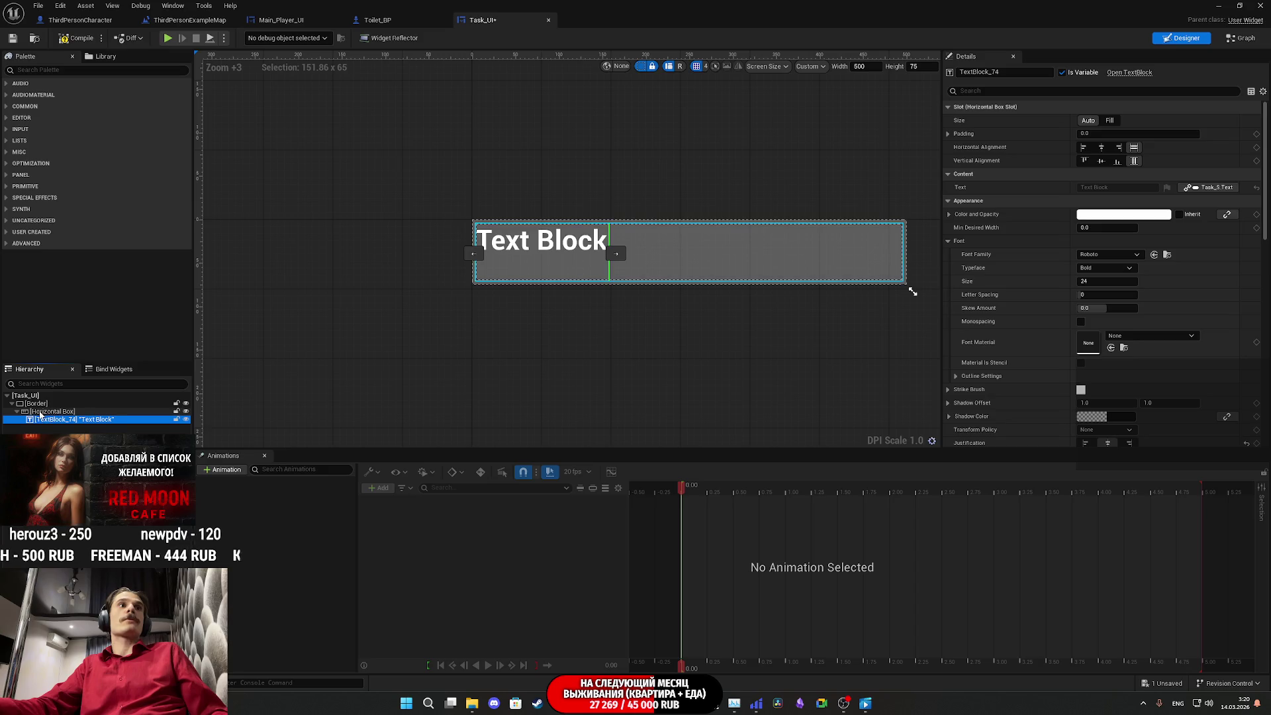
left_click(78, 419)
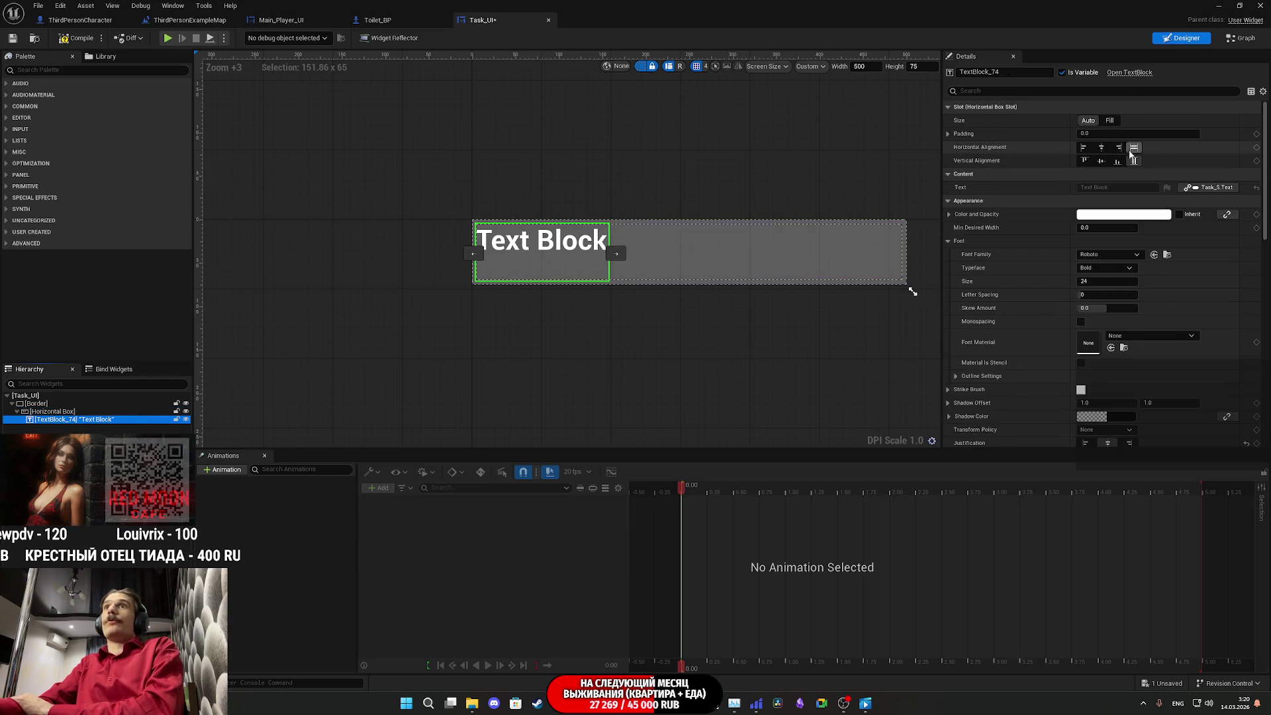
left_click(1110, 121)
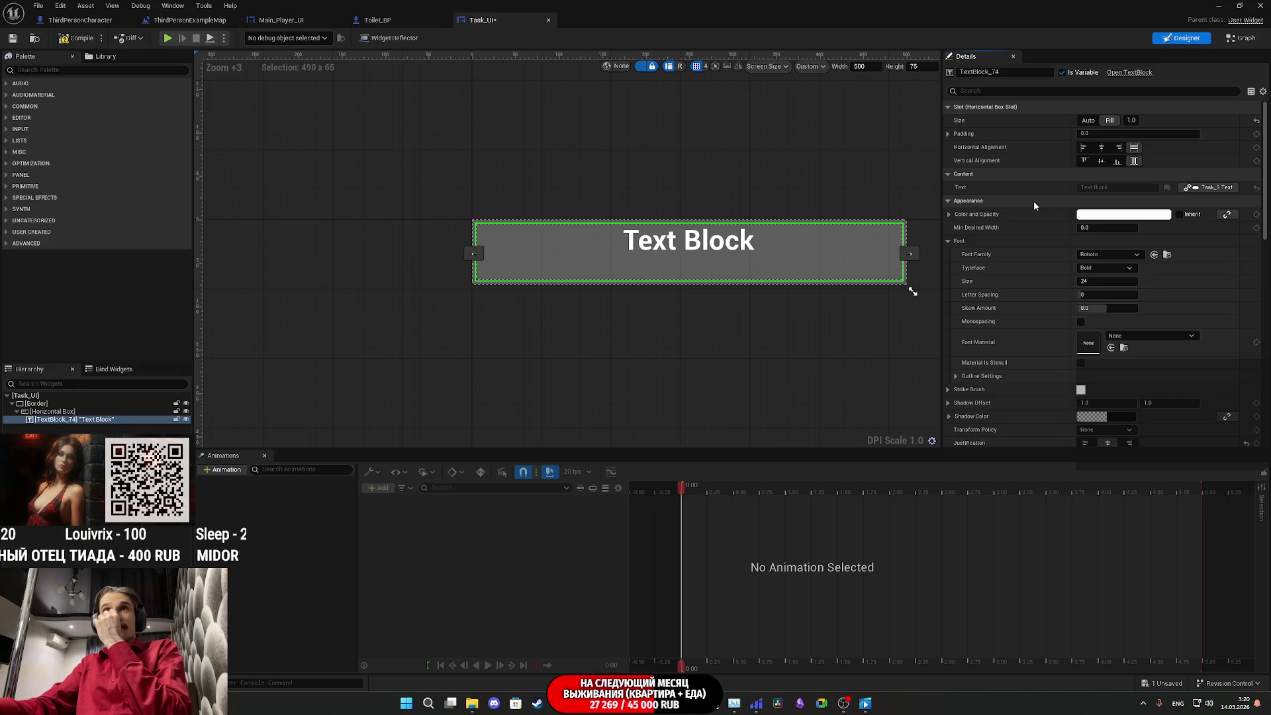
left_click(1101, 160)
left_click(1101, 147)
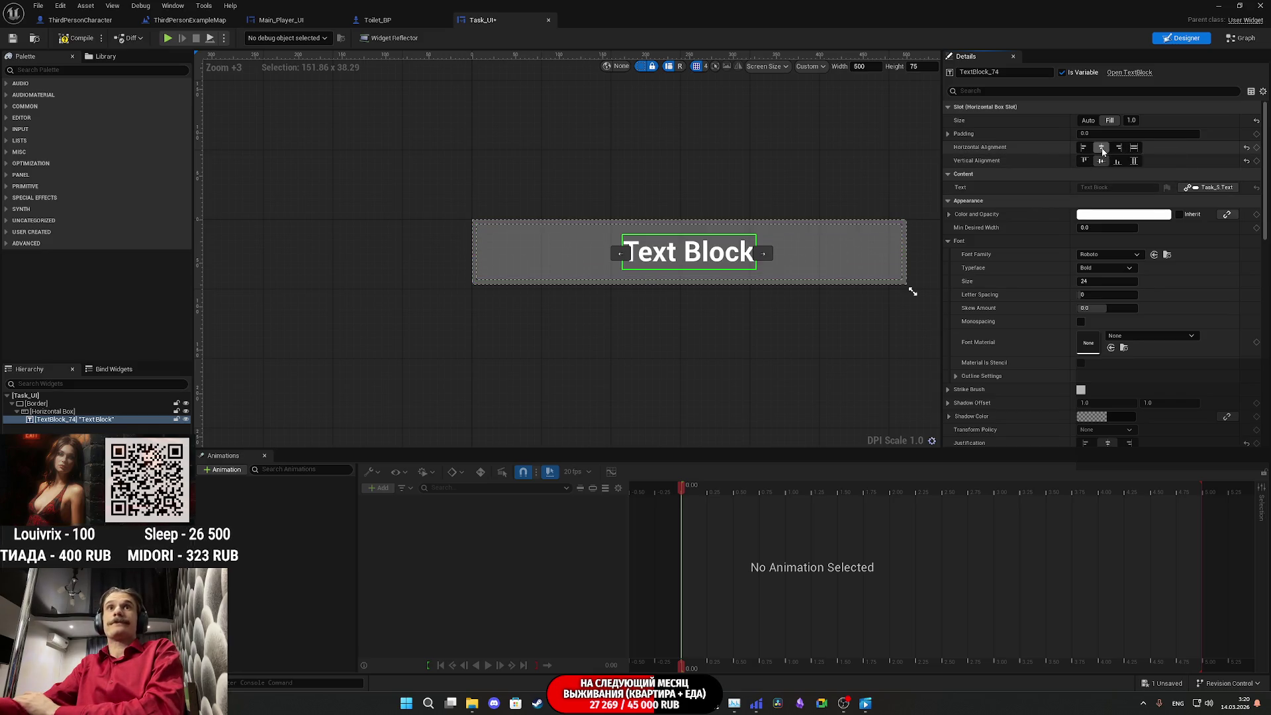
left_click(65, 39)
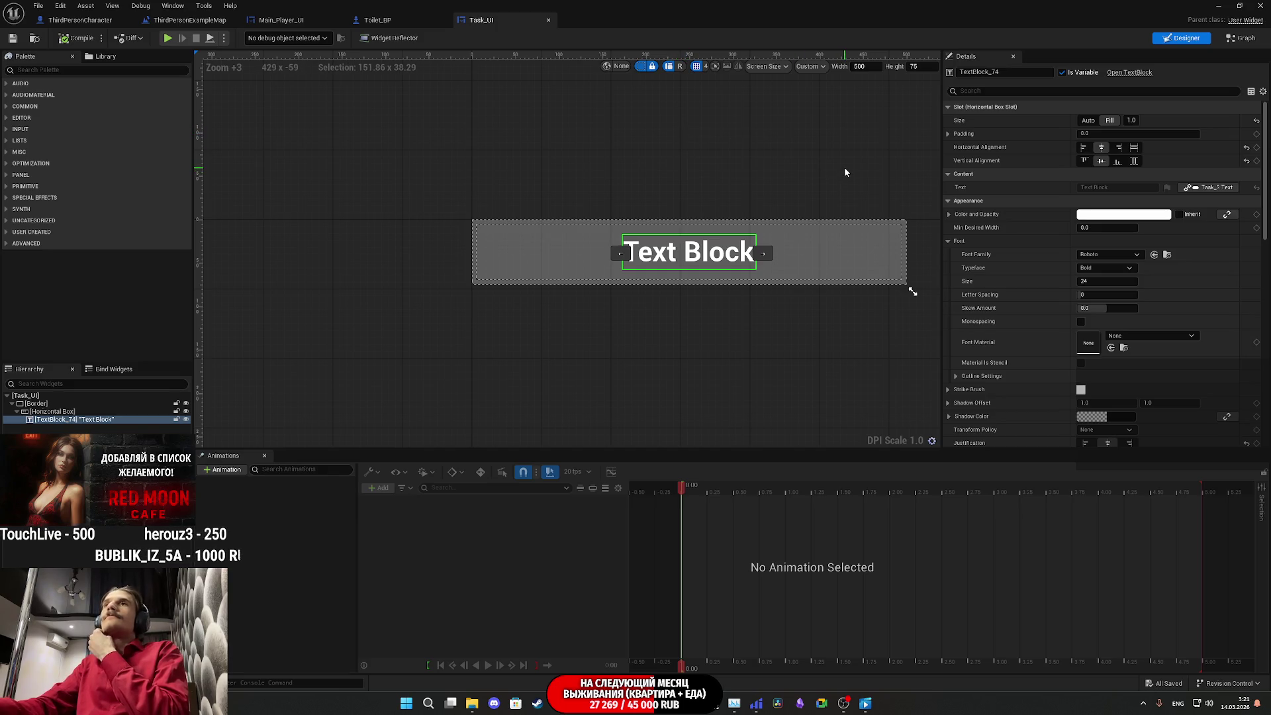
Step: Expose the border as variable Border_32 and save the Task_UI widget
left_click(1243, 39)
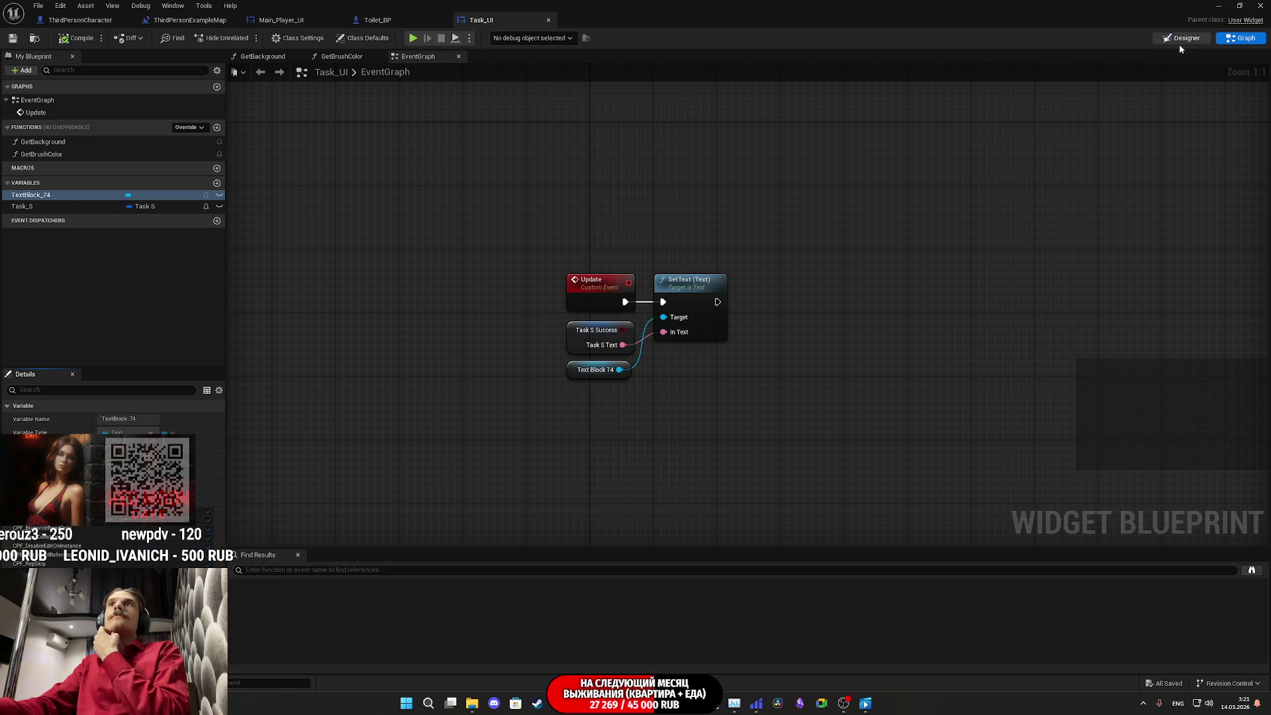
left_click(1182, 40)
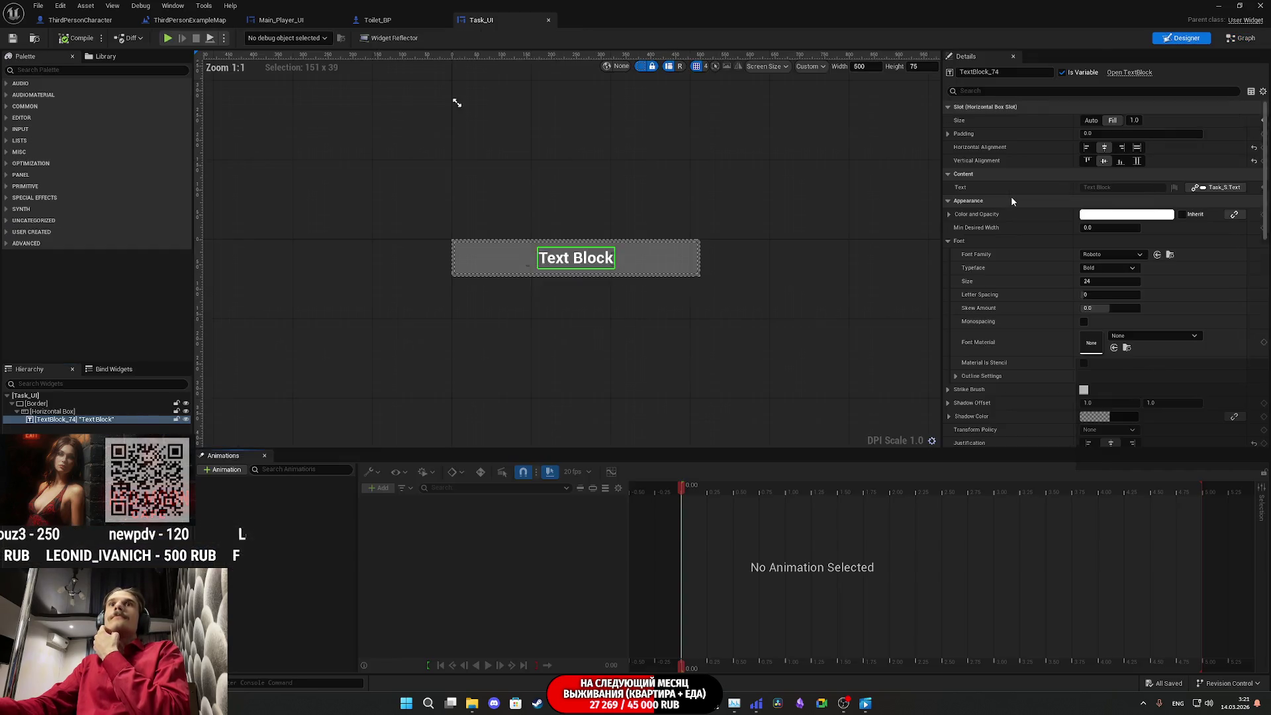
left_click(59, 403)
left_click(1062, 73)
left_click(13, 38)
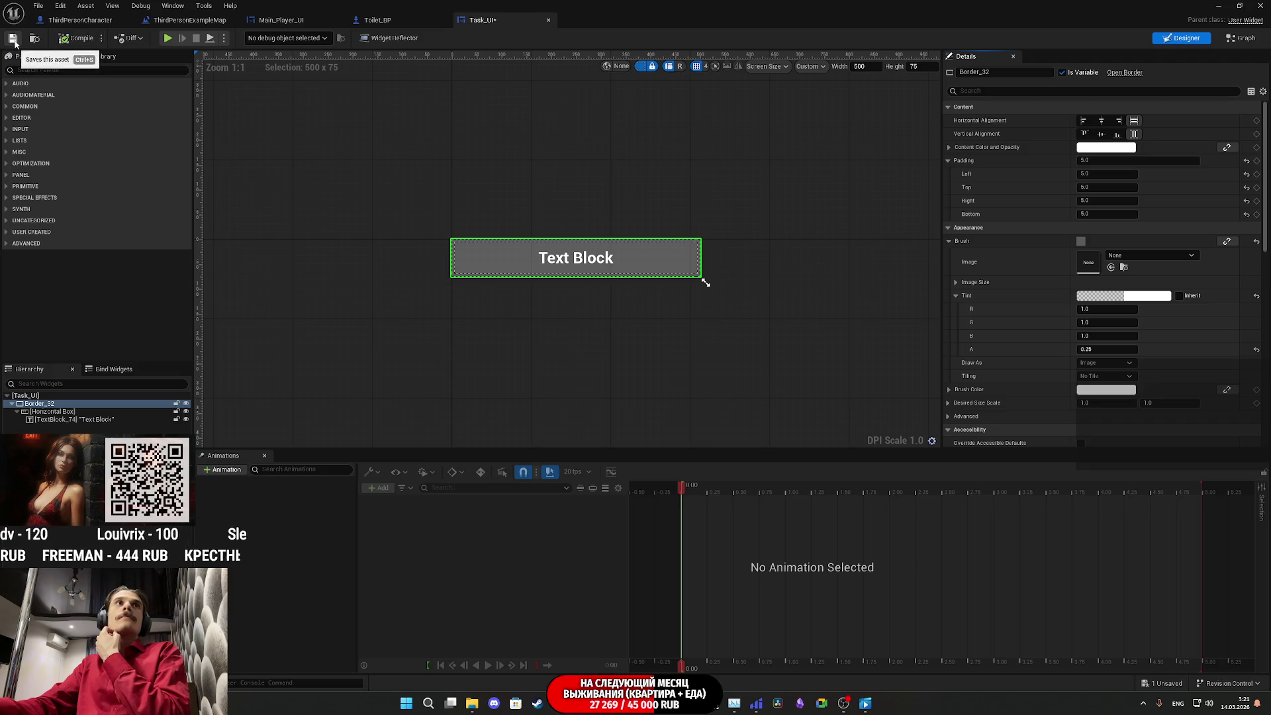
left_click(1245, 39)
Step: Place Border_32 in the graph with a Set Content Color and Opacity node fed by a Select
mouse_move(45, 206)
left_mouse_down()
mouse_move(645, 420)
mouse_move(768, 389)
left_mouse_up()
type("set")
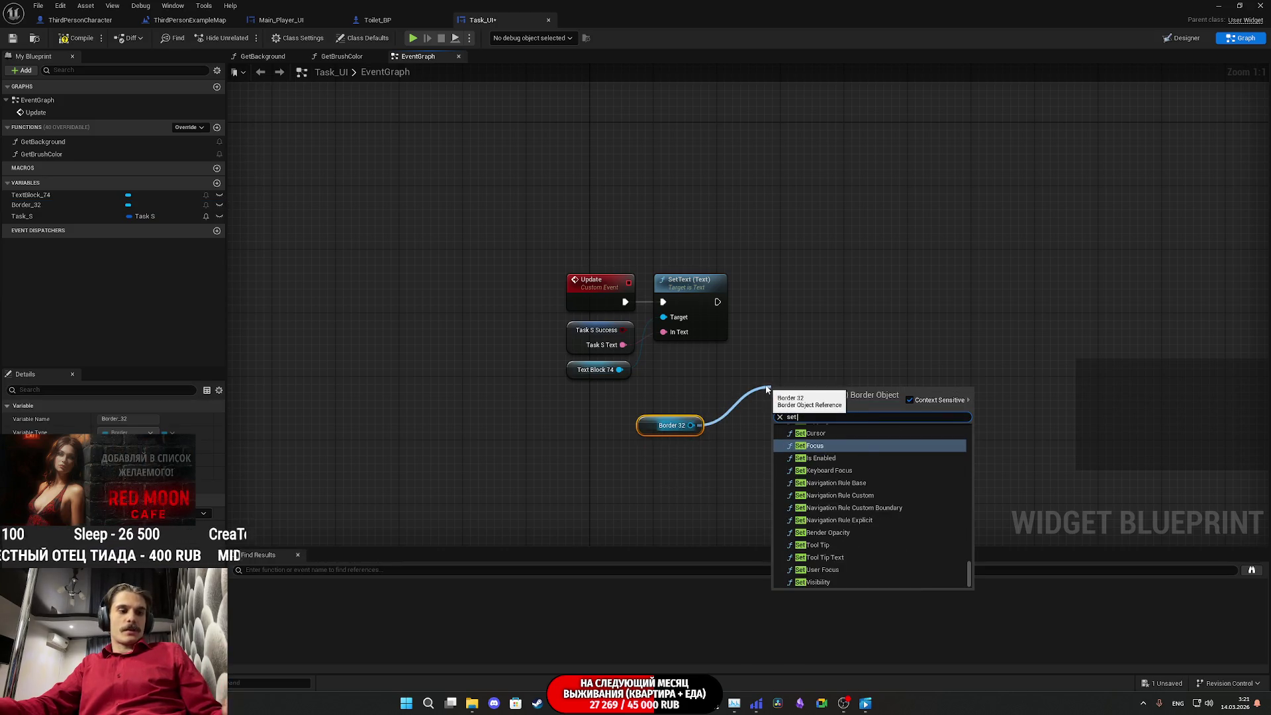
type(" co")
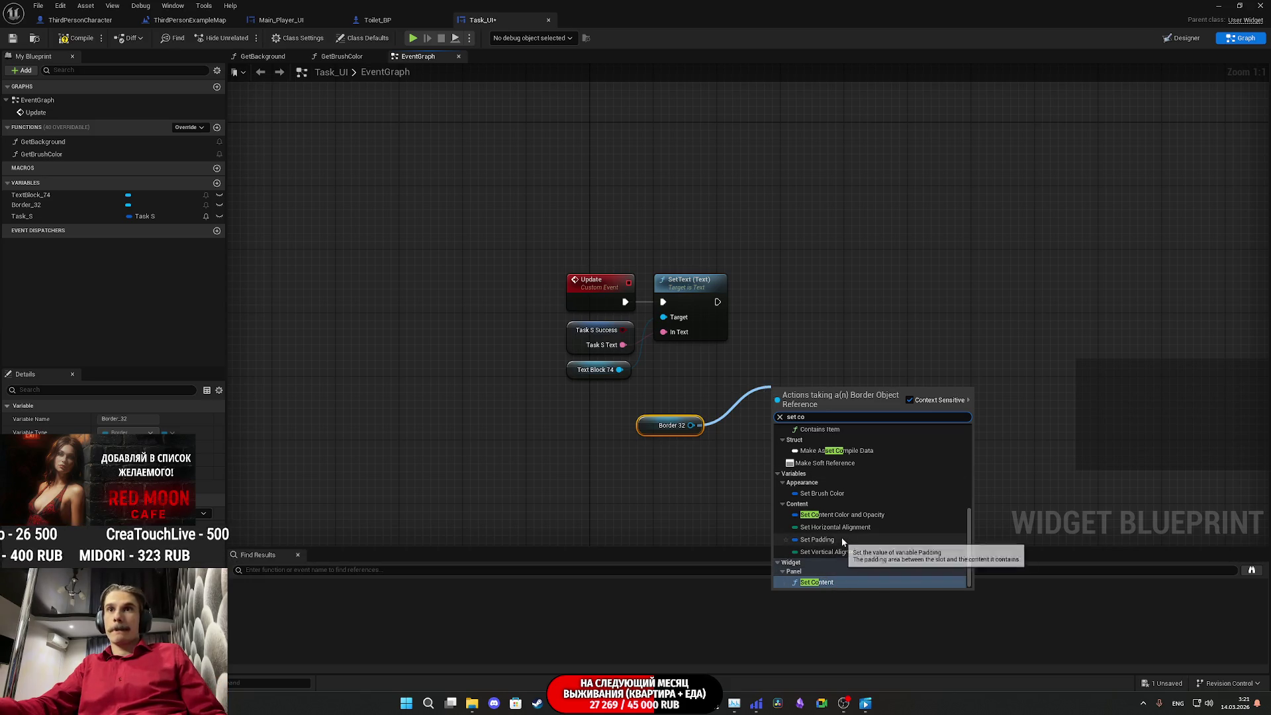
left_click(867, 521)
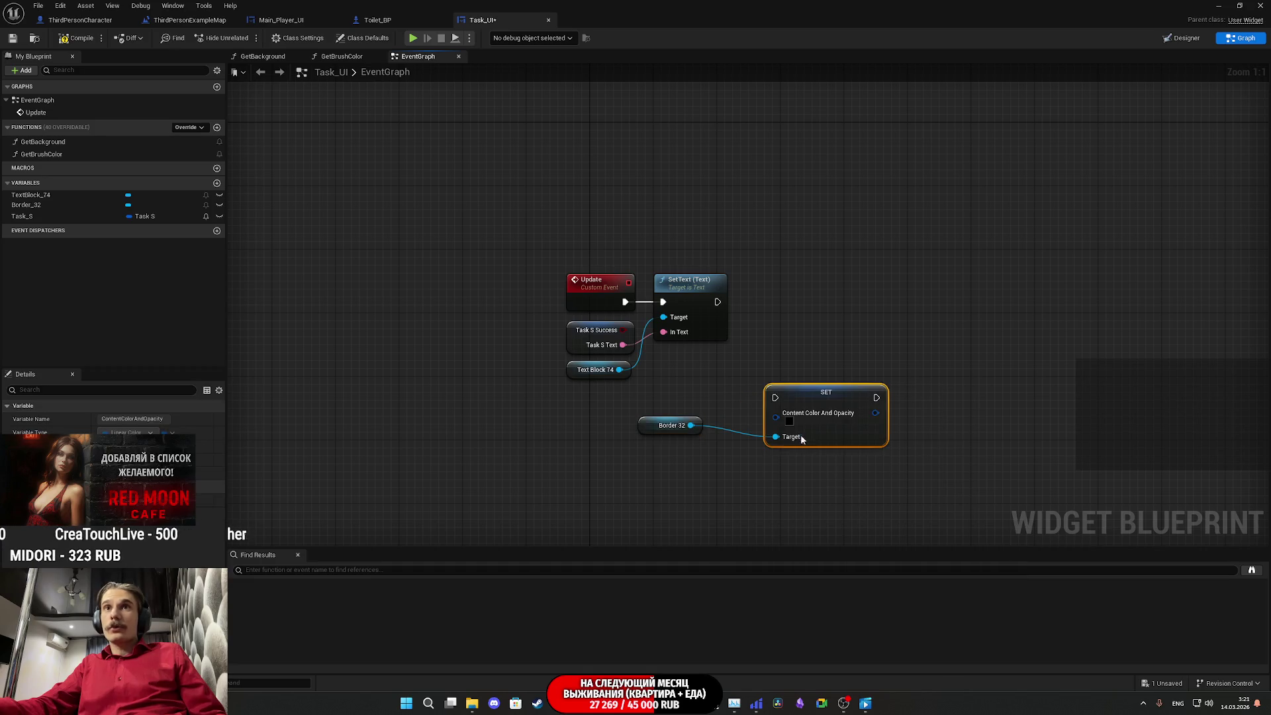
left_click_drag(776, 417, 760, 482)
type("sele")
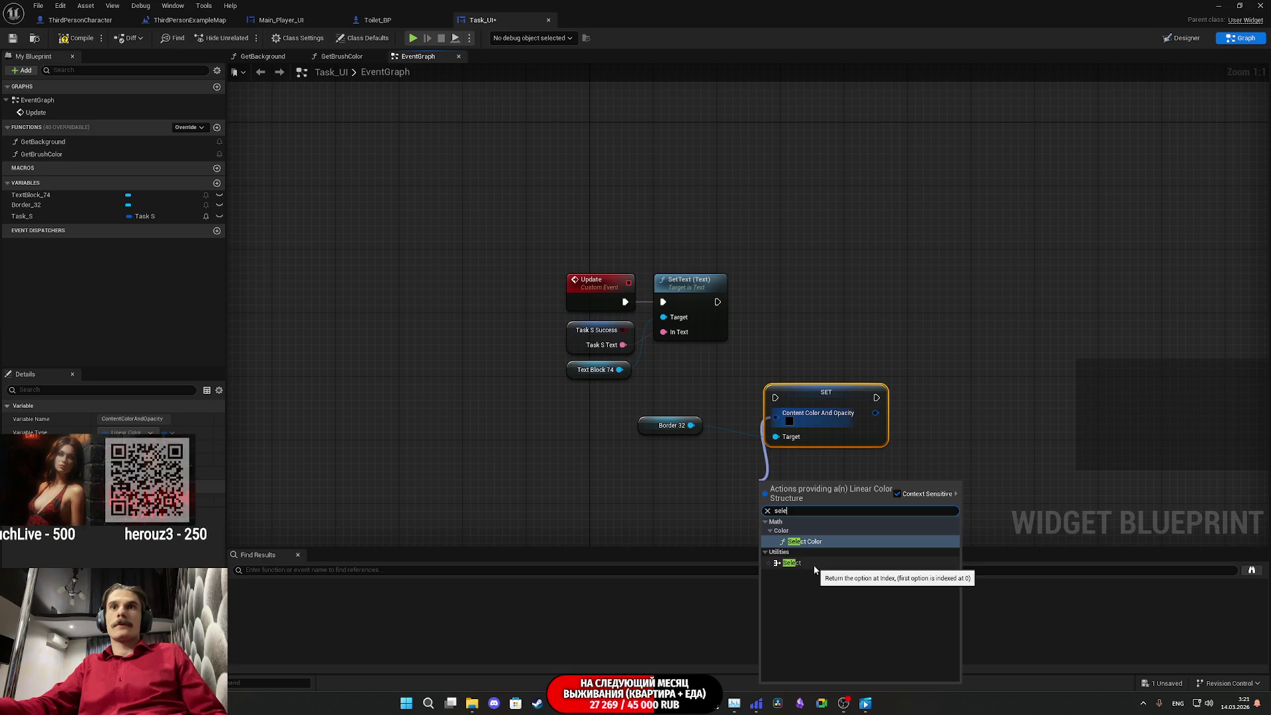
left_click(810, 563)
Step: Index the Select by Task S Success and run the colour set after SetText
mouse_move(743, 540)
left_mouse_down()
mouse_move(761, 563)
mouse_move(731, 538)
mouse_move(623, 244)
left_mouse_up()
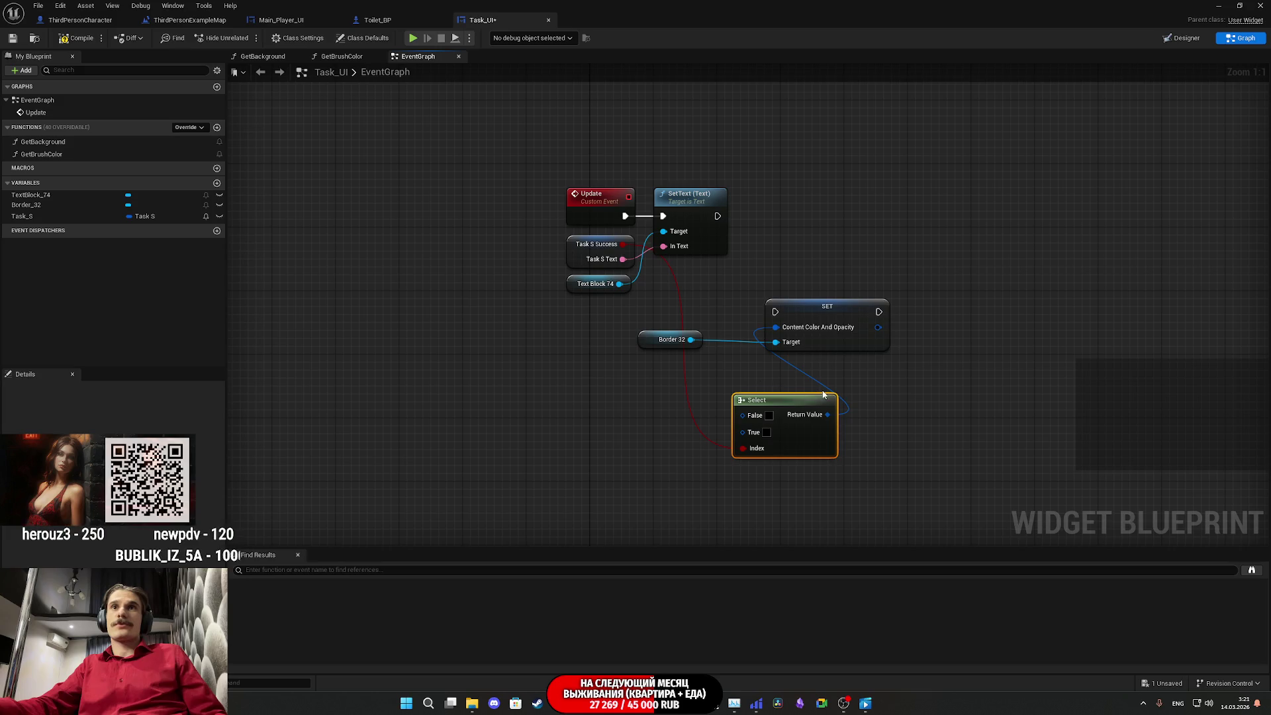
mouse_move(772, 370)
left_mouse_down()
mouse_move(752, 284)
mouse_move(714, 274)
left_mouse_up()
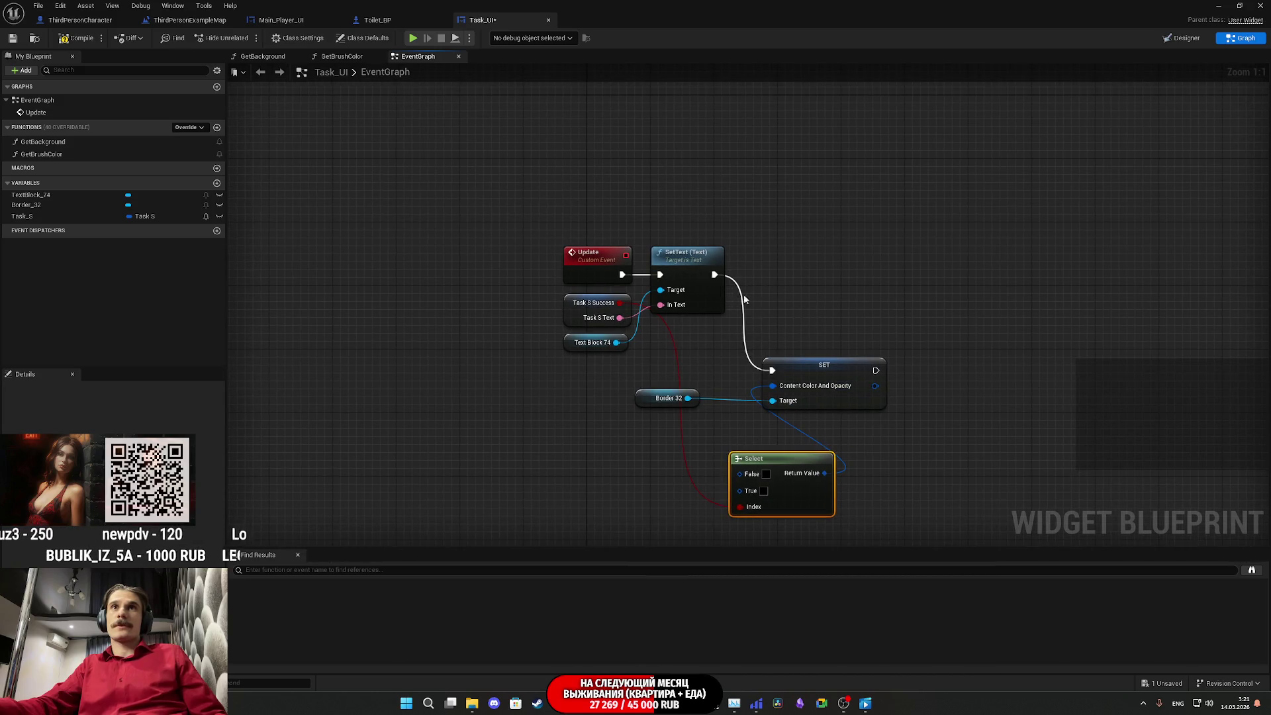
left_click_drag(821, 374, 805, 279)
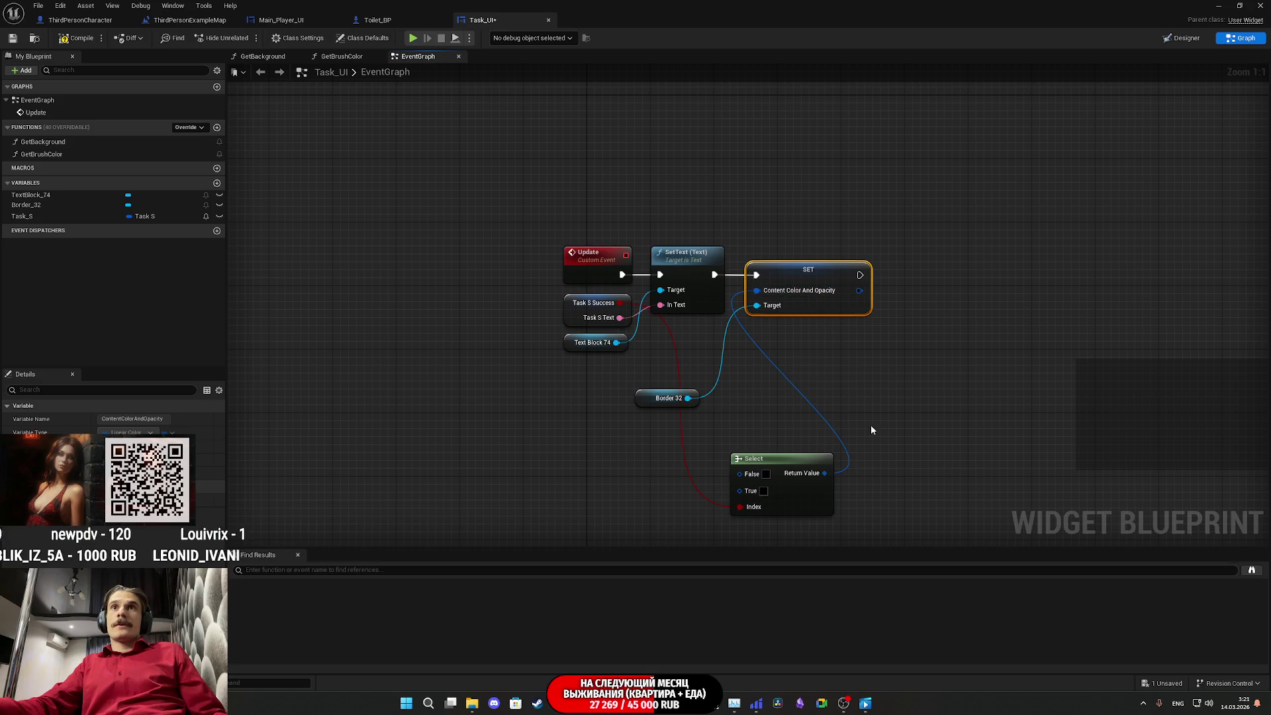
mouse_move(643, 400)
left_mouse_down()
mouse_move(761, 351)
mouse_move(755, 336)
left_mouse_up()
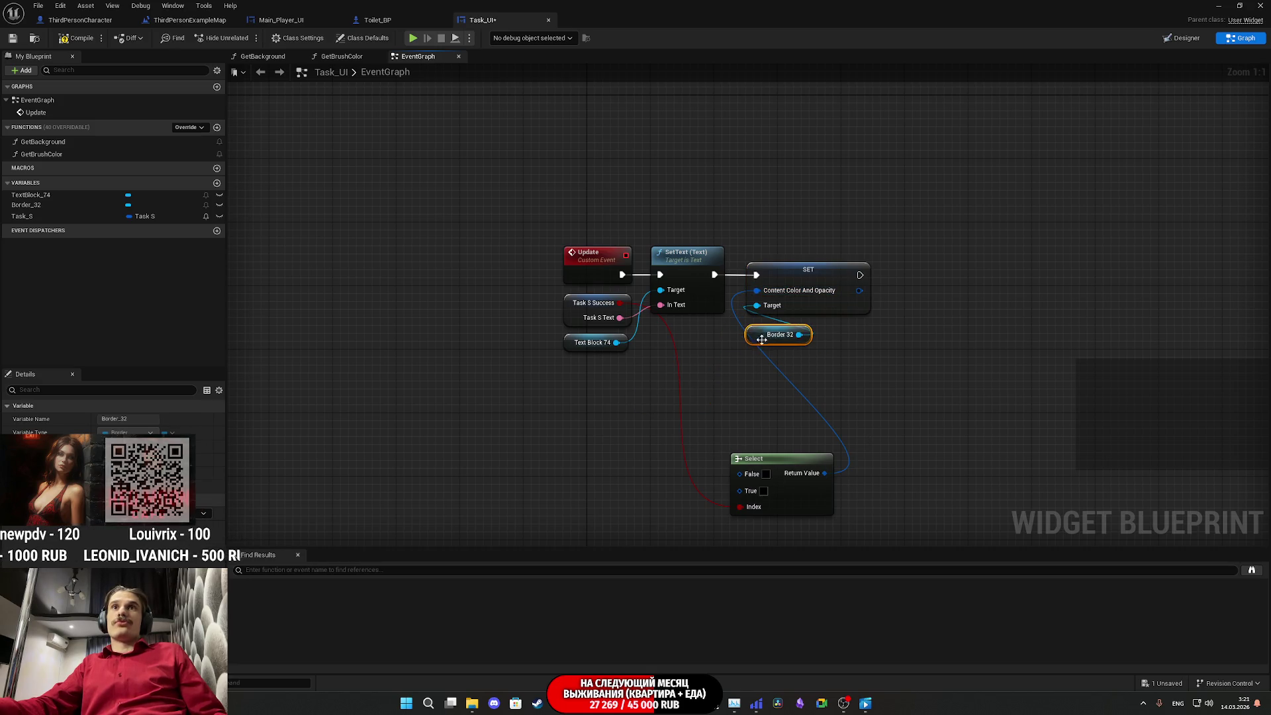
Step: Set the Select's False colour to red and True colour to pure green
left_click(766, 474)
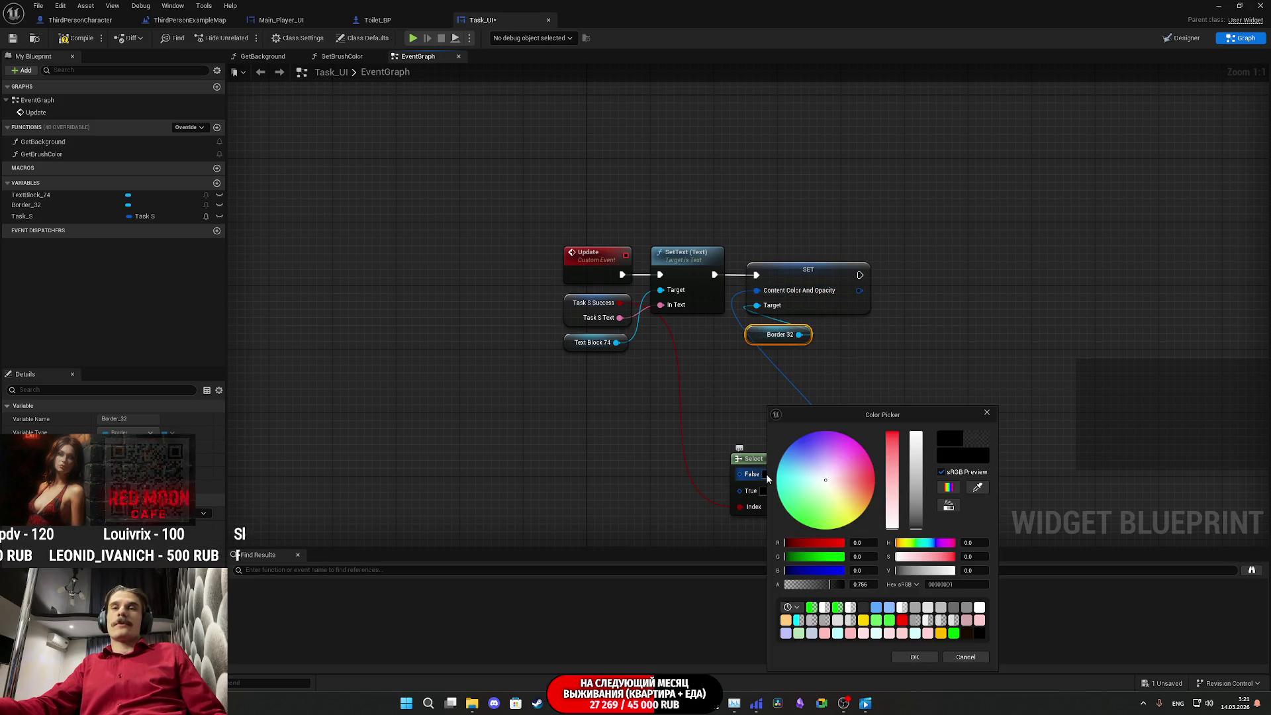
left_click(892, 463)
left_click(929, 570)
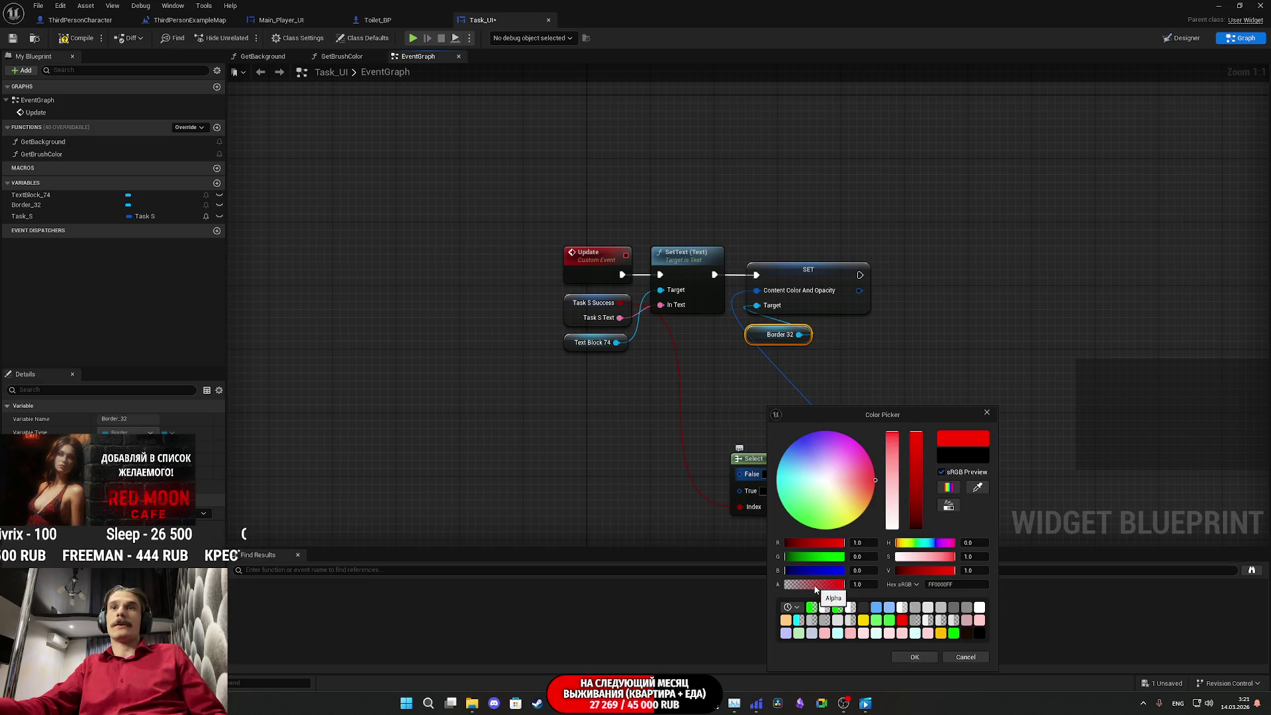
left_click(915, 657)
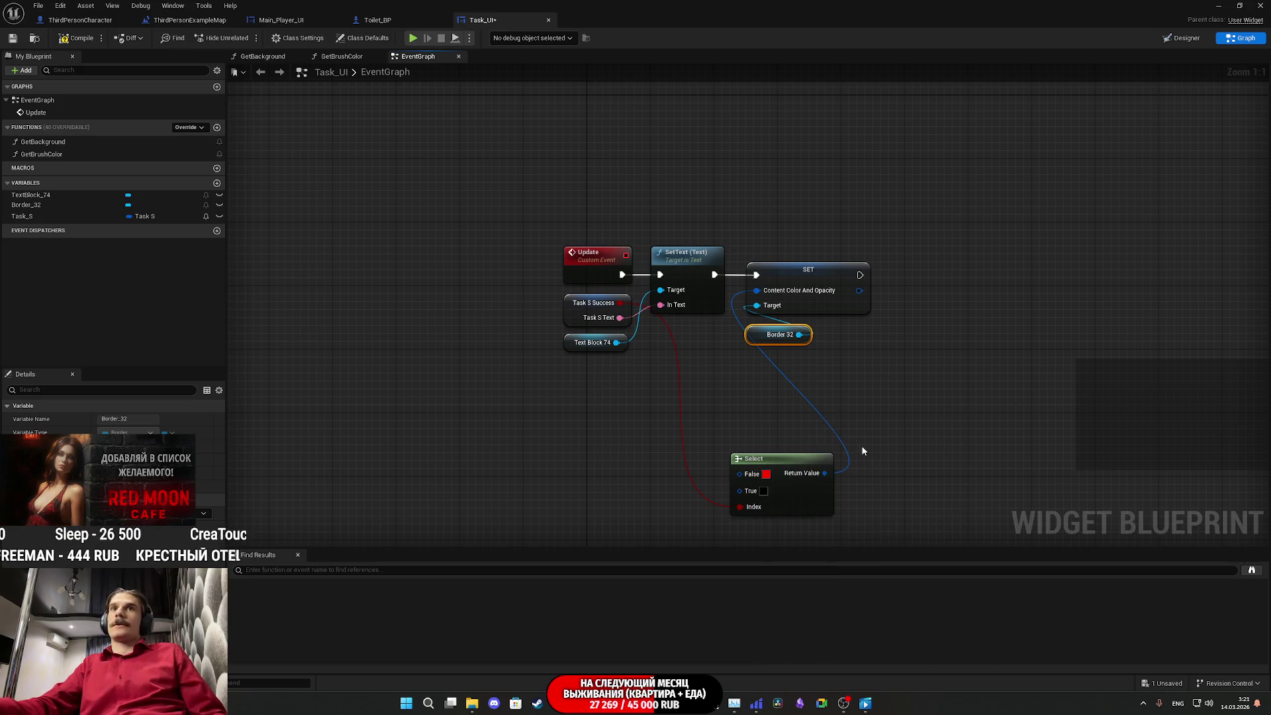
left_click(764, 493)
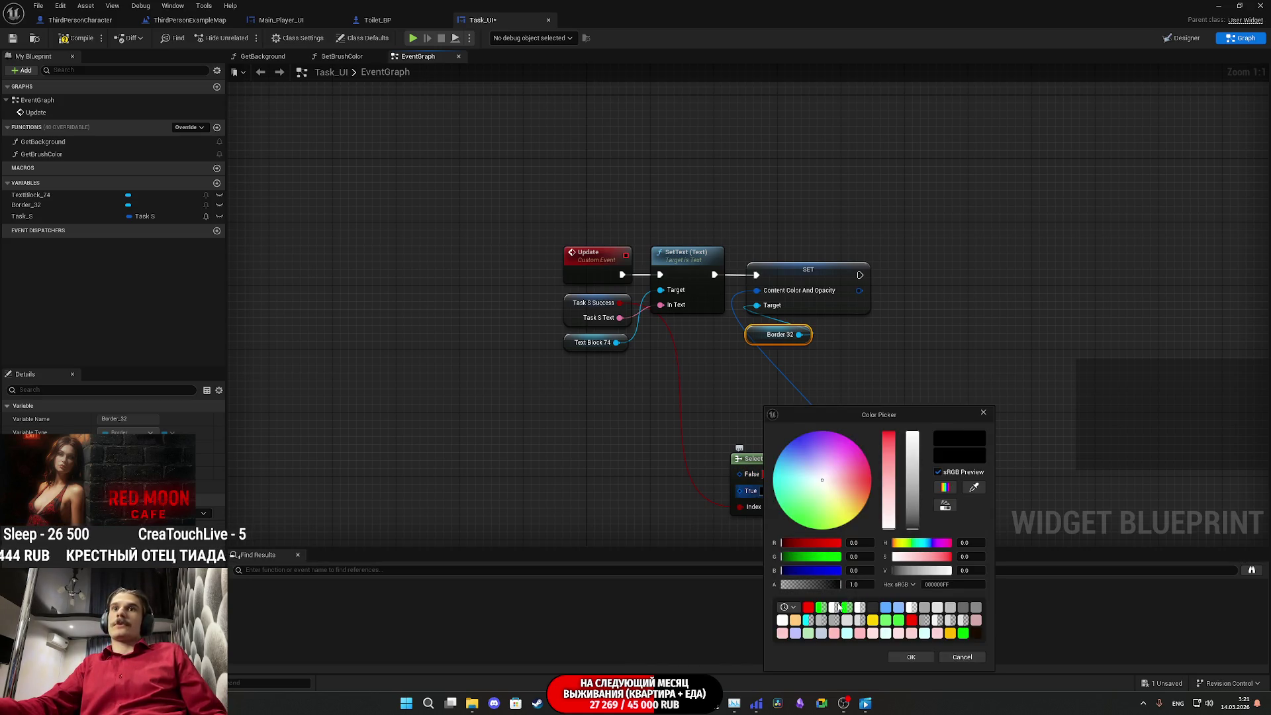
left_click_drag(860, 556, 880, 556)
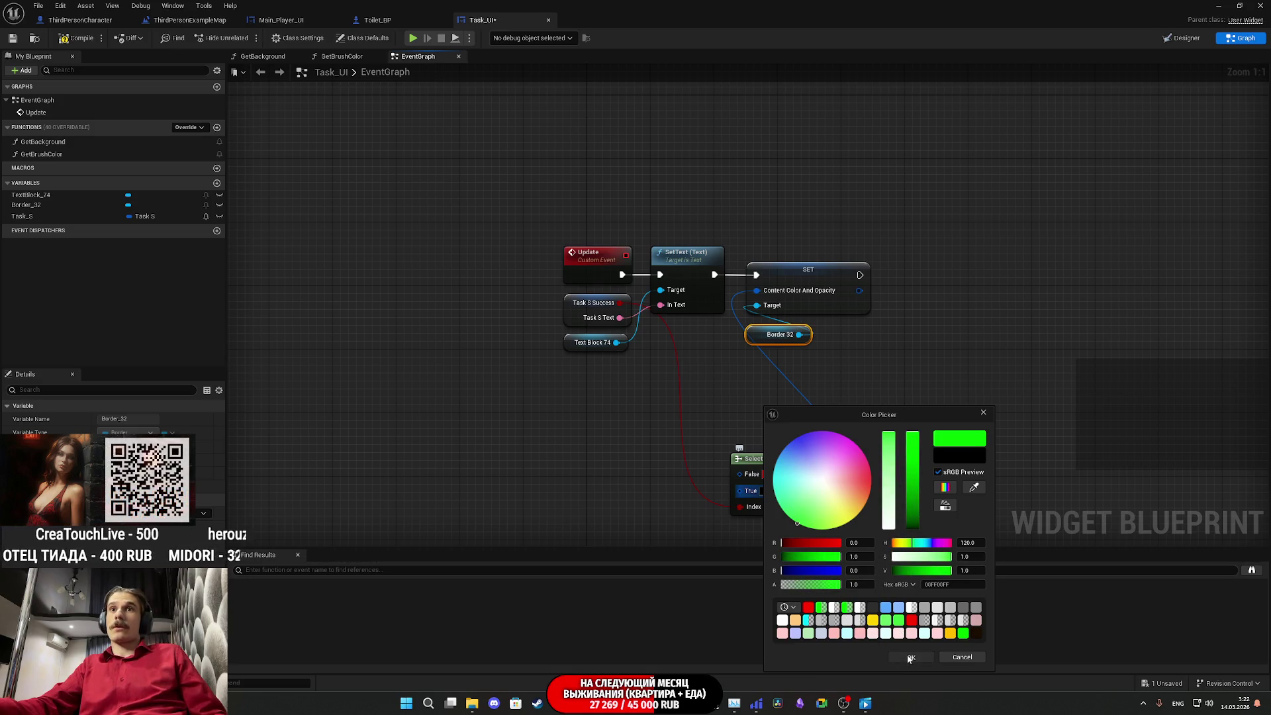
left_click(911, 657)
mouse_move(833, 523)
left_mouse_down()
mouse_move(795, 426)
mouse_move(816, 395)
mouse_move(845, 401)
left_mouse_up()
Step: Compile and save the Task_UI widget
left_click(63, 39)
left_click(14, 38)
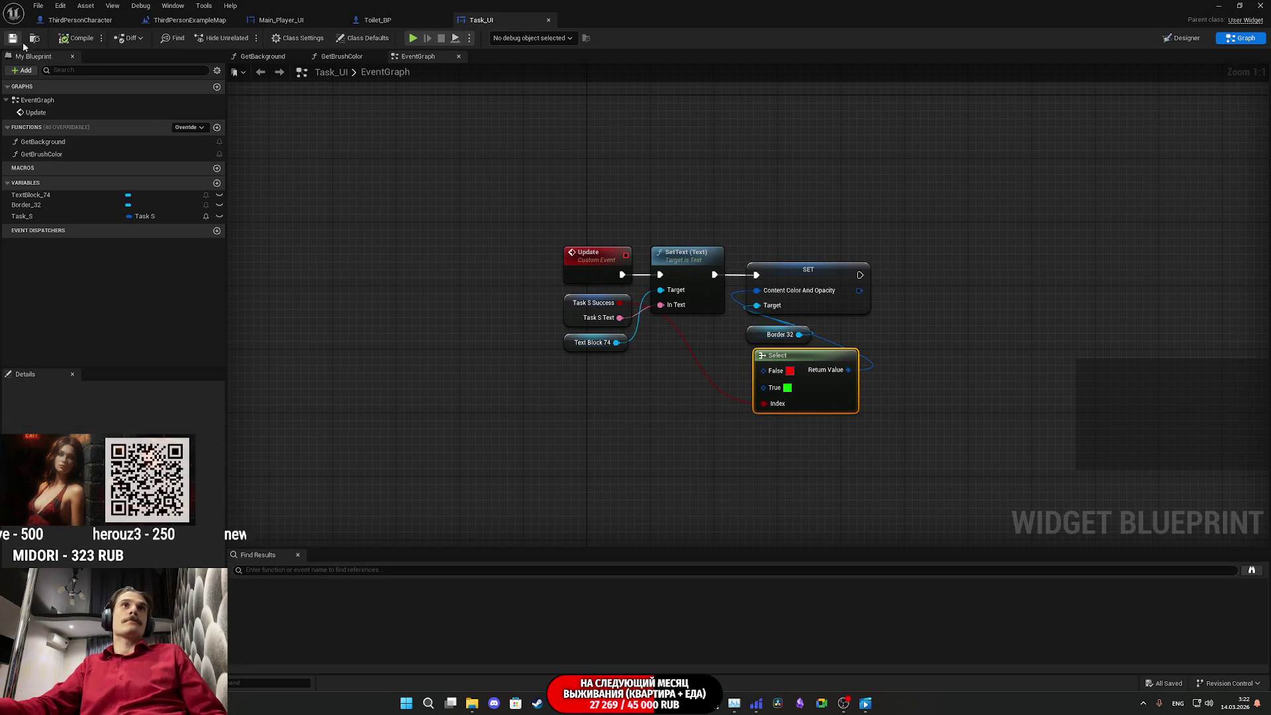
left_click(296, 22)
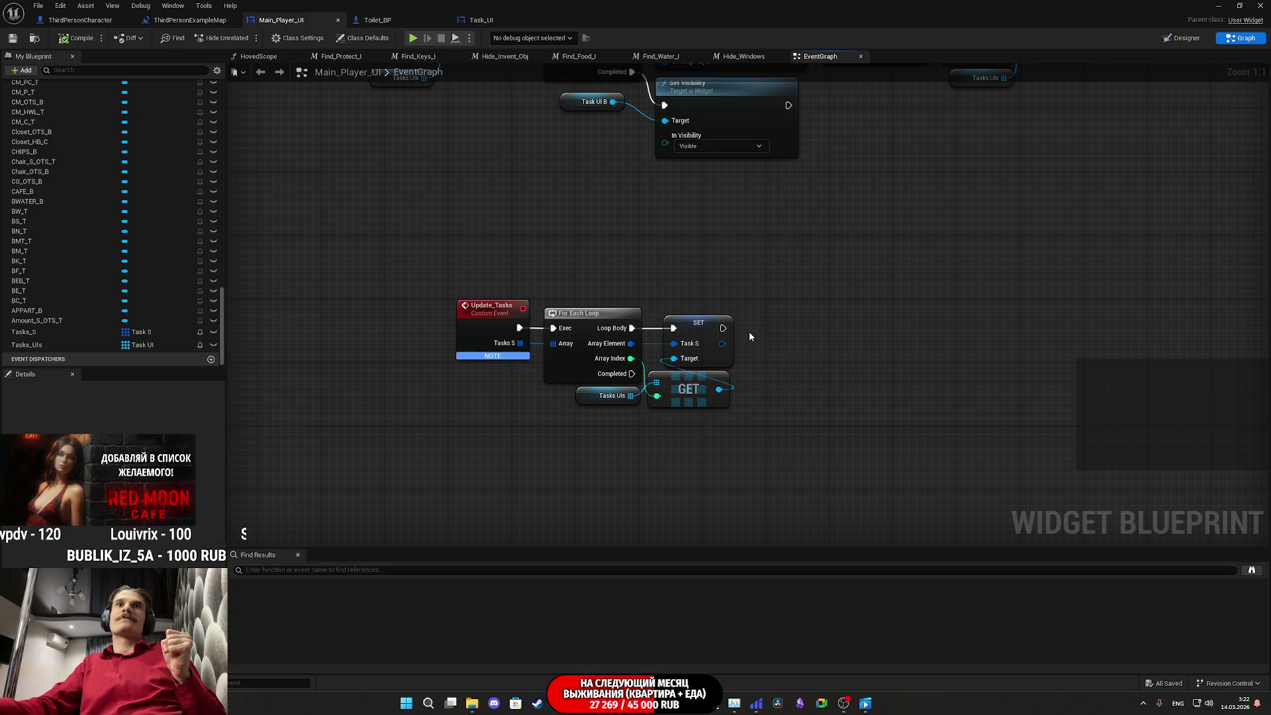
Step: Add an Update (Task UI) call on each task widget, run after the SET node
mouse_move(739, 388)
left_mouse_down()
mouse_move(713, 384)
mouse_move(764, 378)
left_mouse_up()
type("update")
key("Return")
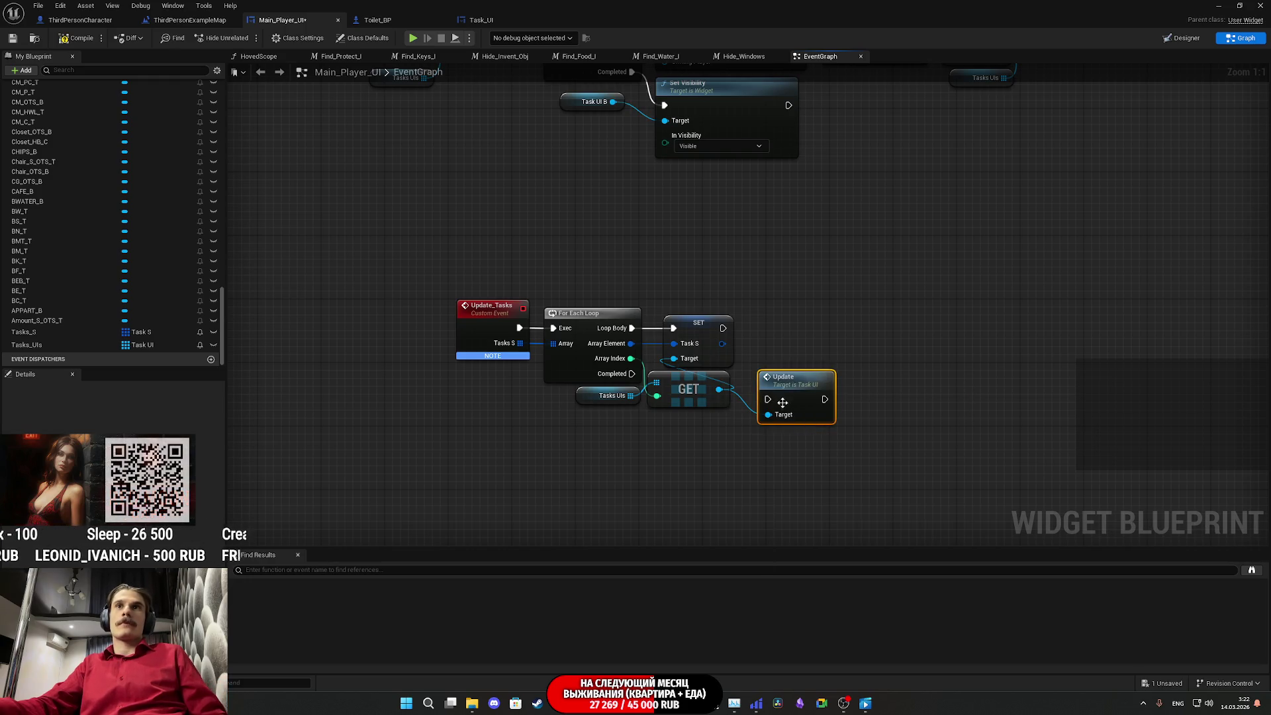
mouse_move(723, 328)
left_mouse_down()
mouse_move(768, 399)
mouse_move(798, 326)
left_mouse_up()
Step: Call Update on the newly created widget after ADD, then save Main_Player_UI
mouse_move(910, 252)
left_mouse_down()
mouse_move(838, 382)
mouse_move(857, 309)
mouse_move(842, 278)
left_mouse_up()
key("ctrl+v")
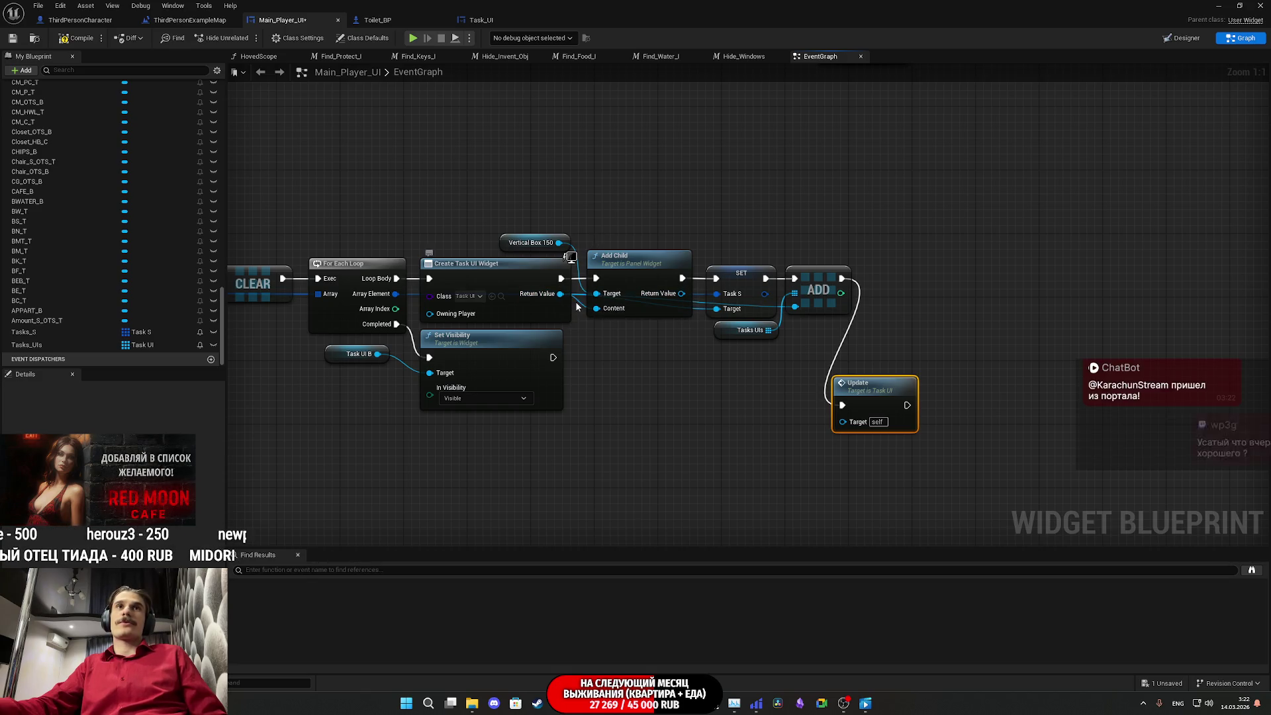
mouse_move(547, 301)
left_mouse_down()
mouse_move(821, 390)
mouse_move(843, 422)
mouse_move(895, 265)
left_mouse_up()
left_click(812, 383)
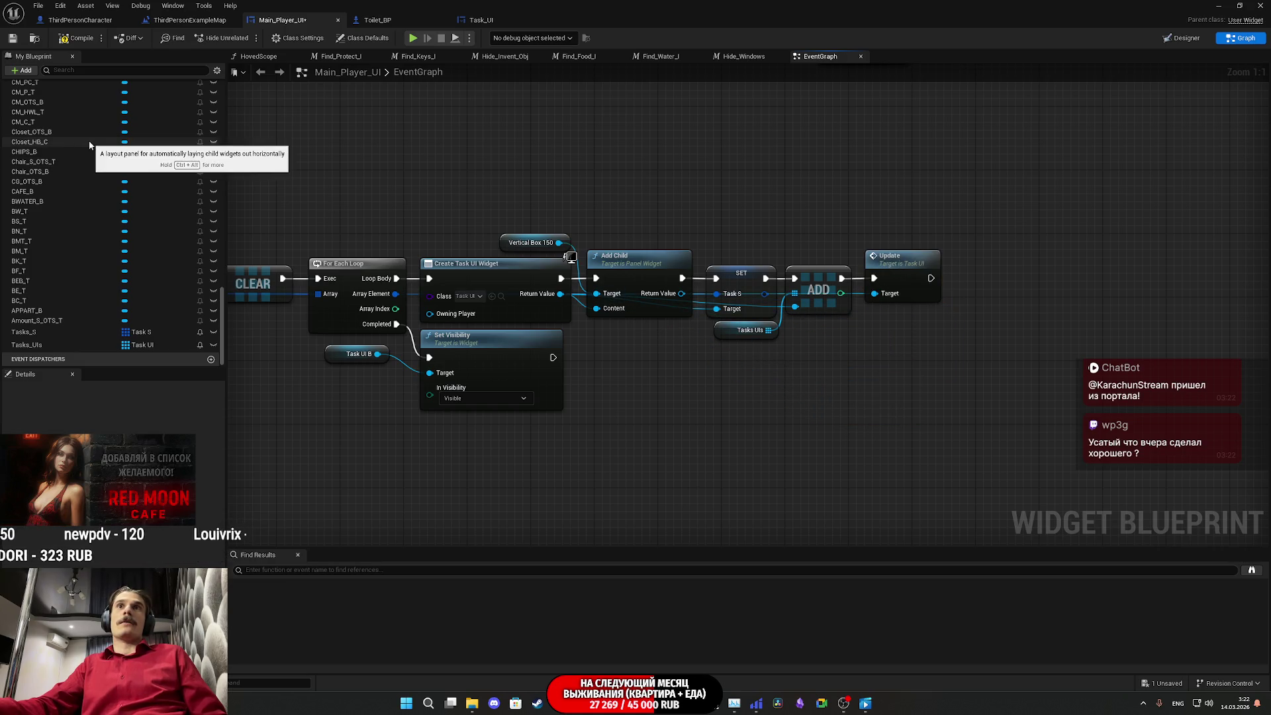
left_click(11, 38)
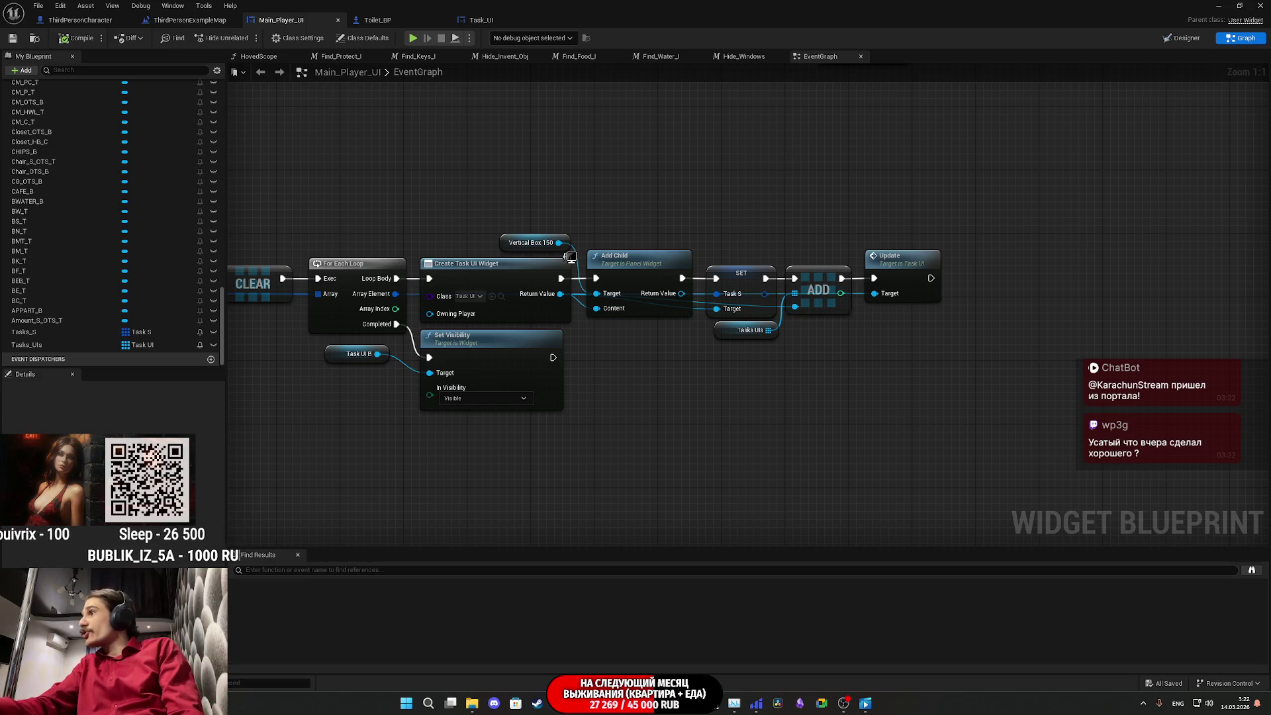
key("alt+Tab")
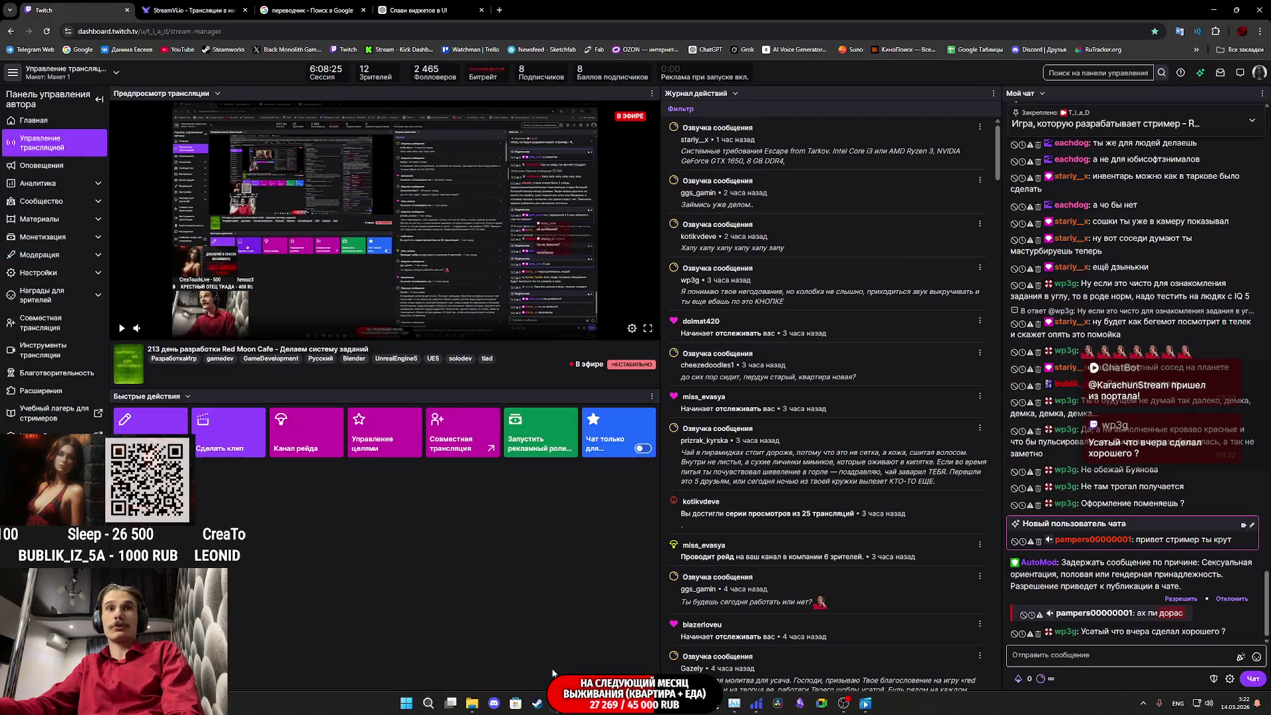
Step: Check the StreamVi broadcast page, then reject the AutoMod-held message in Twitch stream manager
left_click(424, 9)
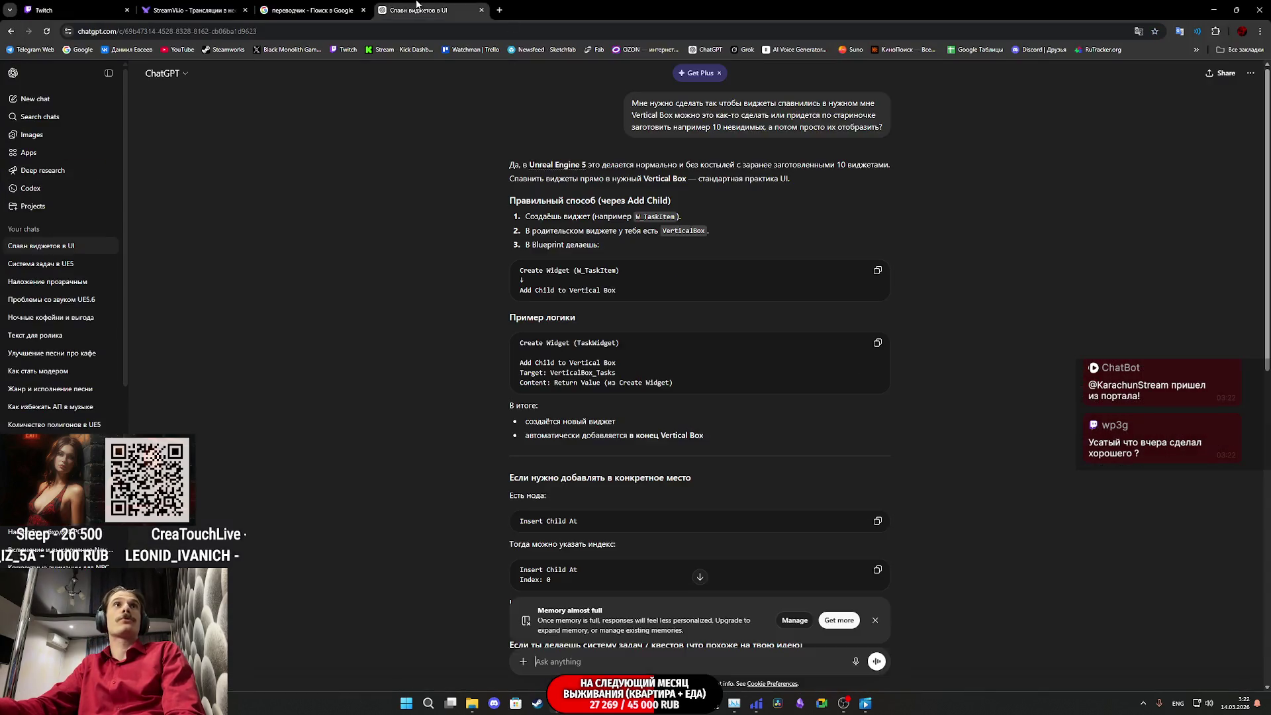
left_click(192, 10)
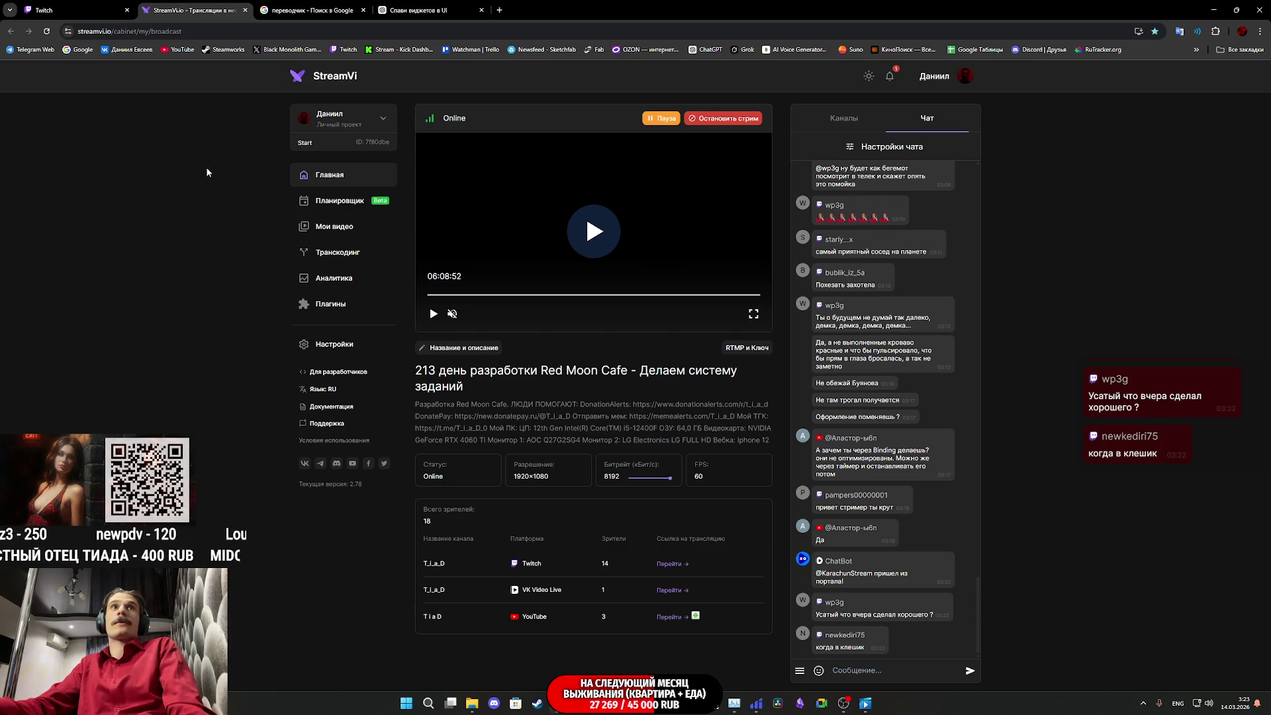
left_click(93, 8)
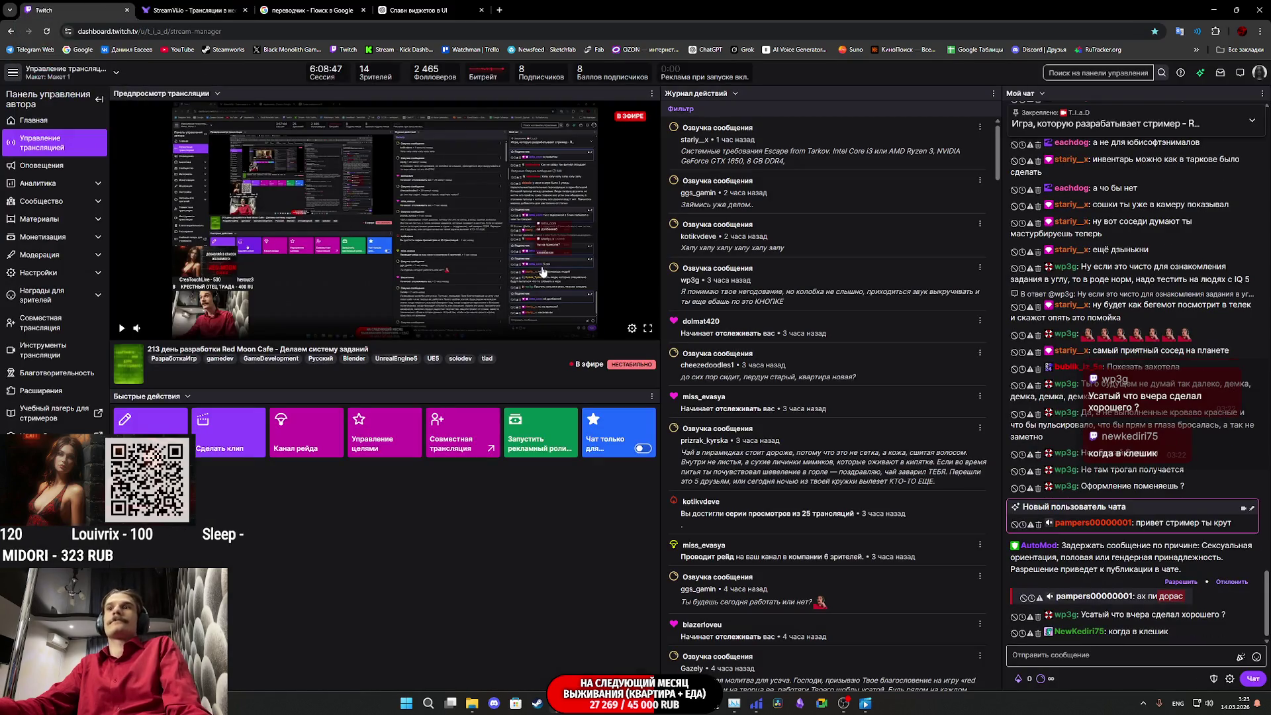
scroll(1232, 606, "up", 5)
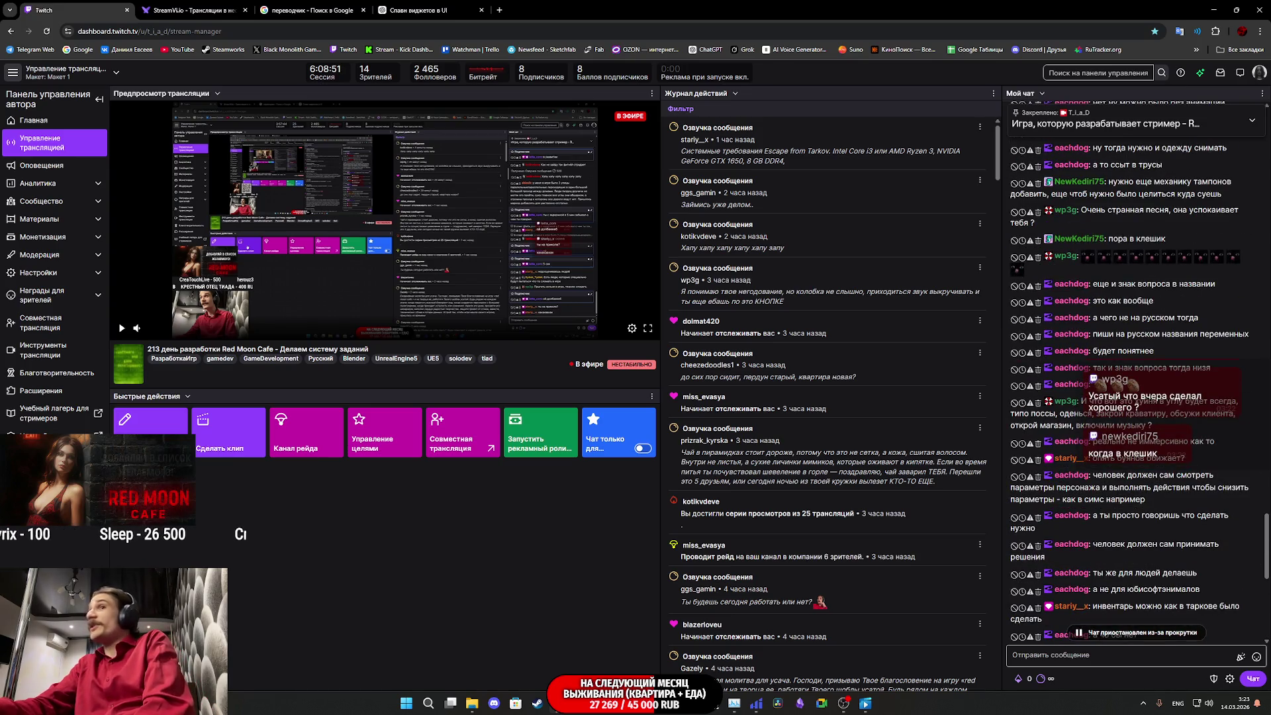
scroll(1095, 482, "down", 2)
scroll(1095, 482, "down", 4)
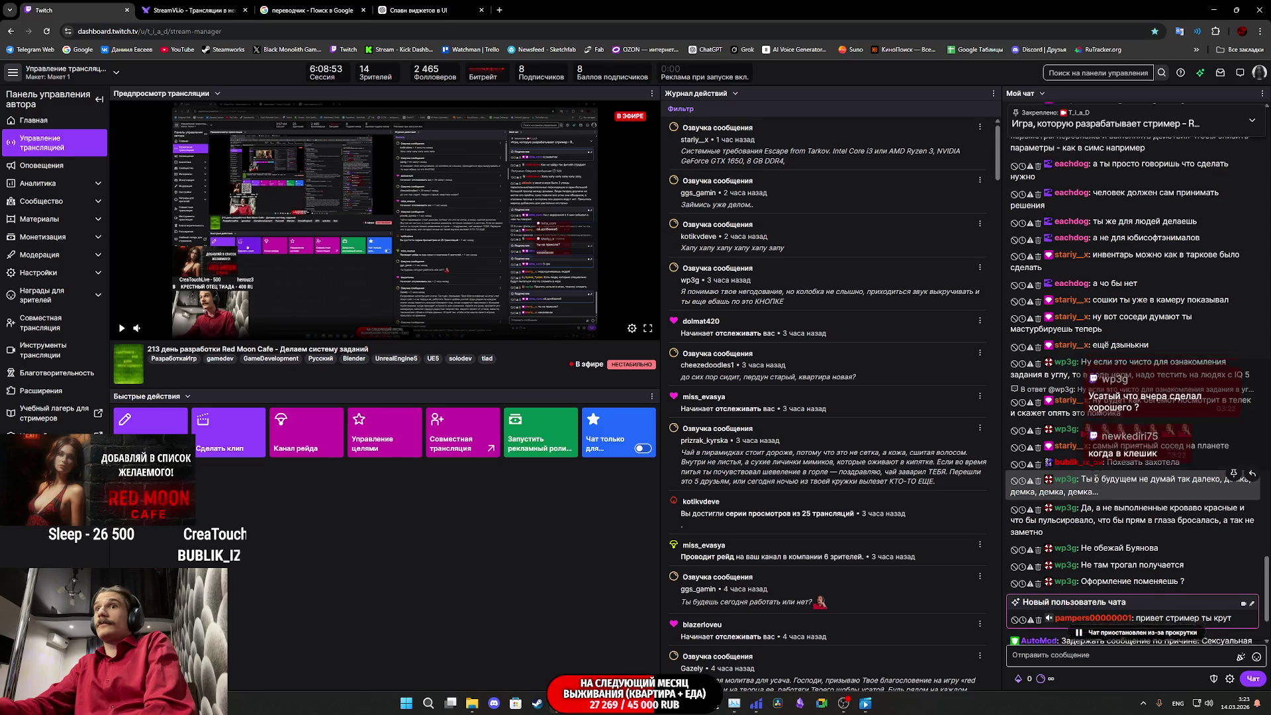
scroll(1096, 476, "down", 1)
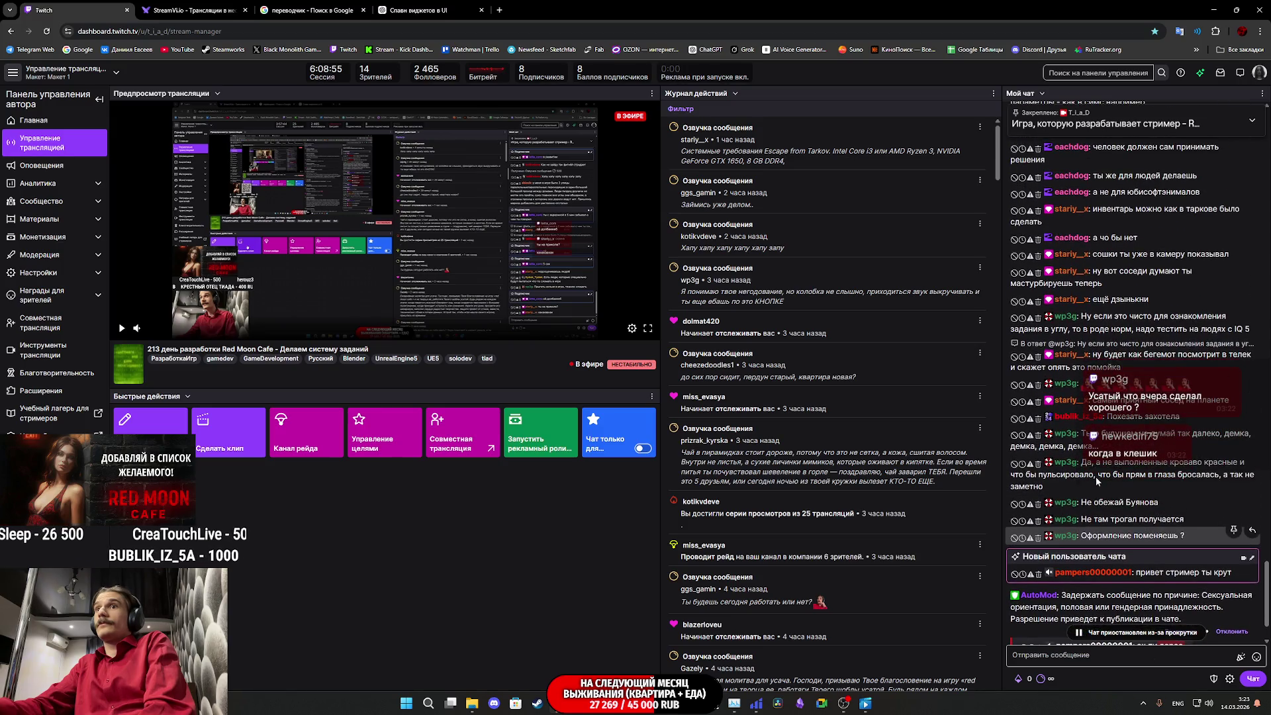
scroll(1112, 487, "down", 1)
left_click(1183, 582)
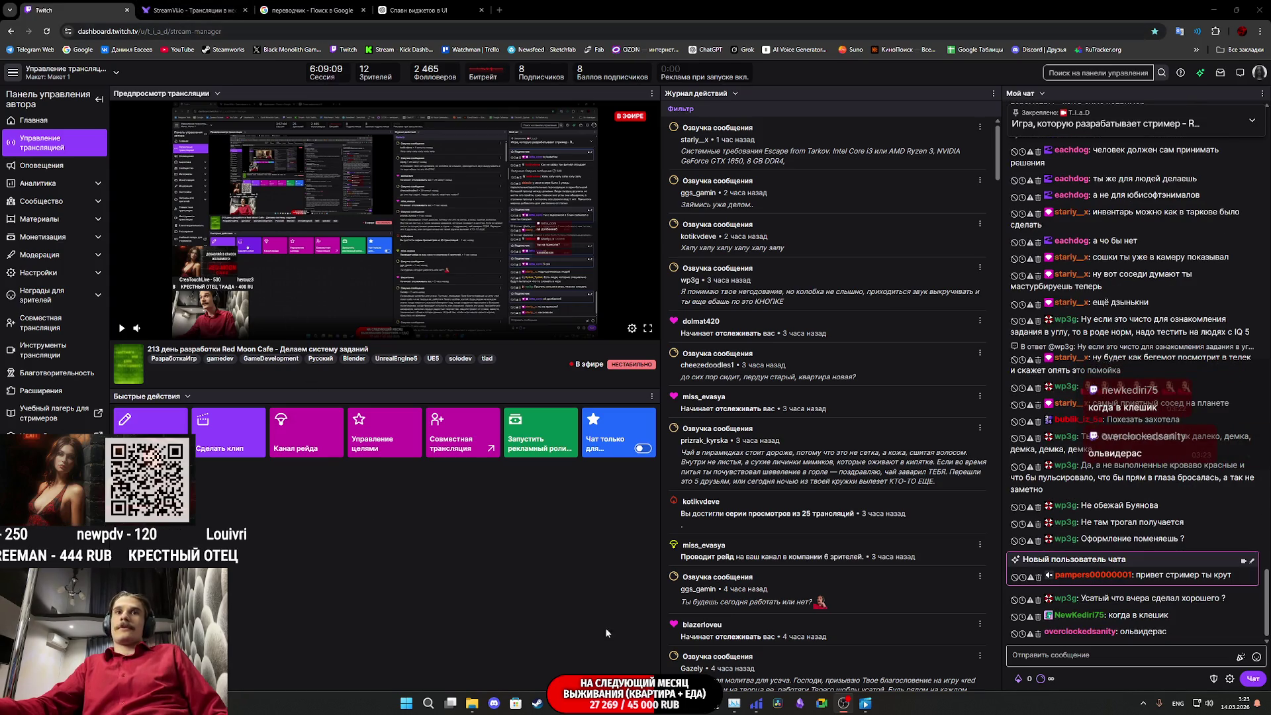
Step: Return to the Unreal Engine Main_Player_UI editor from the taskbar
mouse_move(736, 707)
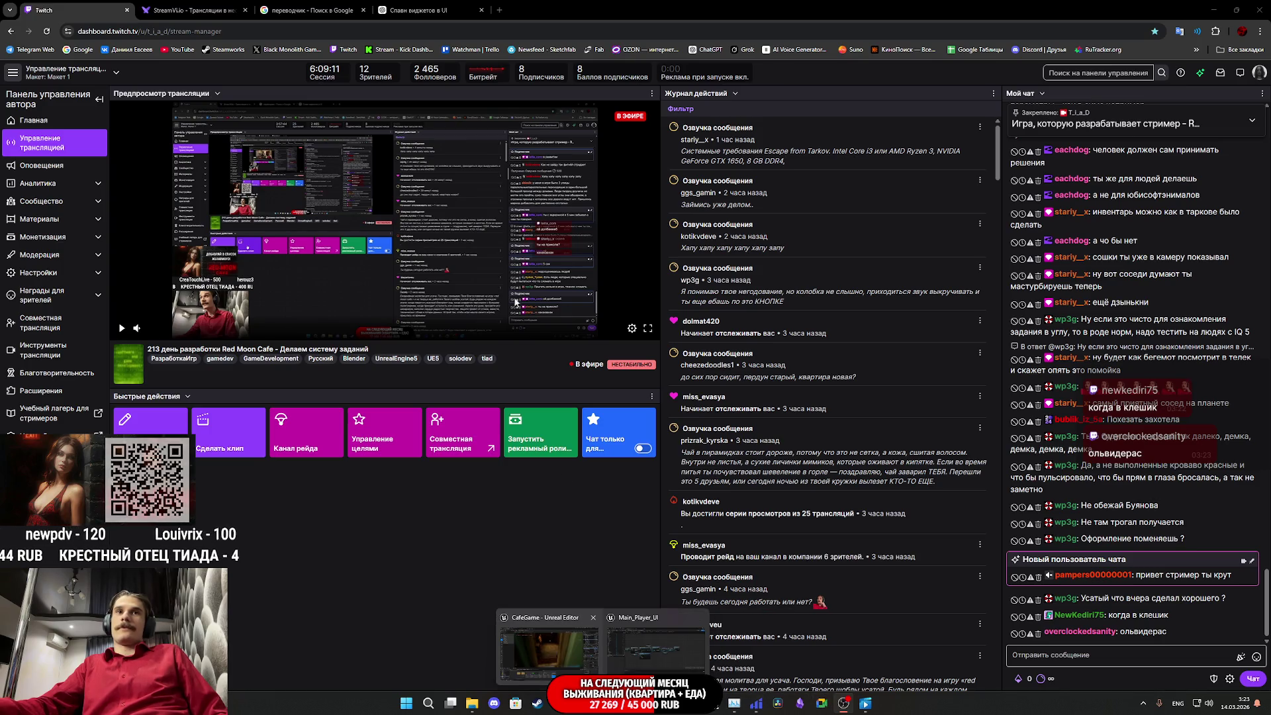
left_click(192, 10)
left_click(112, 5)
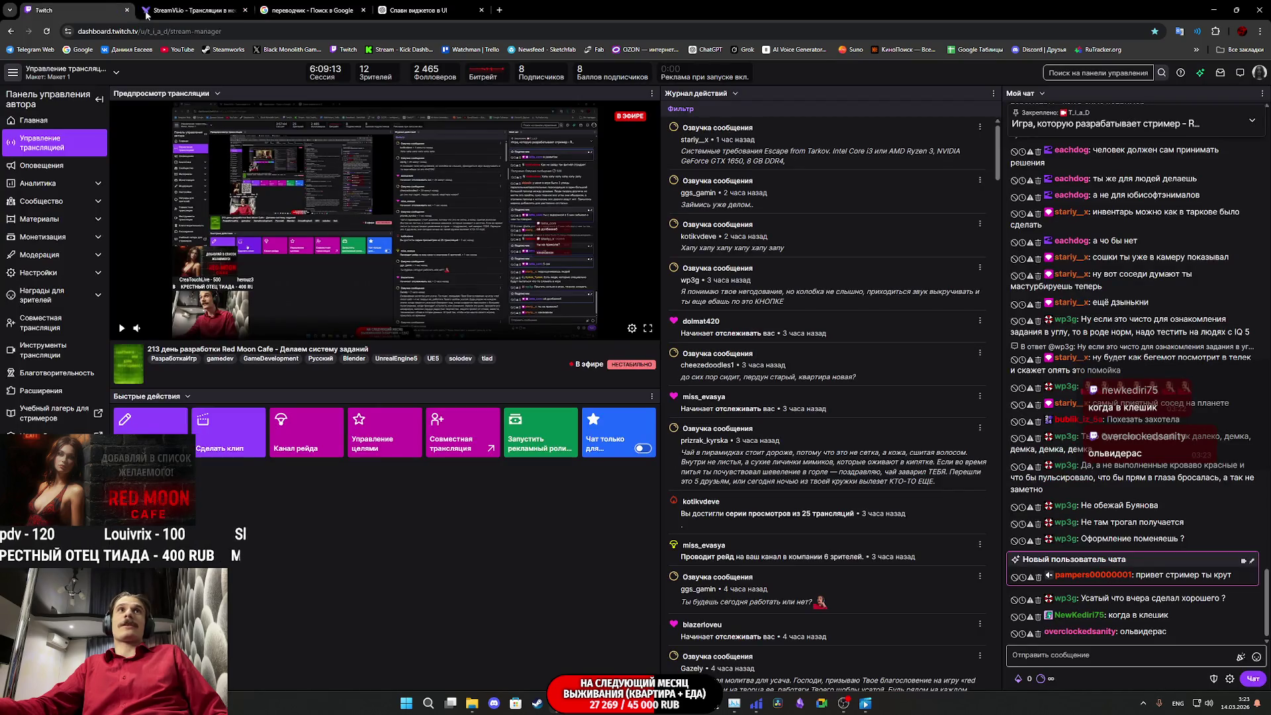
left_click(640, 654)
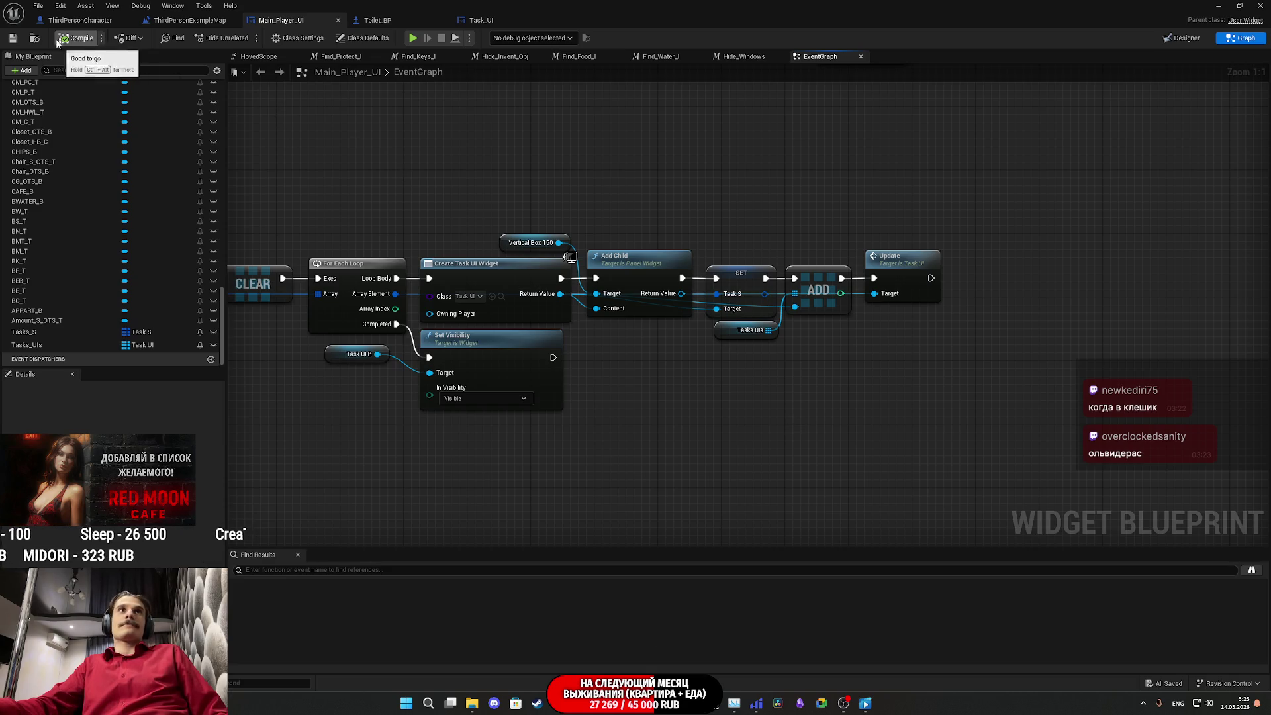
Step: Compile Main_Player_UI, minimize the blueprint editor, and start Play in Editor
left_click(81, 38)
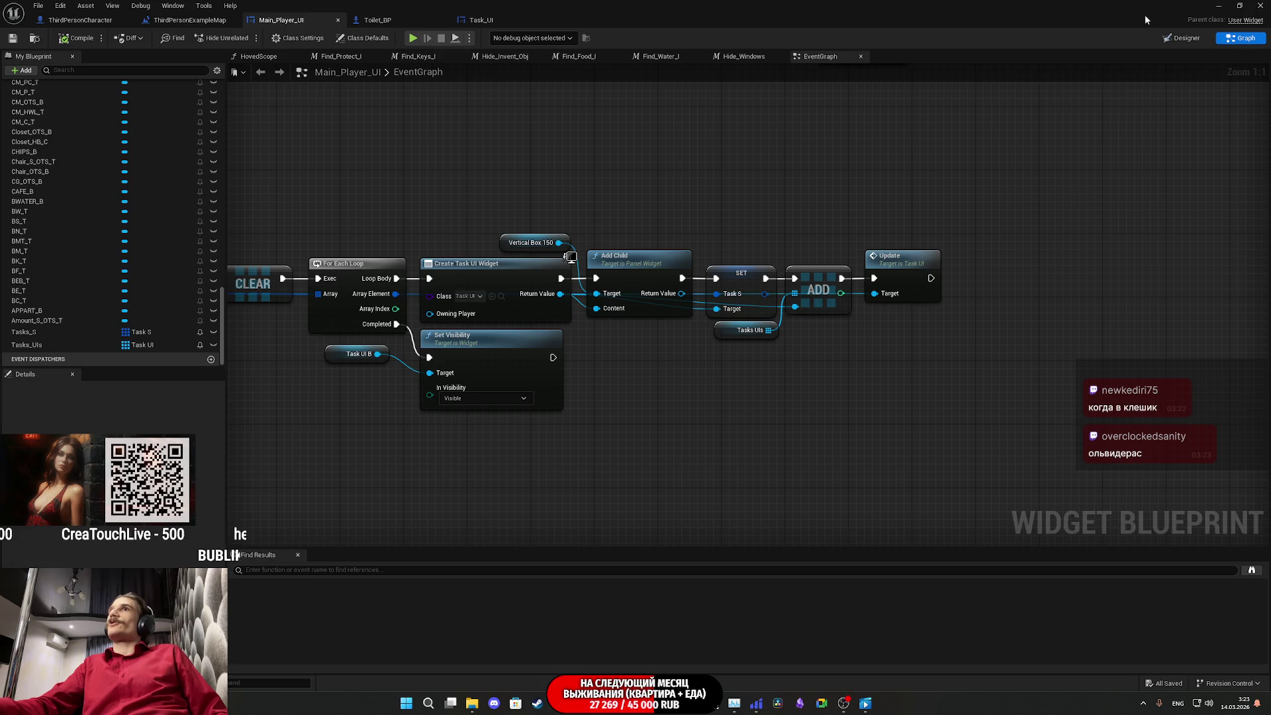
left_click(1216, 5)
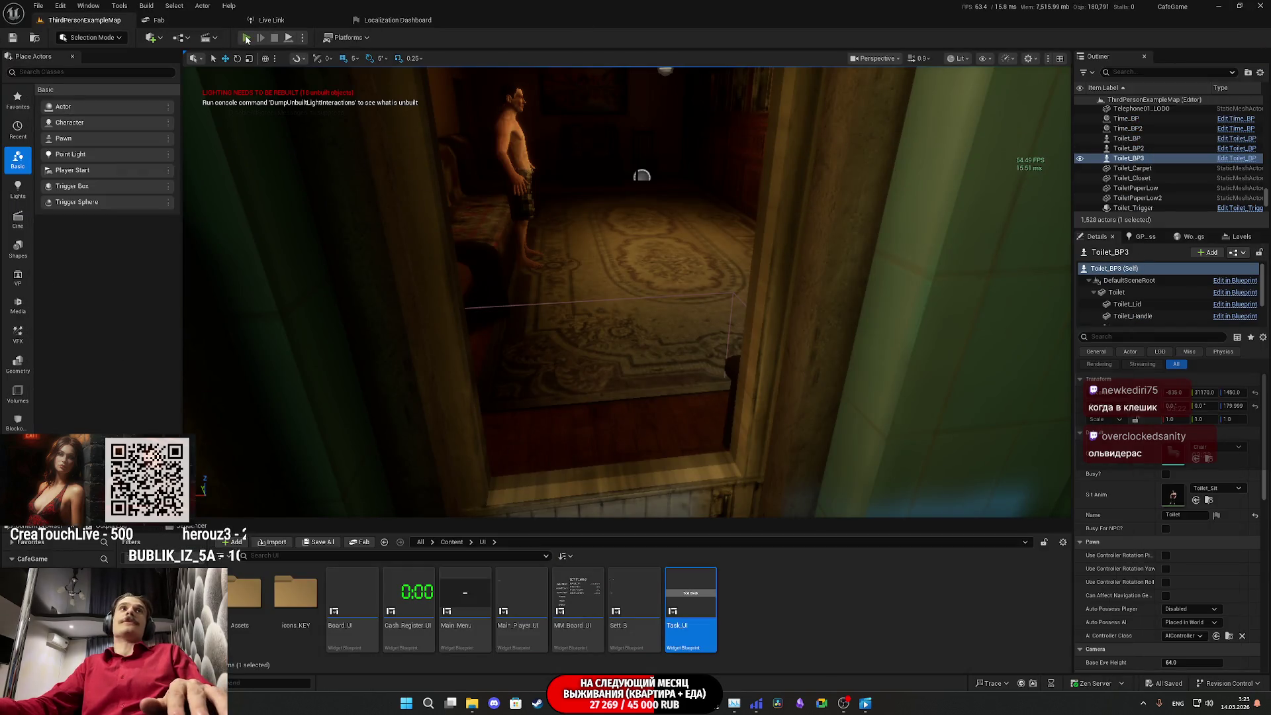
key("alt+p")
key("F11")
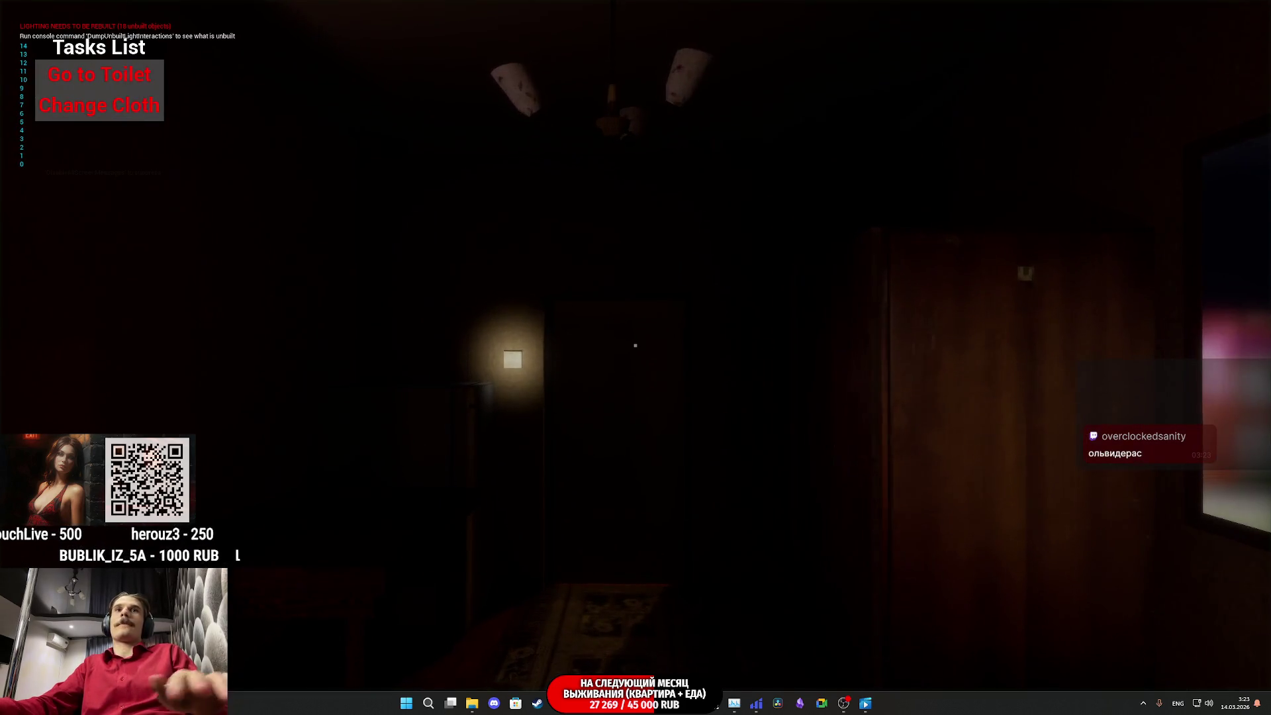
Step: Take the red shirt from the wooden closet and put it back to test Change Cloth
key("w")
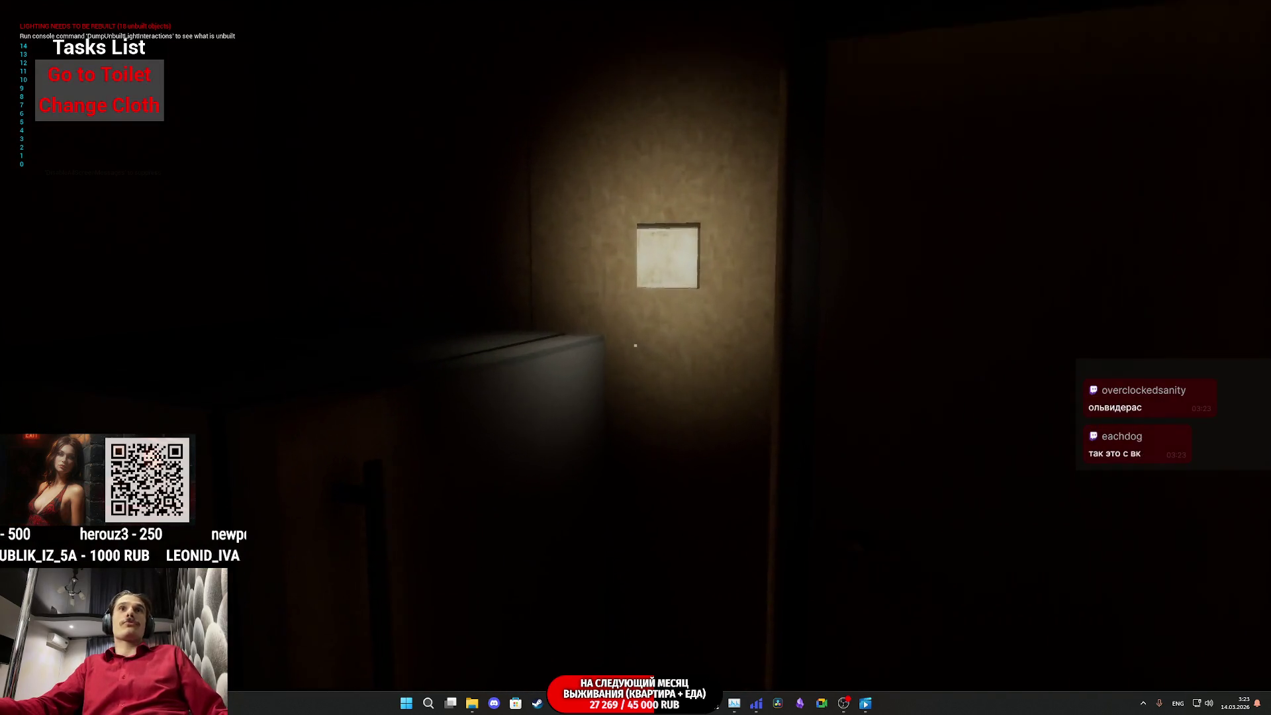
key("s")
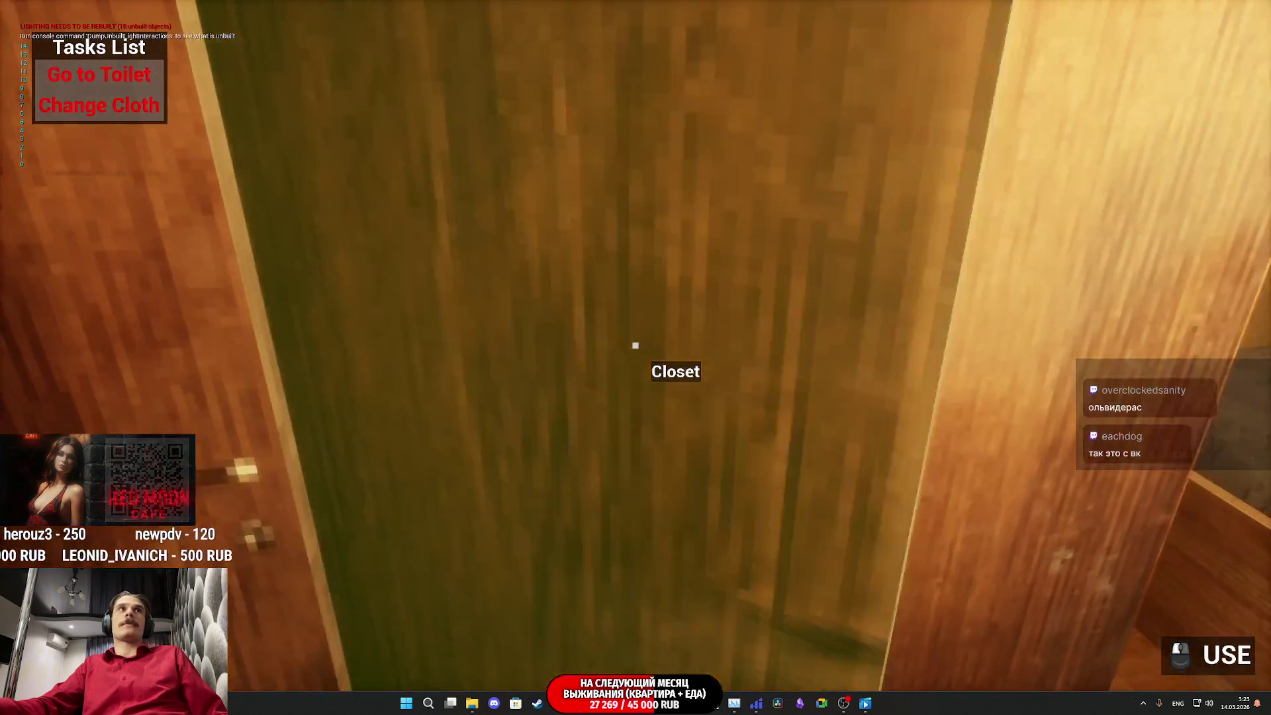
left_click(635, 345)
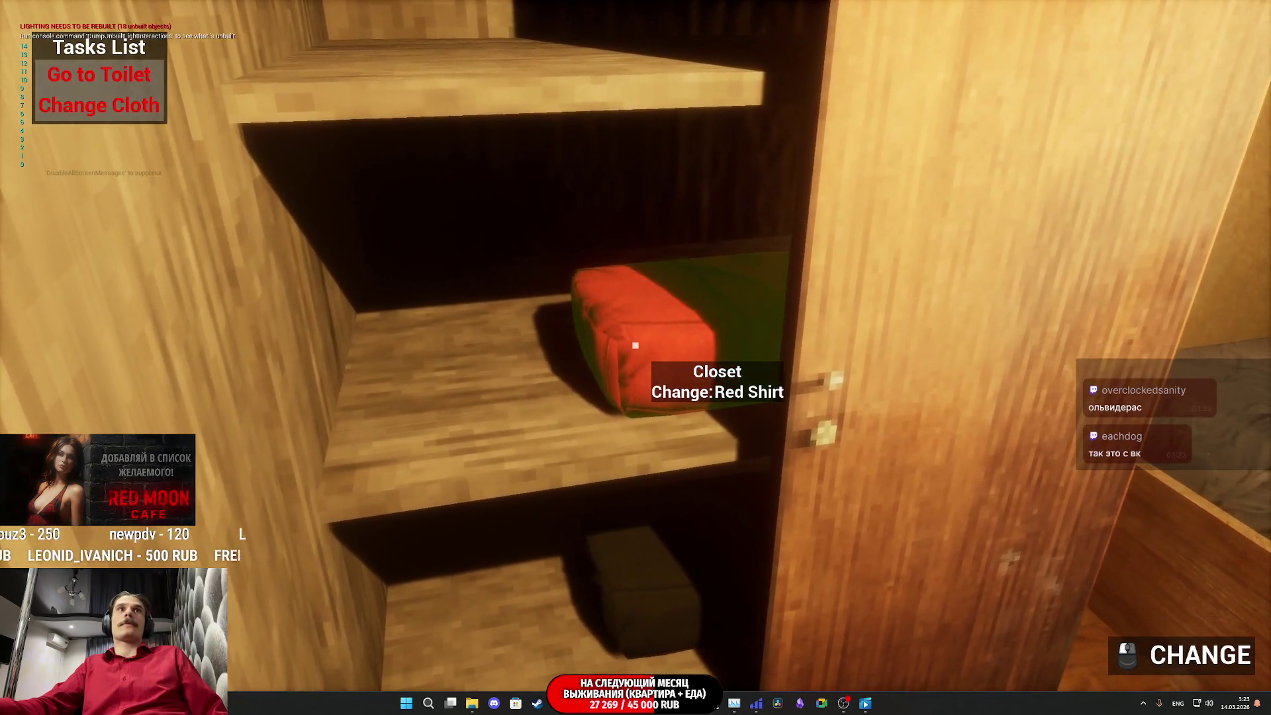
left_click(635, 345)
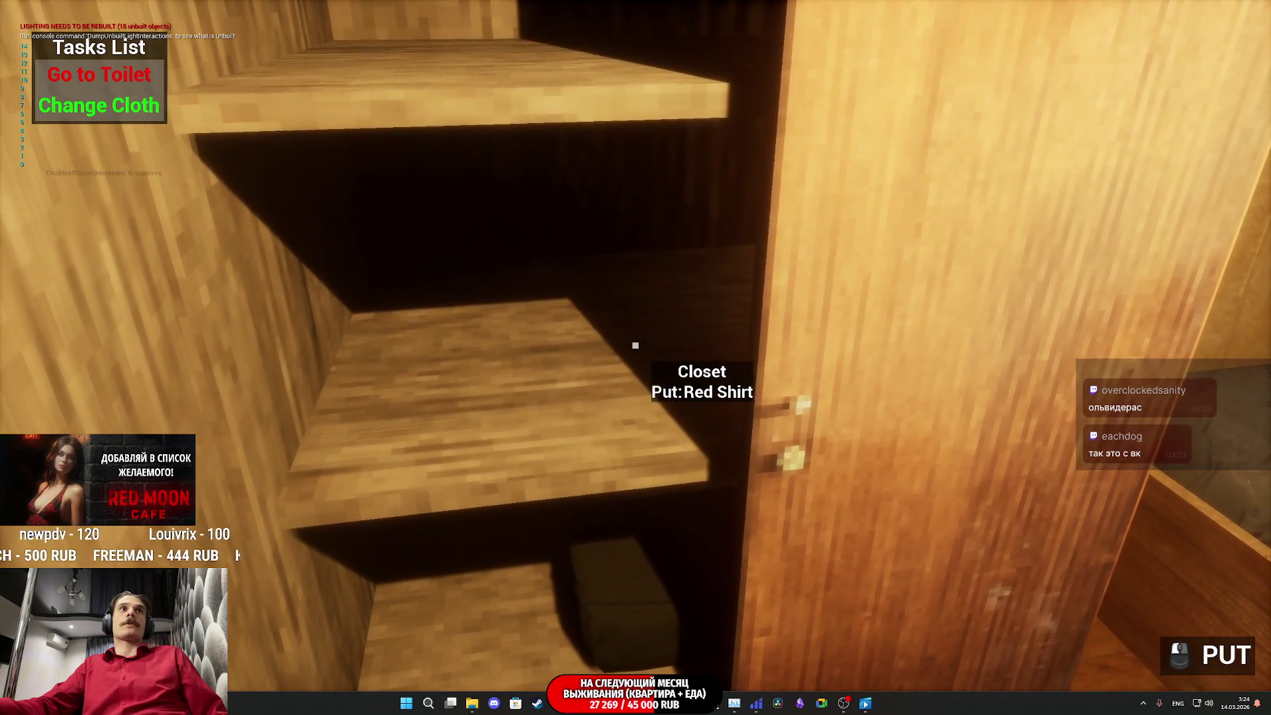
left_click(635, 345)
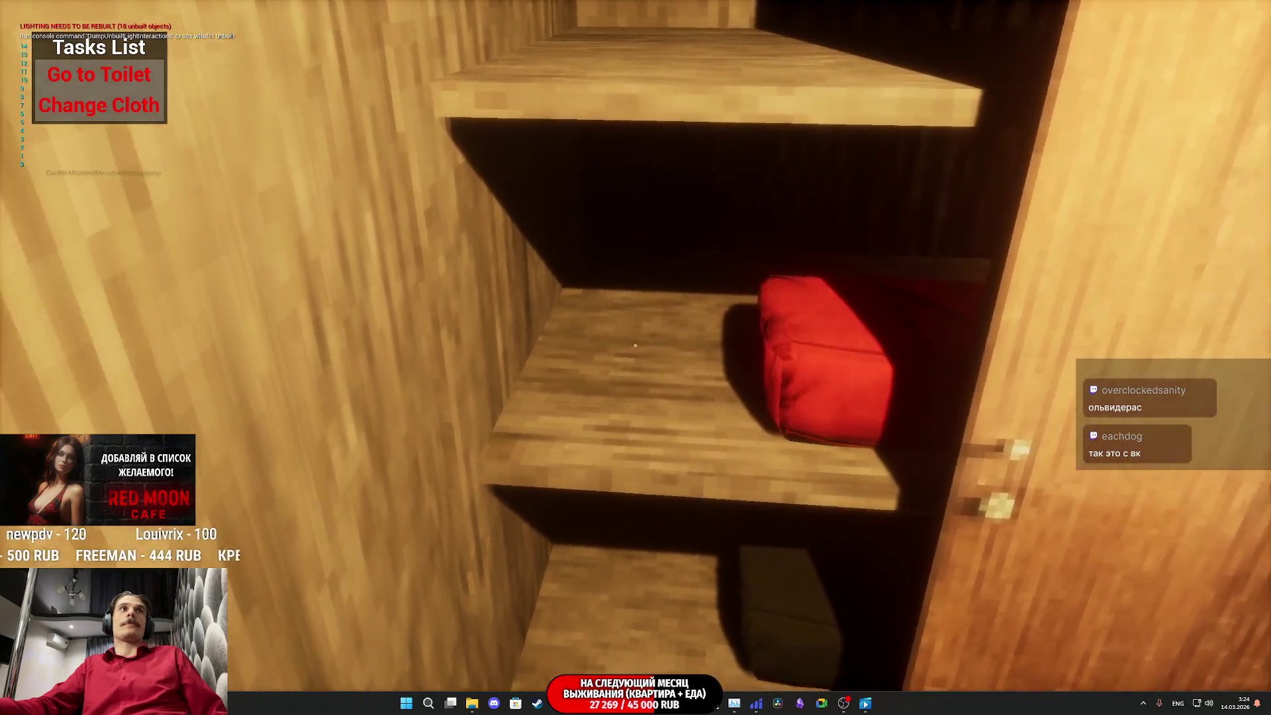
left_click(635, 344)
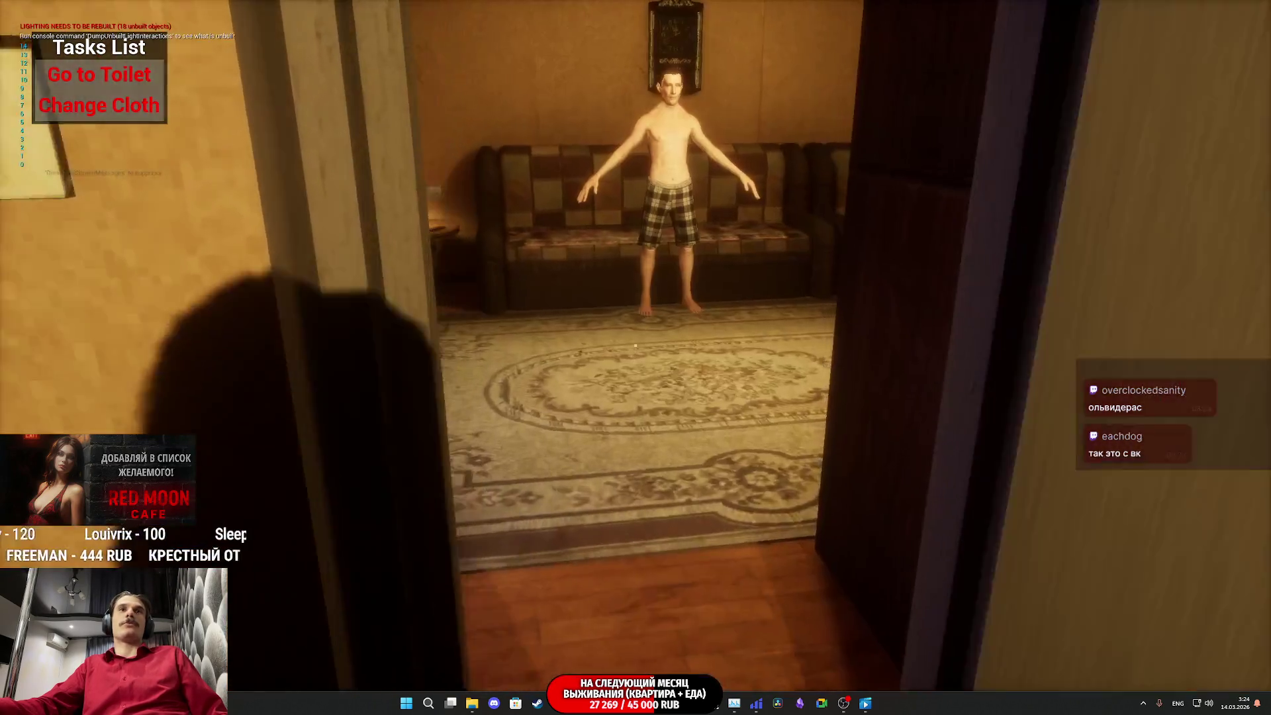
Step: Stop the play session and bring the Main_Player_UI graph back up
key("shift+F1")
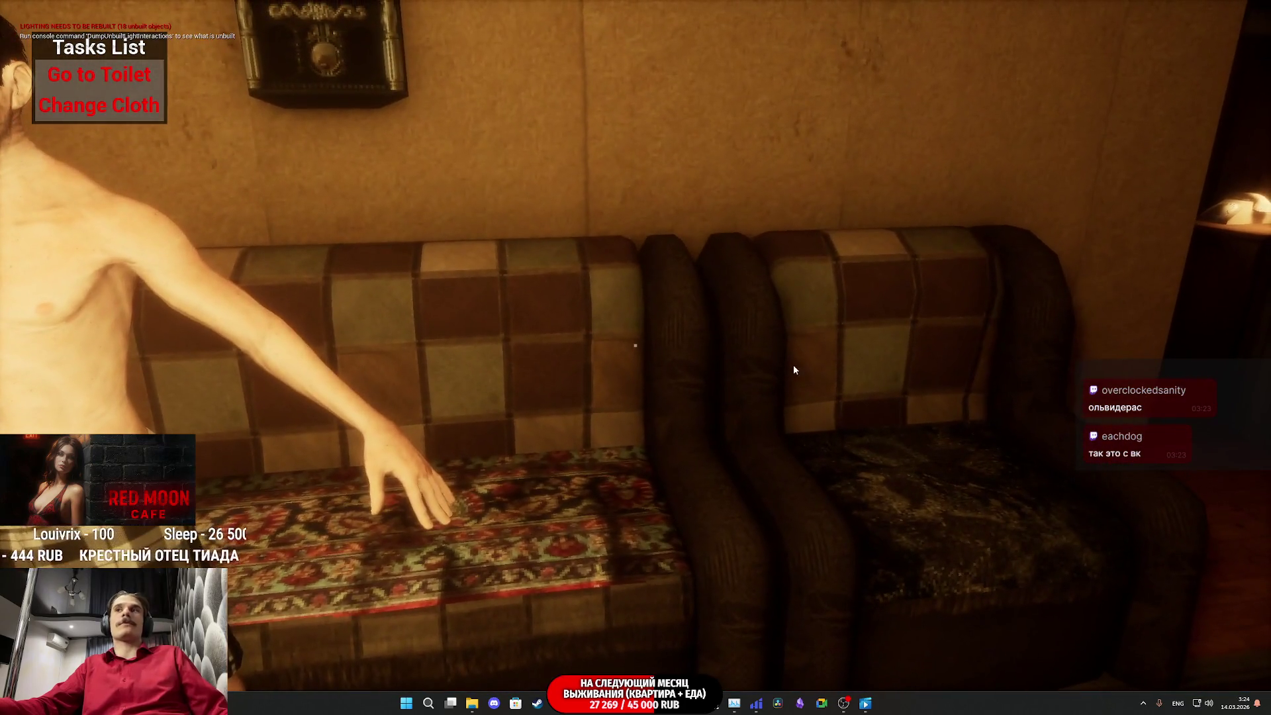
key("F8")
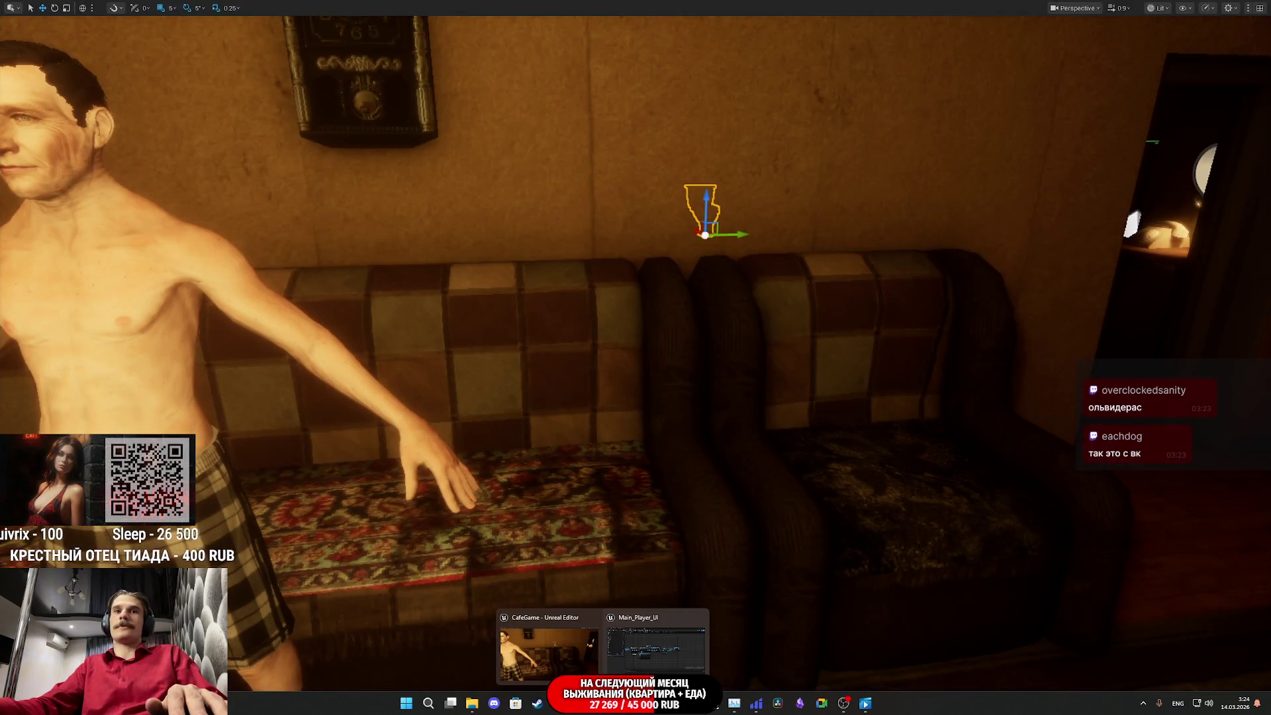
mouse_move(603, 703)
left_click(640, 664)
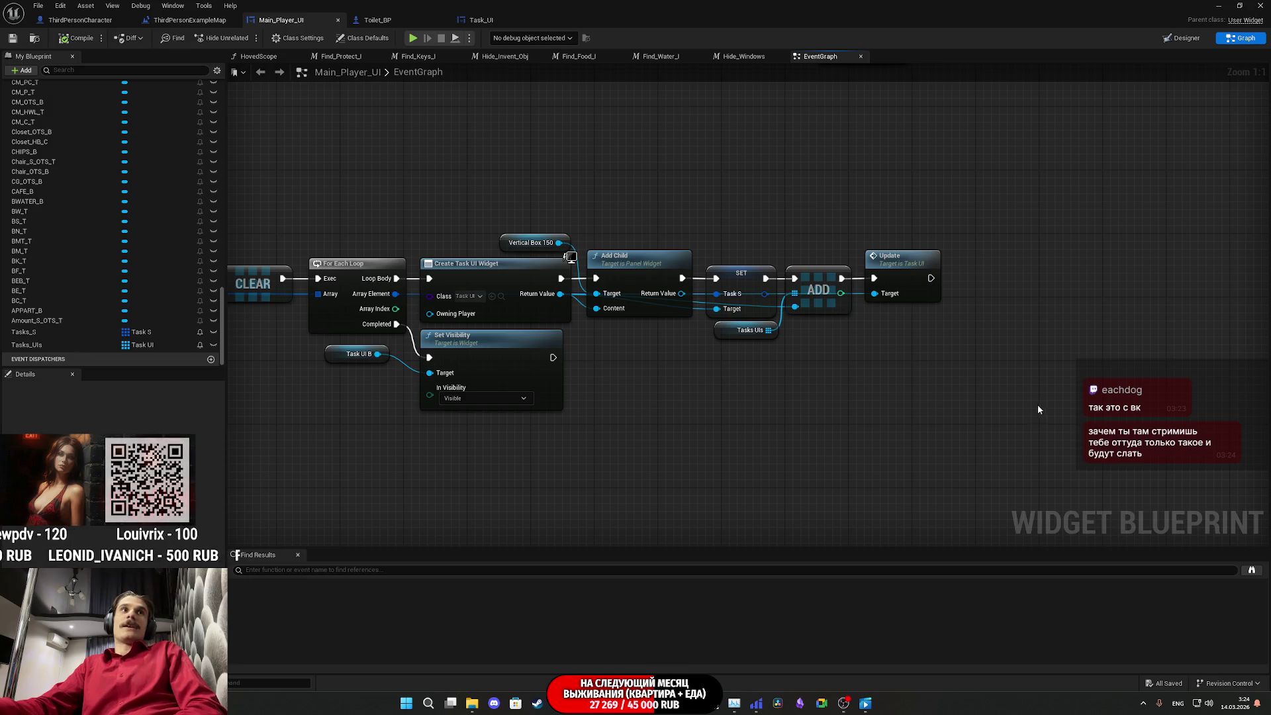
Step: Look through the Toilet_BP and level blueprint tabs, then open Task_UI's graph
scroll(1038, 409, "down", 1)
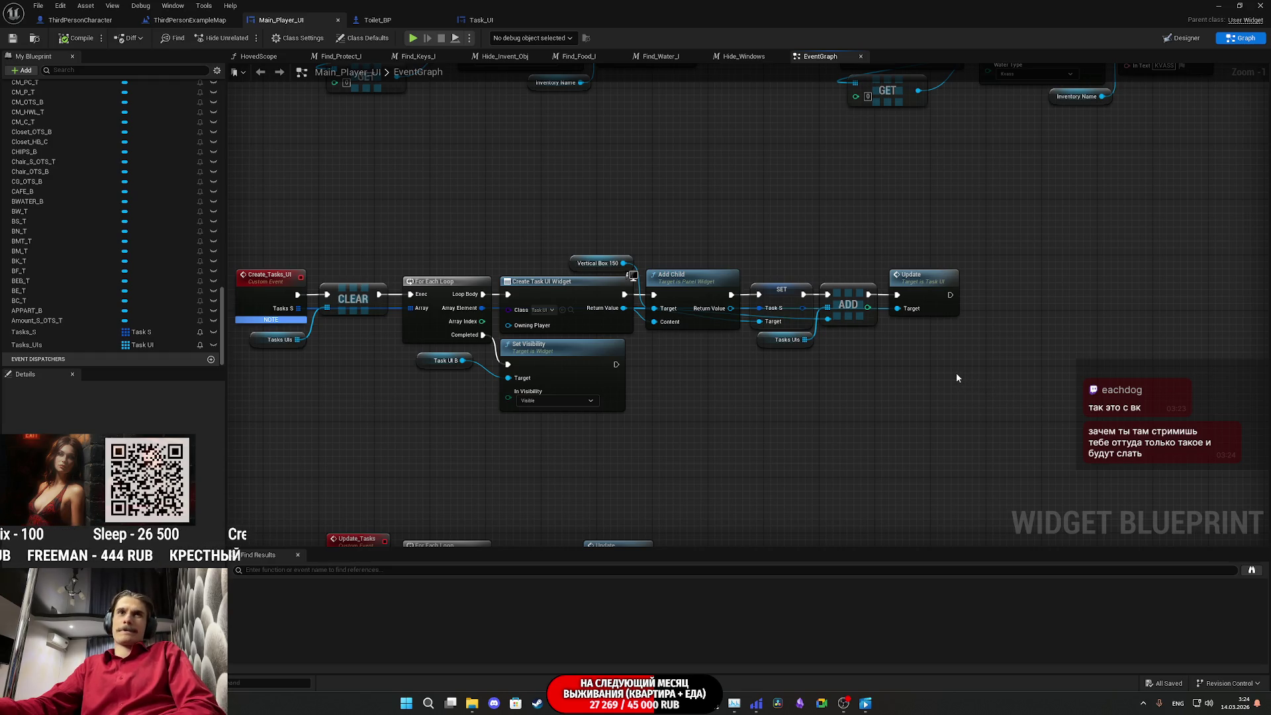
scroll(955, 374, "up", 1)
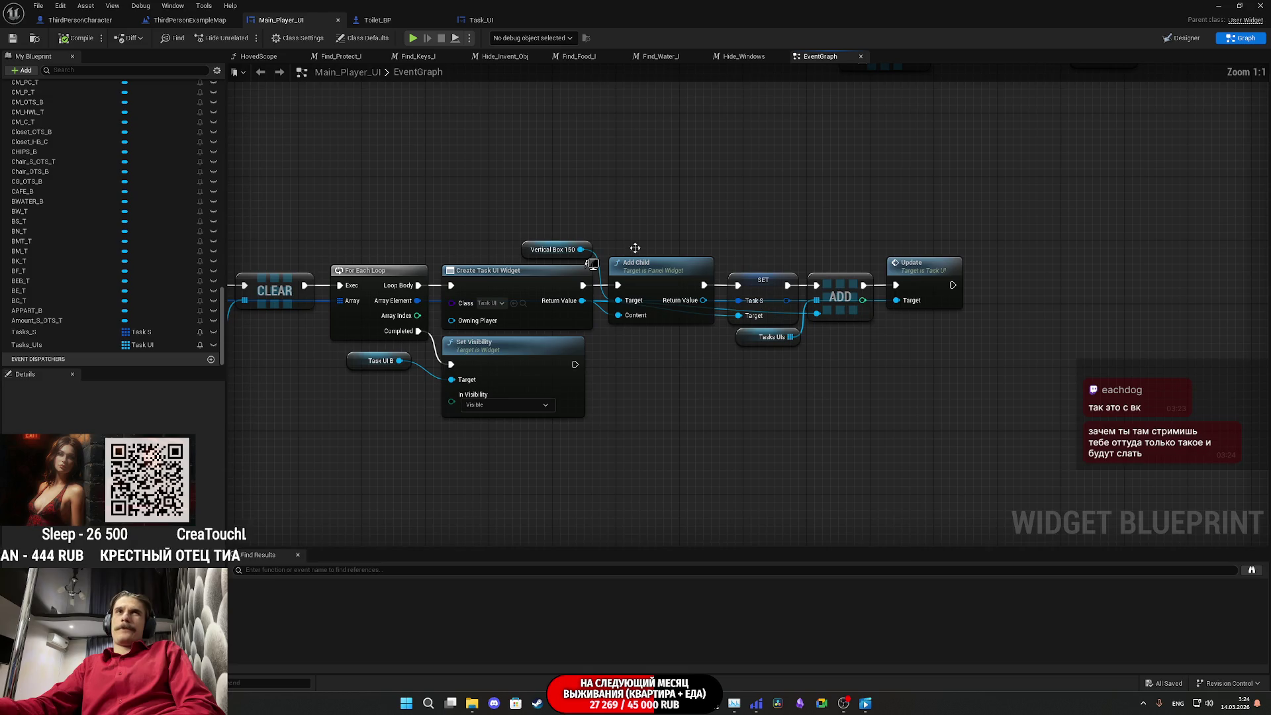
left_click(476, 20)
left_click(376, 20)
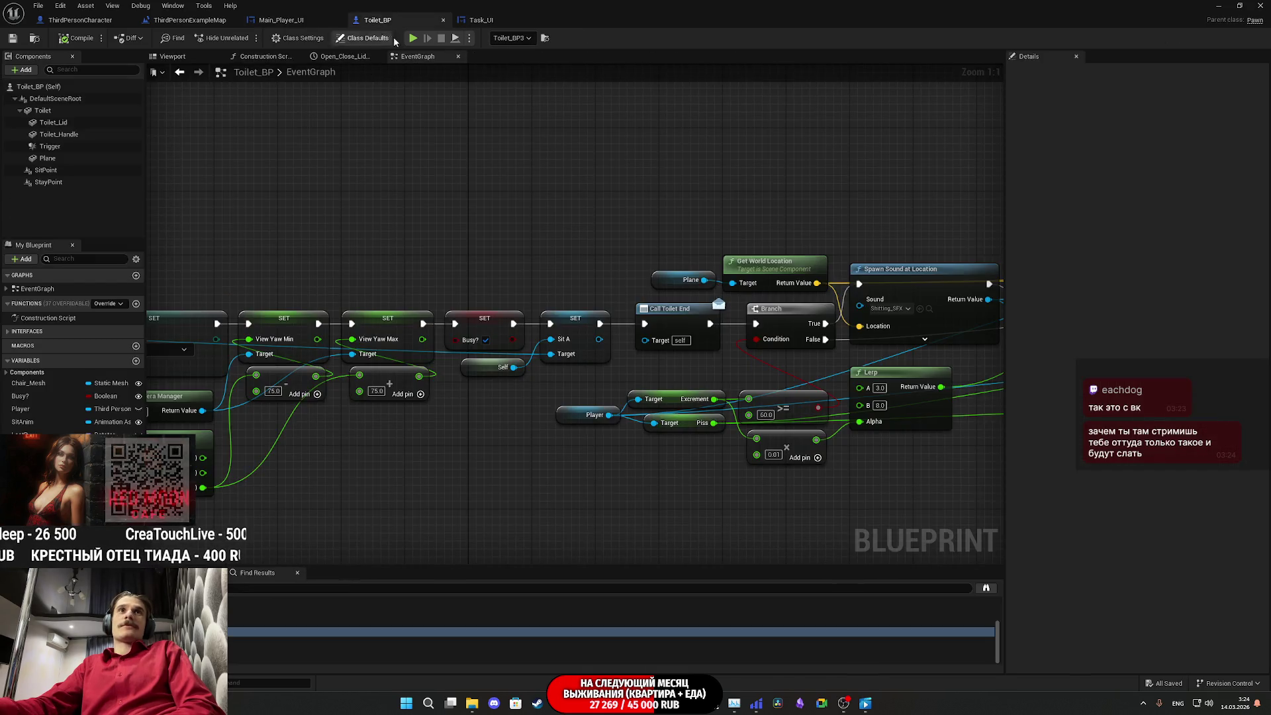
left_click(281, 20)
left_click(189, 20)
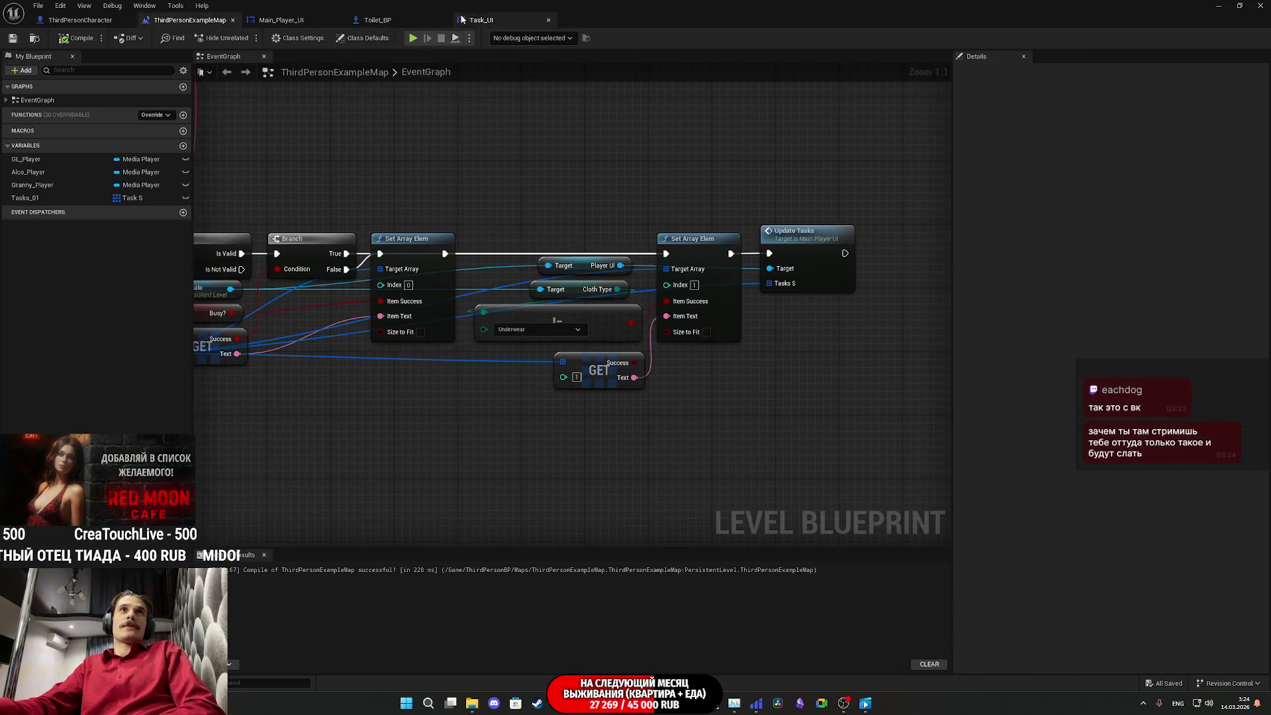
left_click(502, 20)
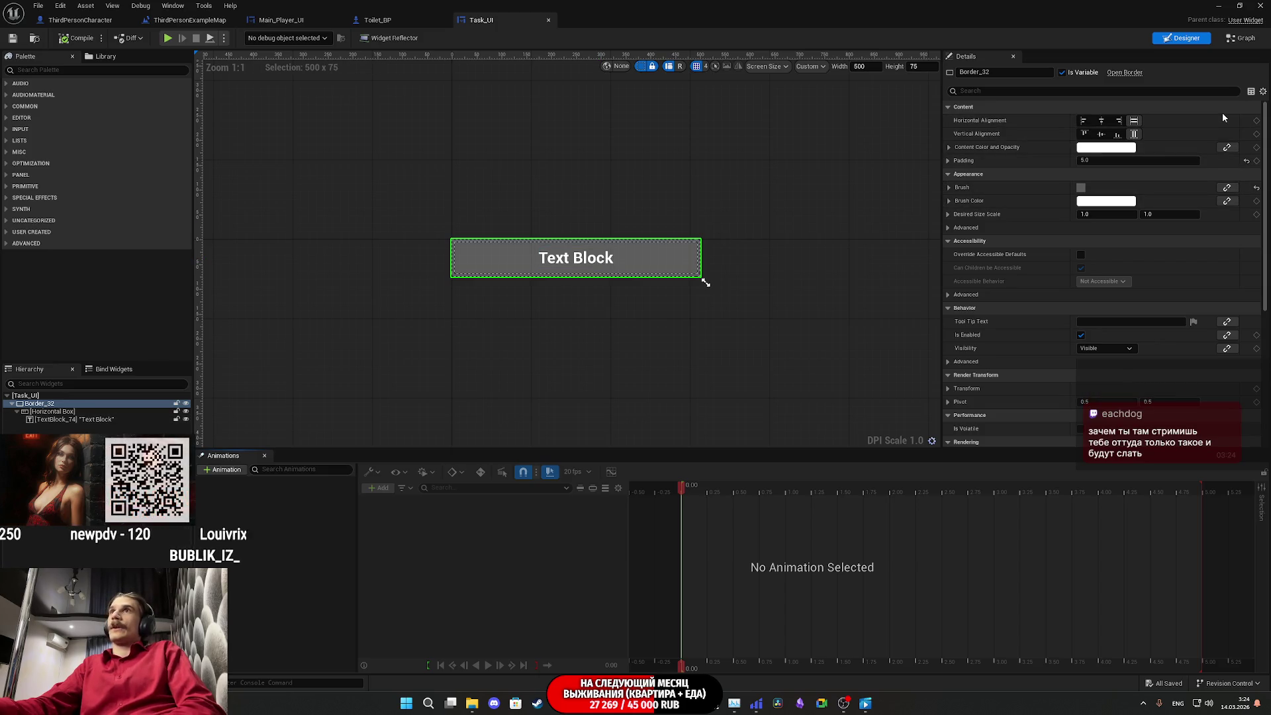
left_click(1236, 40)
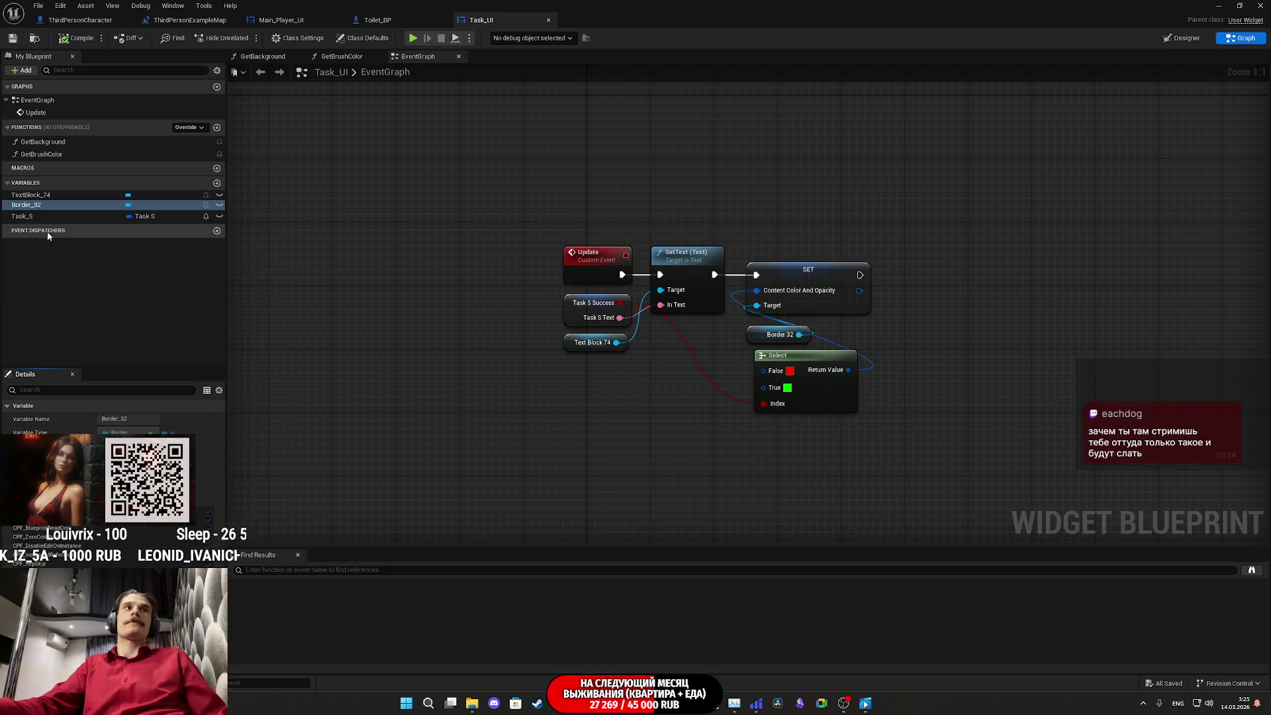
Step: Place a Border 32 reference in the graph and add a Set Brush Color node for it
left_click(46, 207)
left_click_drag(46, 206, 704, 448)
type("set colo")
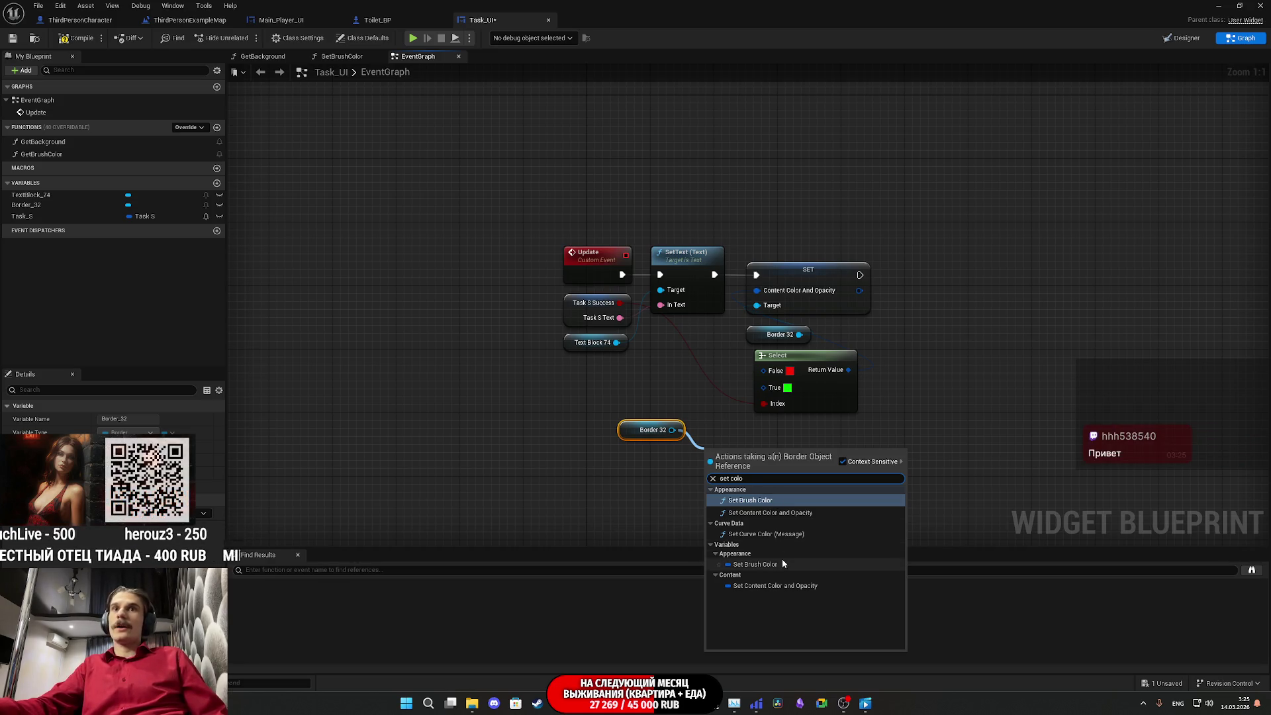
left_click(756, 503)
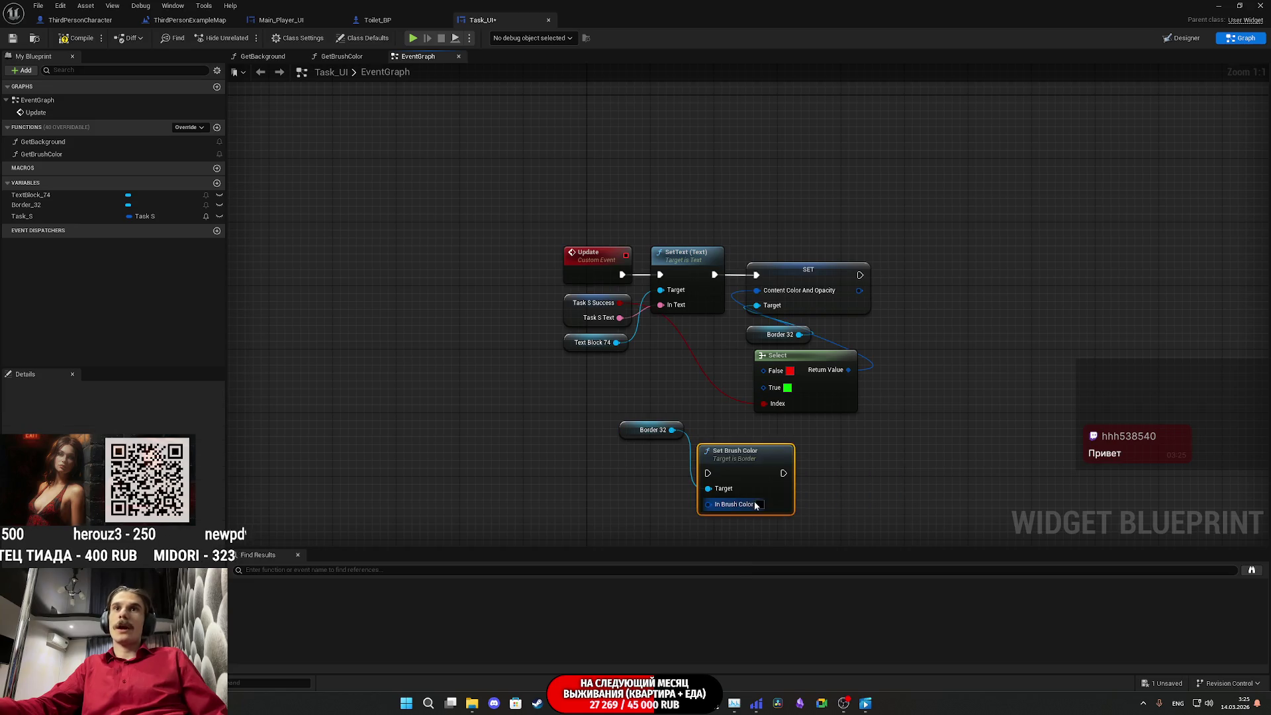
Step: Feed In Brush Color from a generic Select indexed by Task S Success, discarding a Select Color
left_click_drag(715, 513, 666, 521)
type("select")
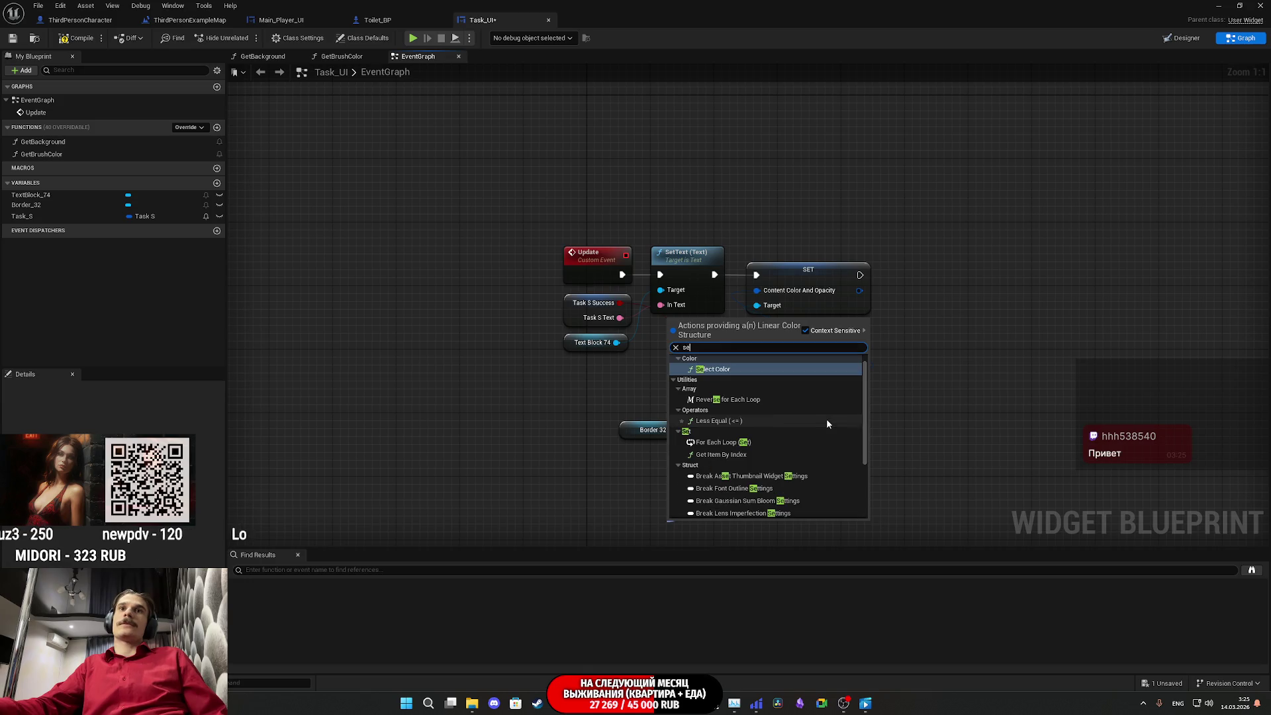
left_click(726, 480)
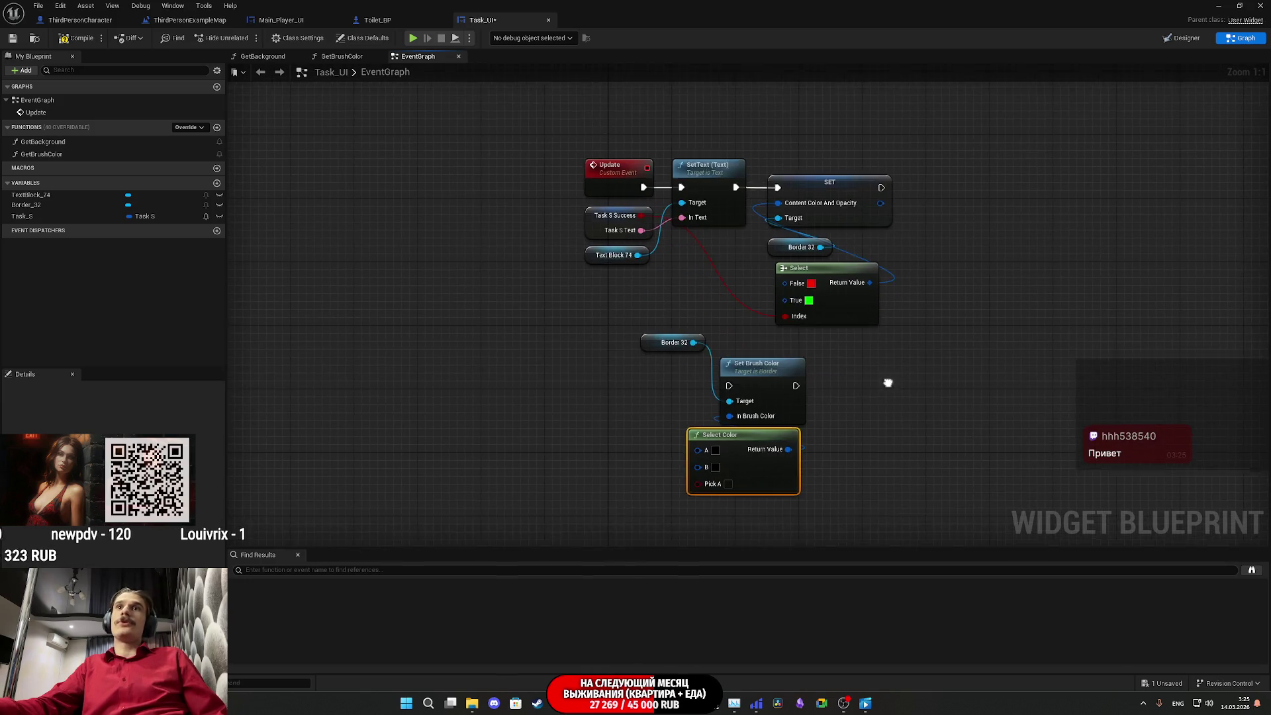
mouse_move(697, 483)
left_mouse_down()
mouse_move(659, 268)
mouse_move(625, 368)
left_mouse_up()
left_click(523, 397)
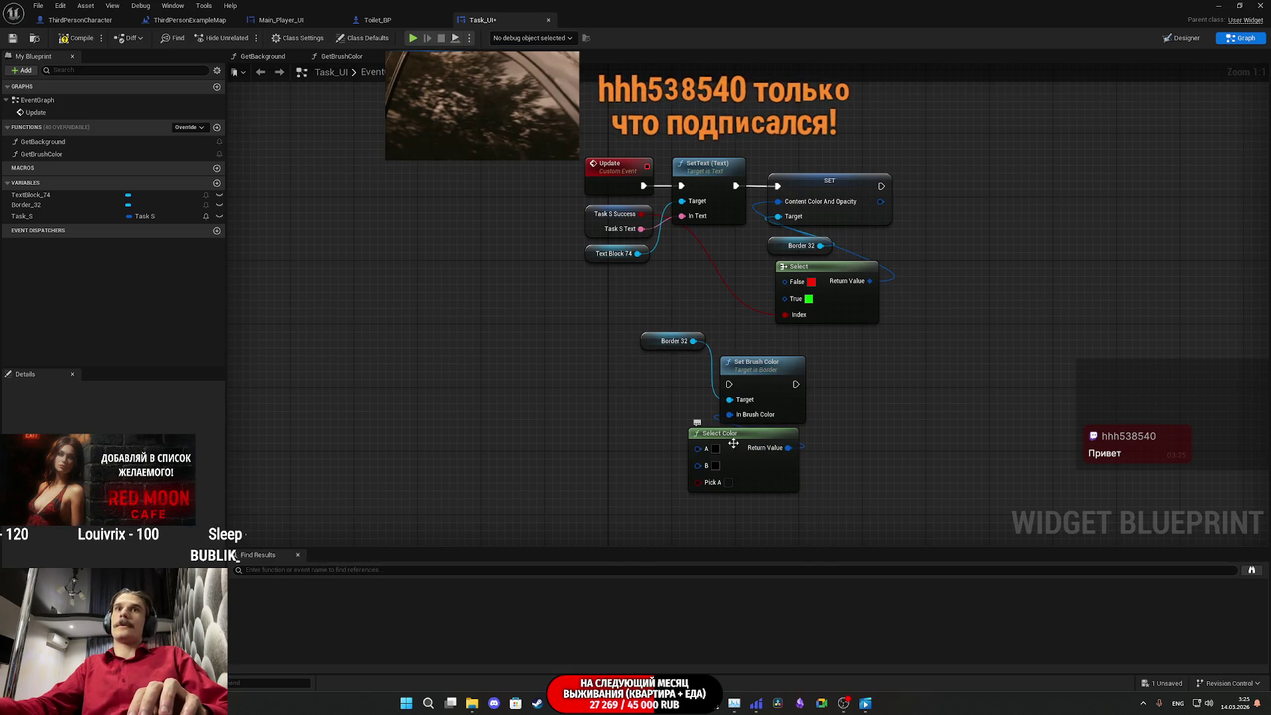
left_click(744, 445)
key("Delete")
left_click_drag(729, 414, 733, 451)
type("se")
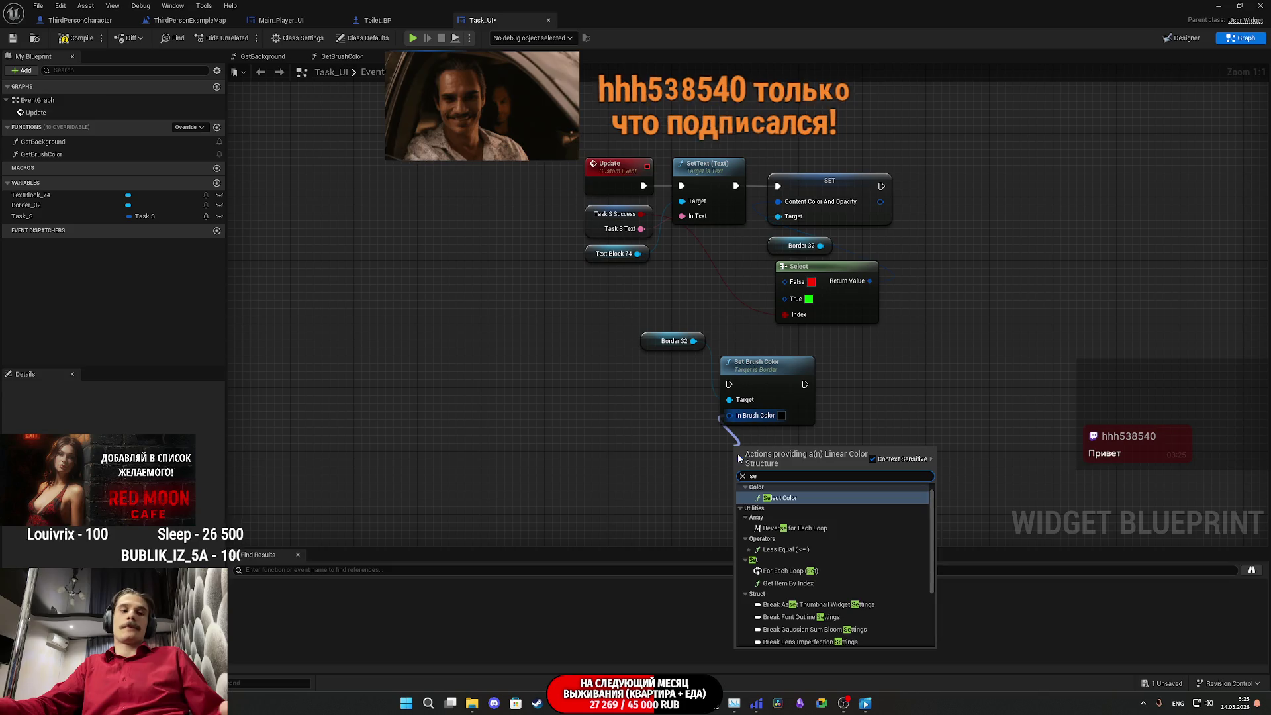
type("l")
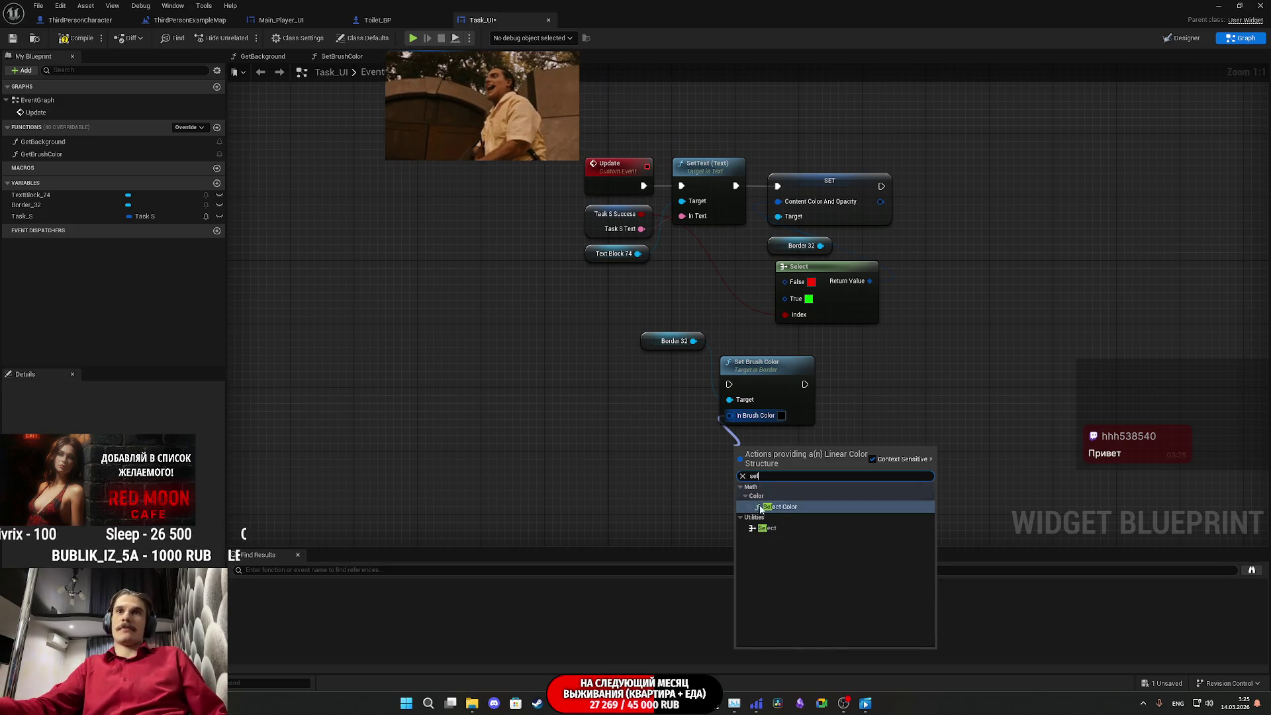
left_click(766, 527)
left_click_drag(698, 503, 641, 214)
Step: Set the lower Select's False colour to translucent white
left_click(722, 465)
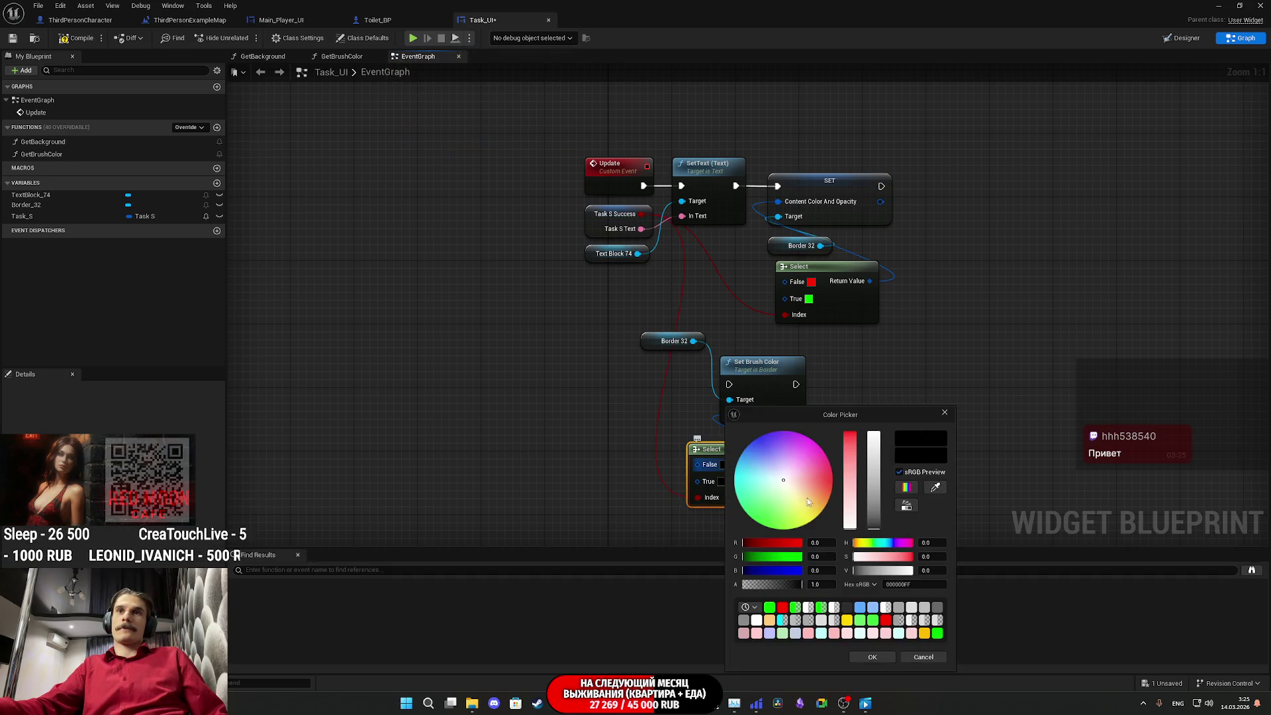
left_click_drag(874, 523, 874, 432)
left_click_drag(773, 584, 796, 580)
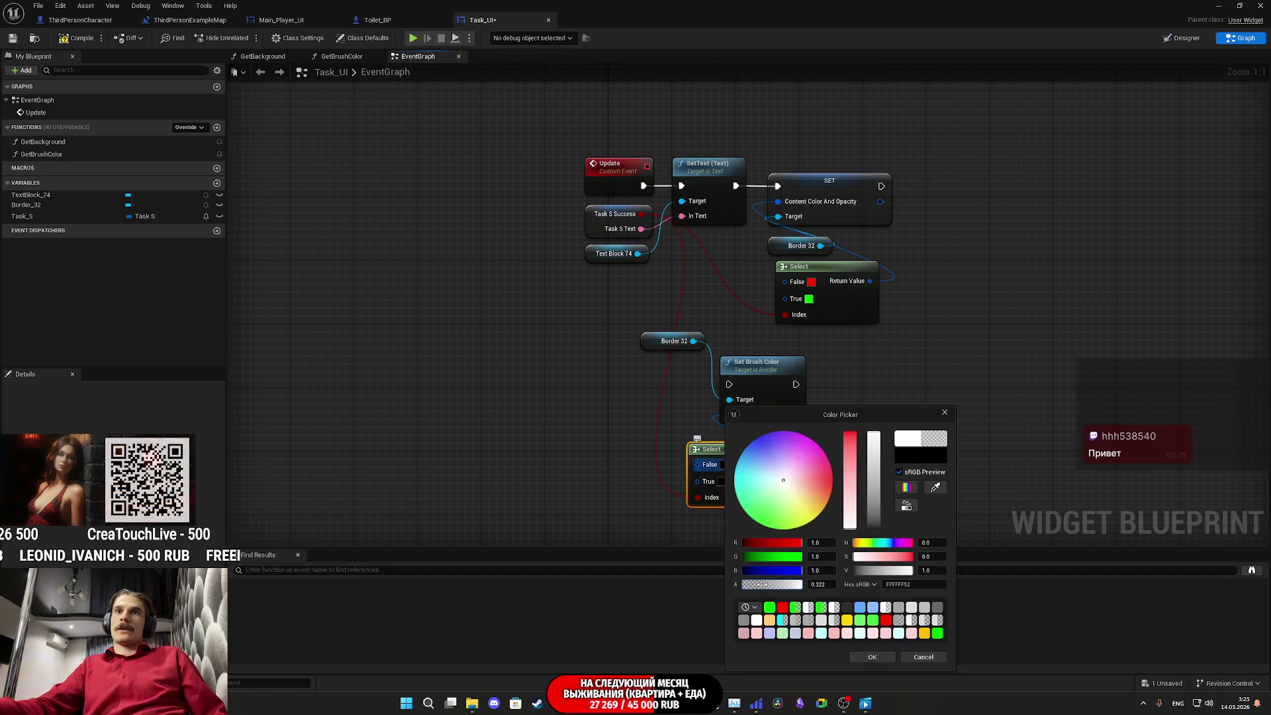
left_click(813, 585)
type("0.25")
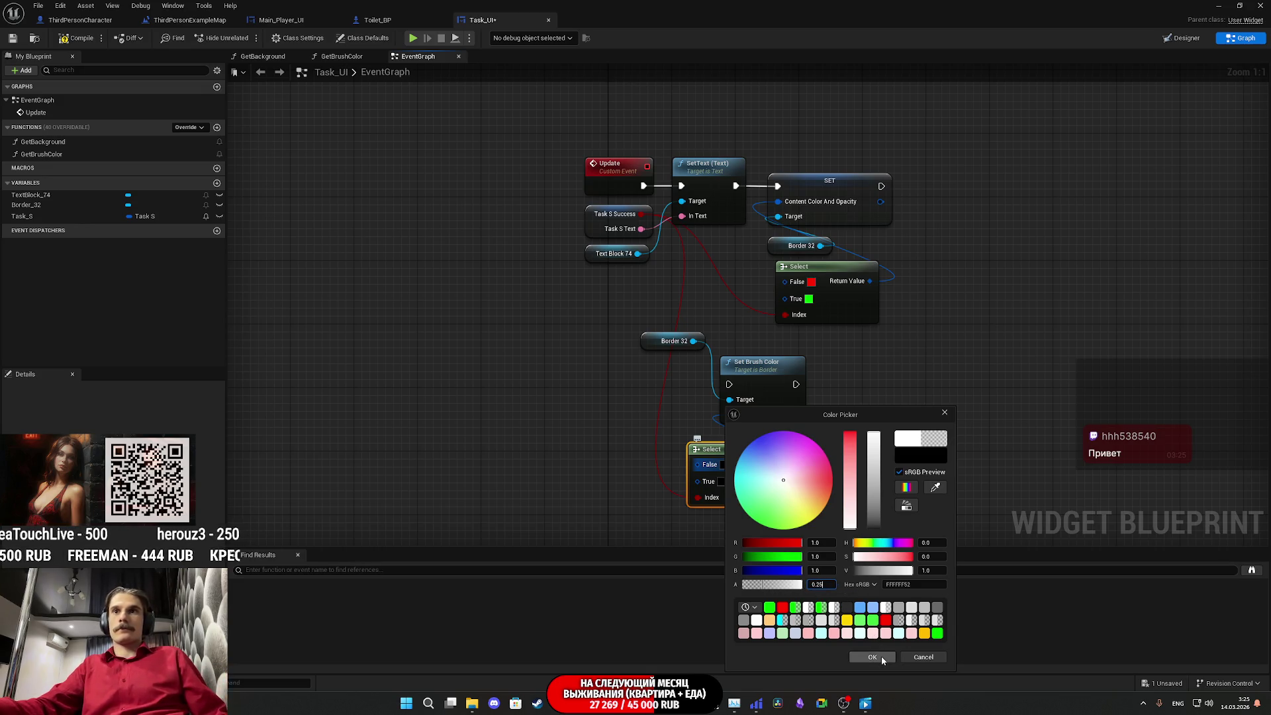
left_click(883, 660)
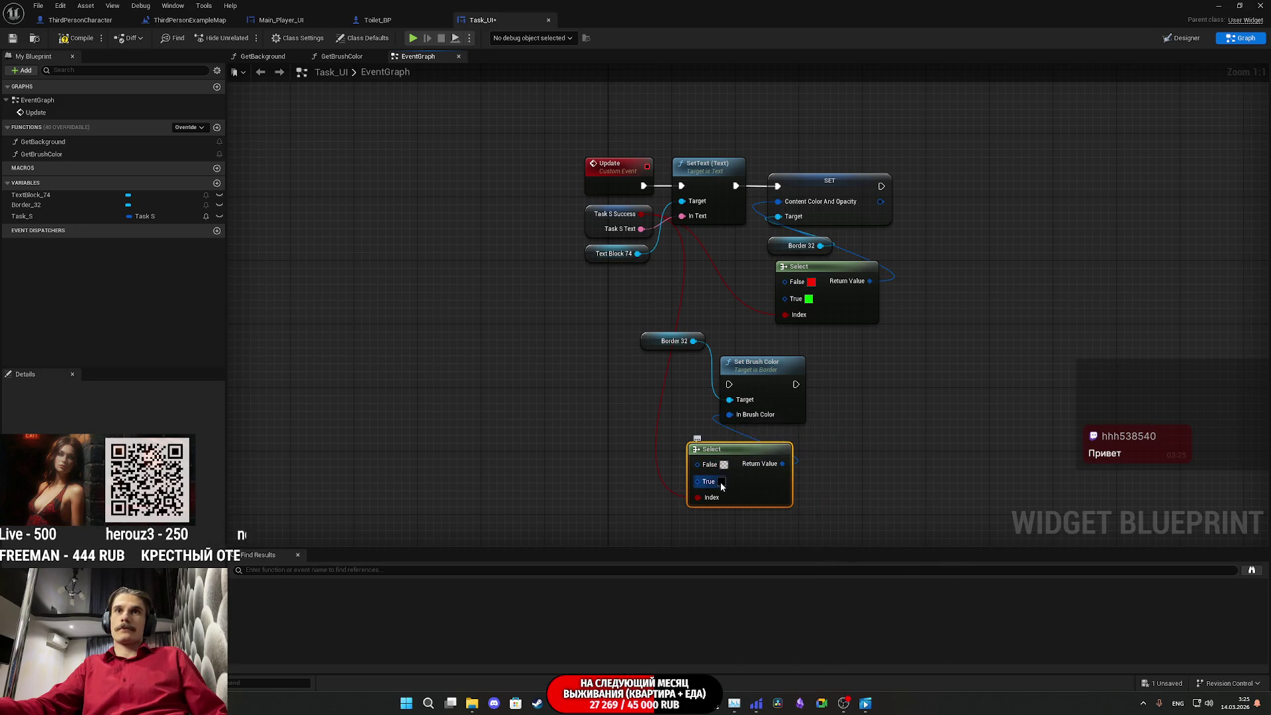
Step: Set the lower Select's True colour to green with alpha 0.5
left_click(722, 483)
left_click_drag(778, 560, 799, 560)
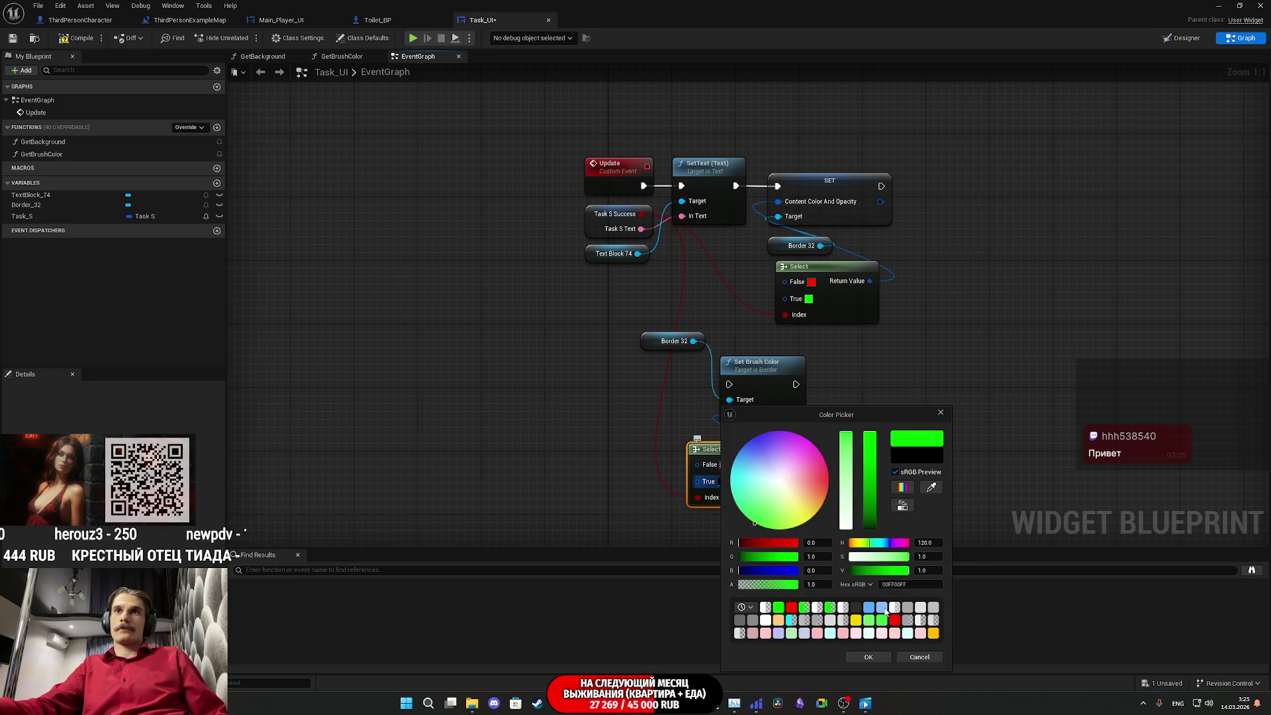
left_click(868, 657)
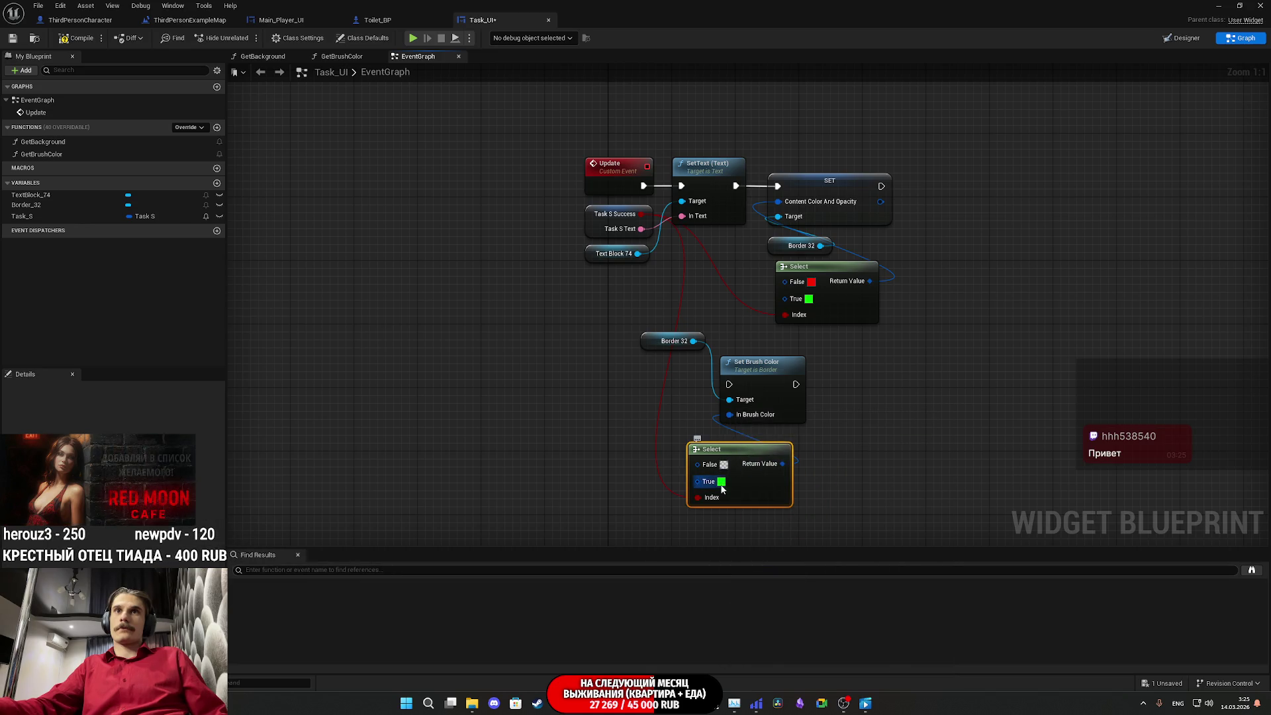
left_click(722, 481)
left_click_drag(773, 589, 763, 585)
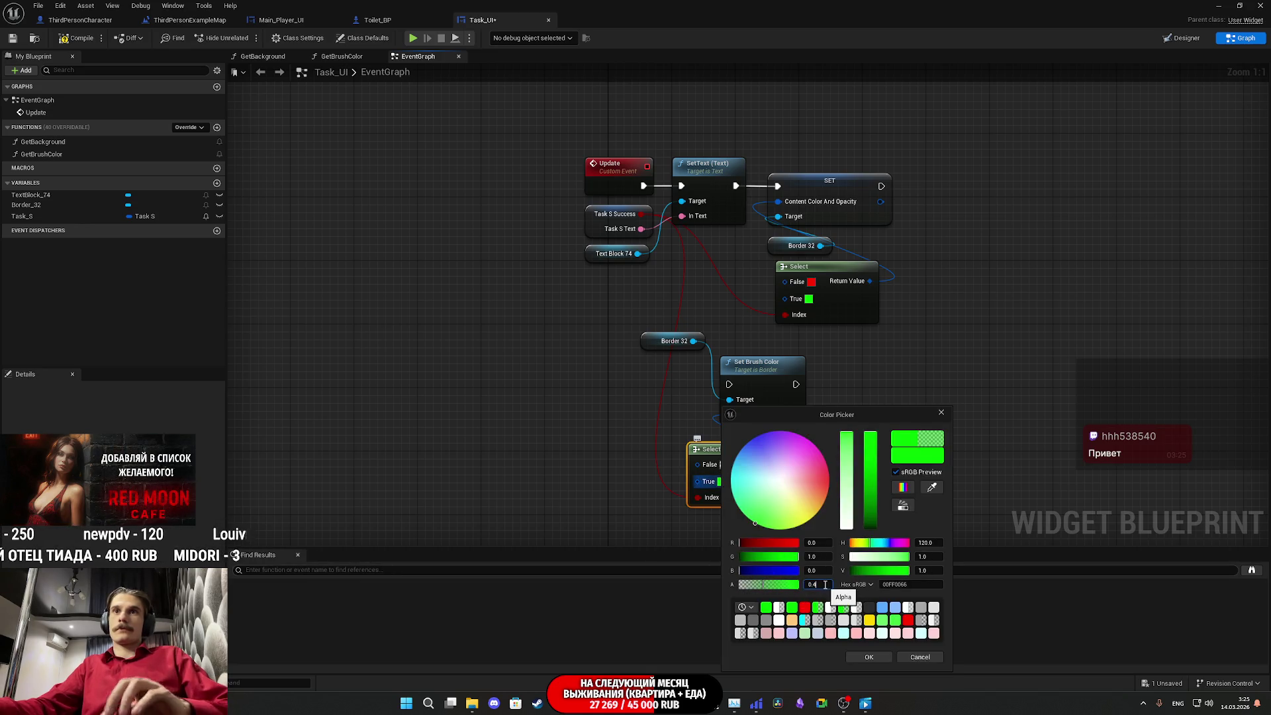
key("BackSpace")
type("5")
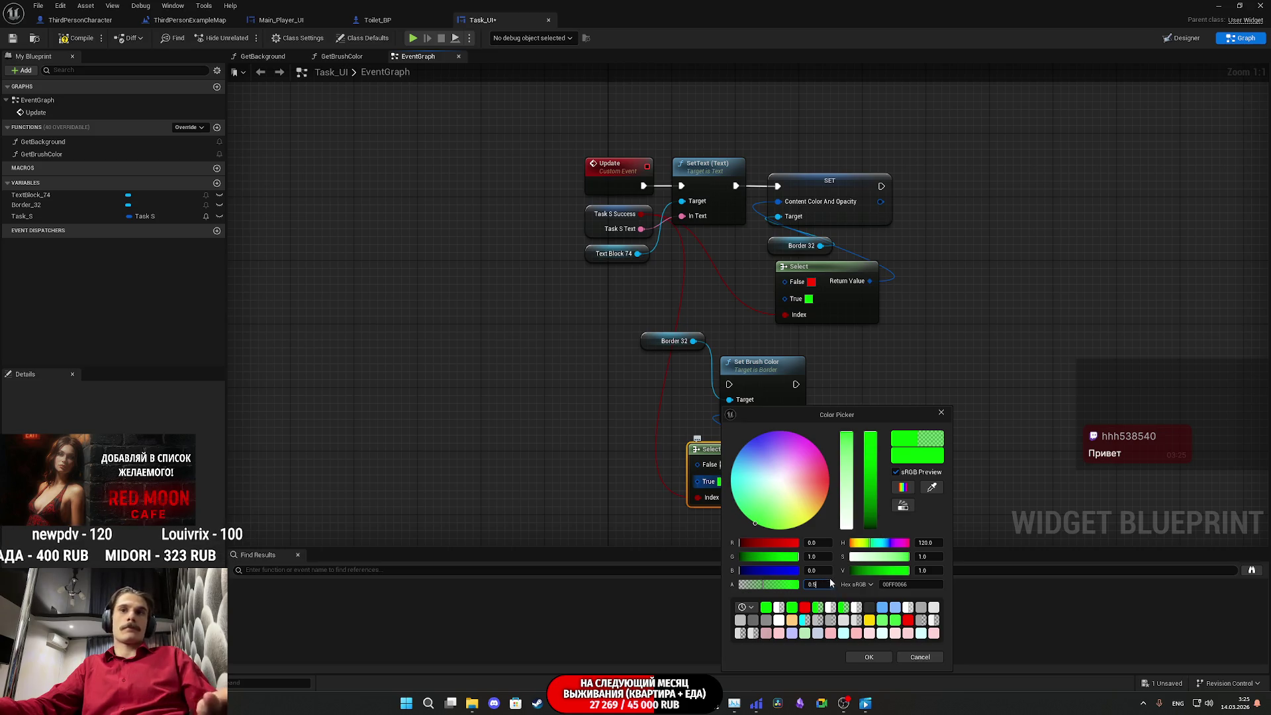
left_click(868, 657)
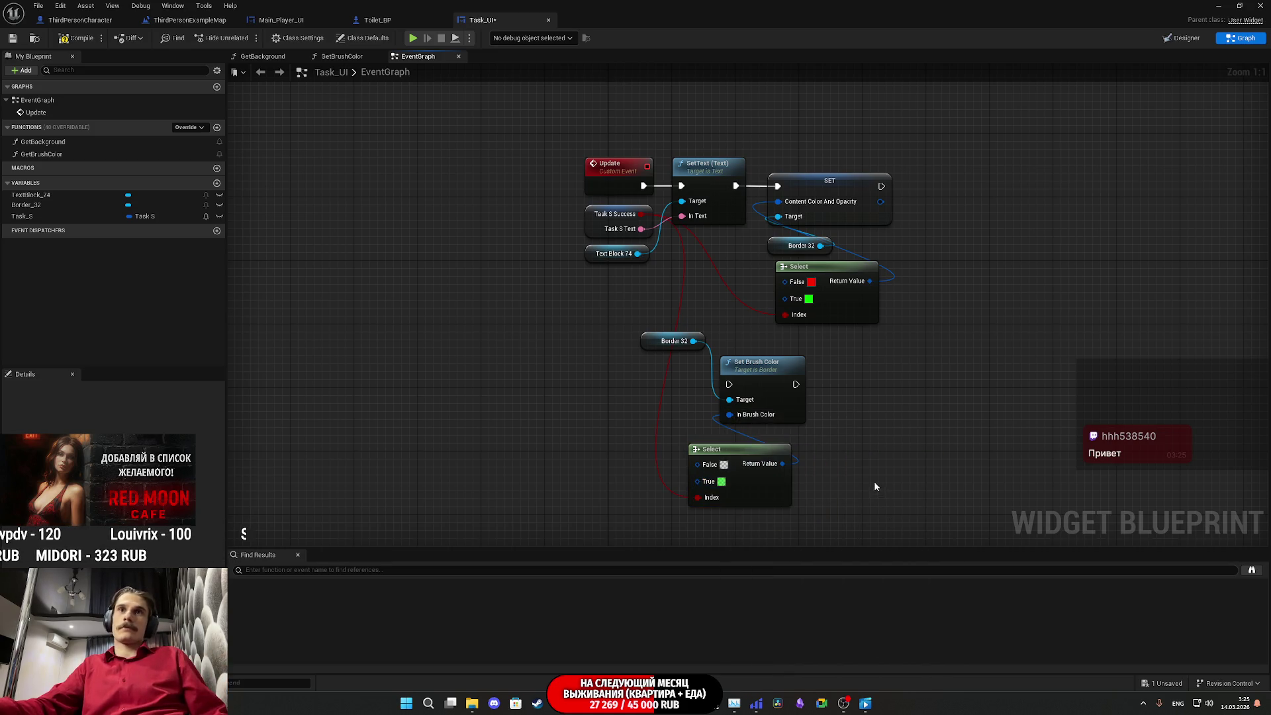
Step: Run Set Brush Color after SET and change the upper Select's False colour to white
left_click_drag(728, 384, 881, 186)
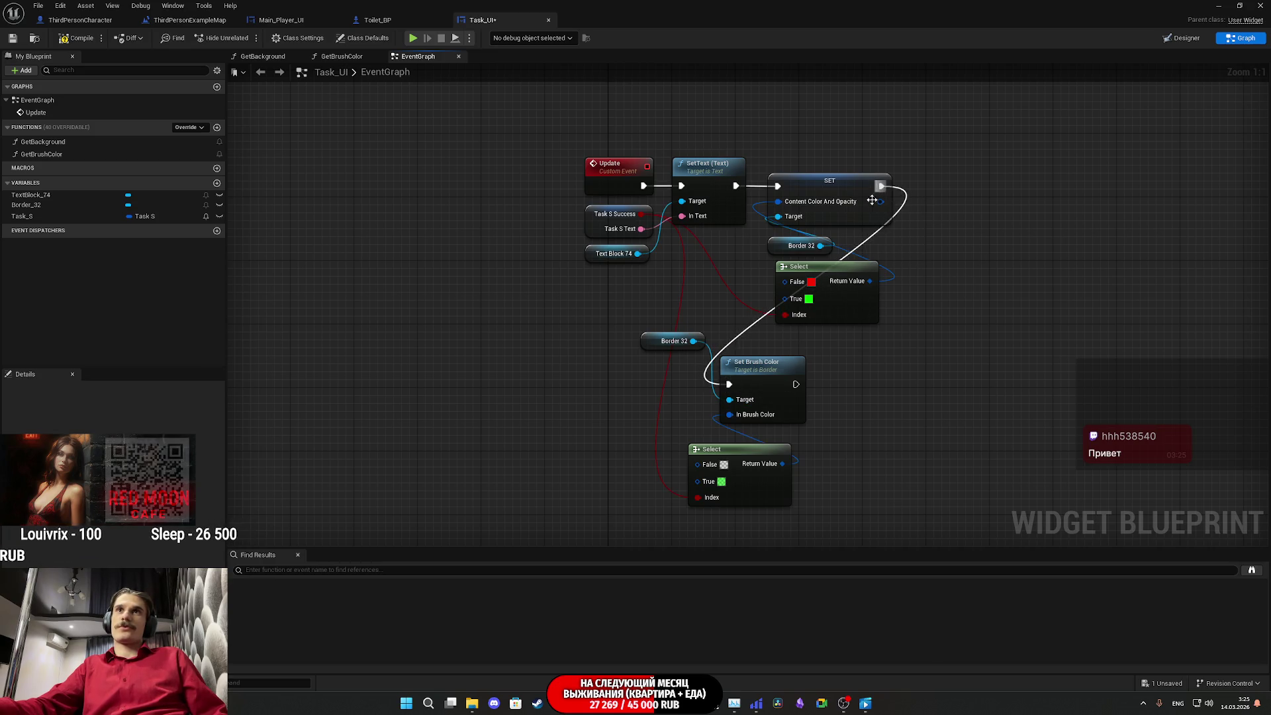
left_click(811, 282)
left_click(937, 401)
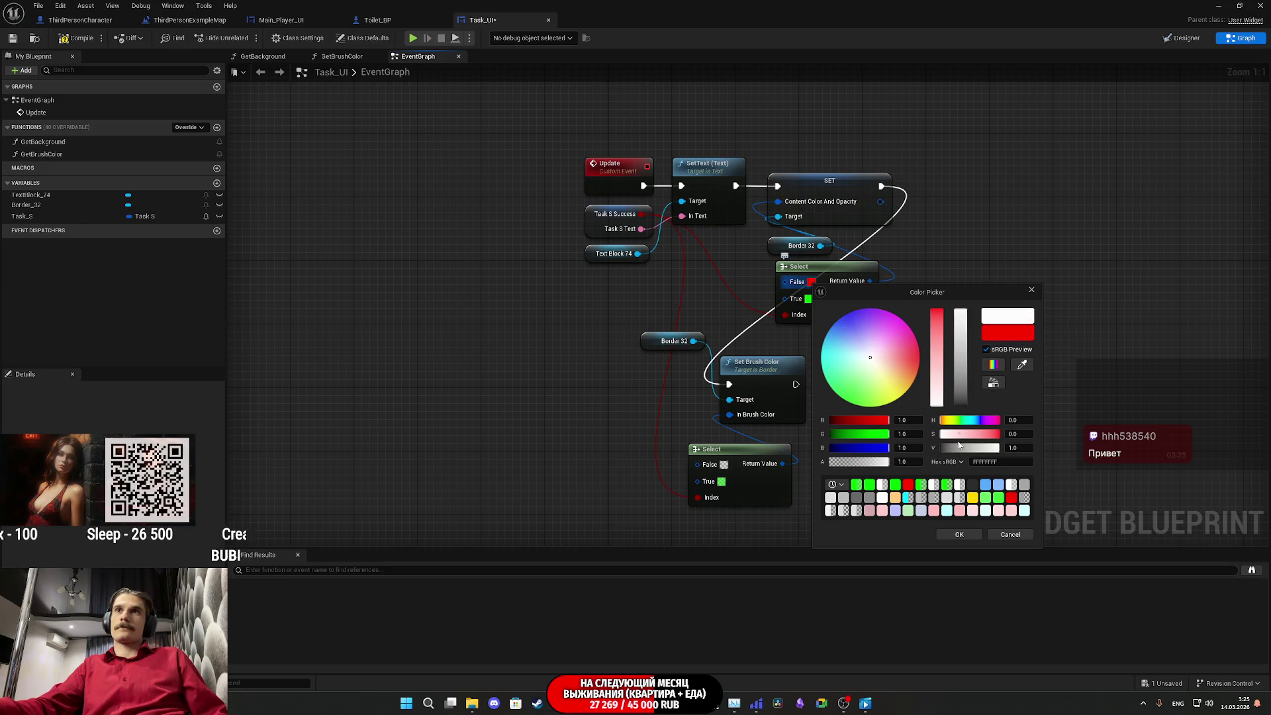
left_click(959, 535)
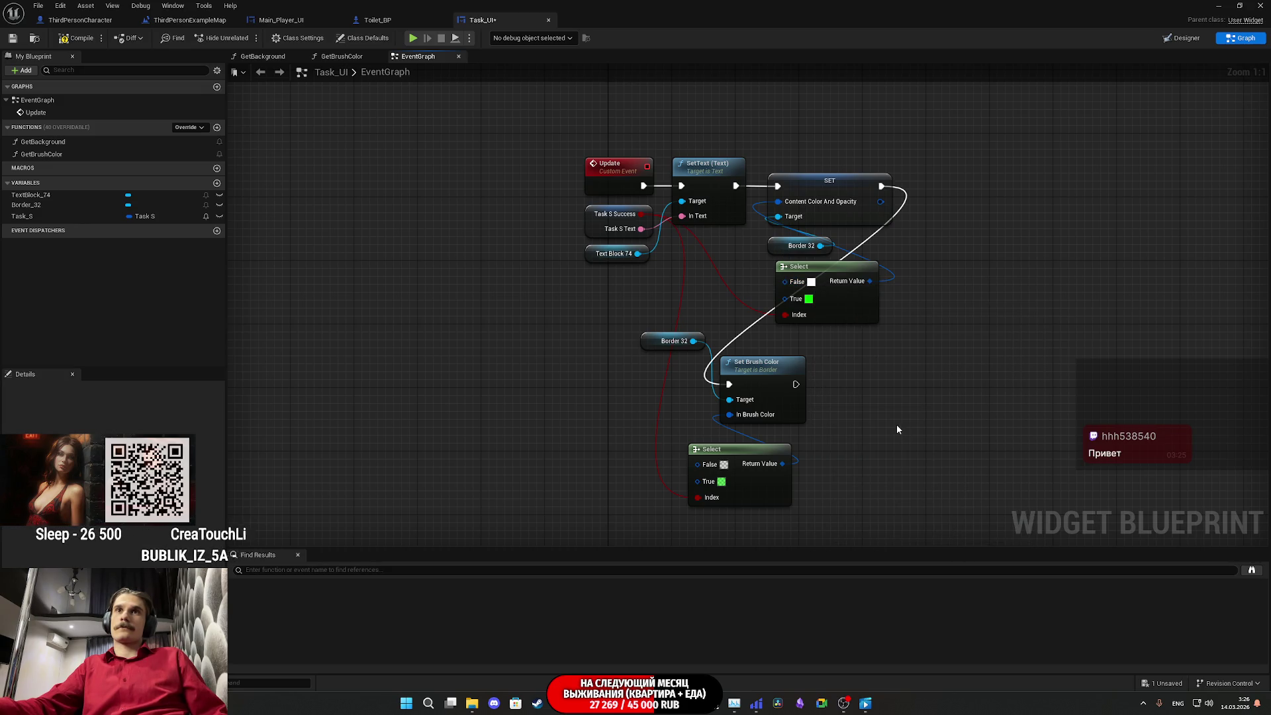
Step: Arrange Set Brush Color, the Select and Border 32 beside SET, then save Task_UI
mouse_move(746, 386)
left_mouse_down()
mouse_move(967, 208)
mouse_move(936, 186)
left_mouse_up()
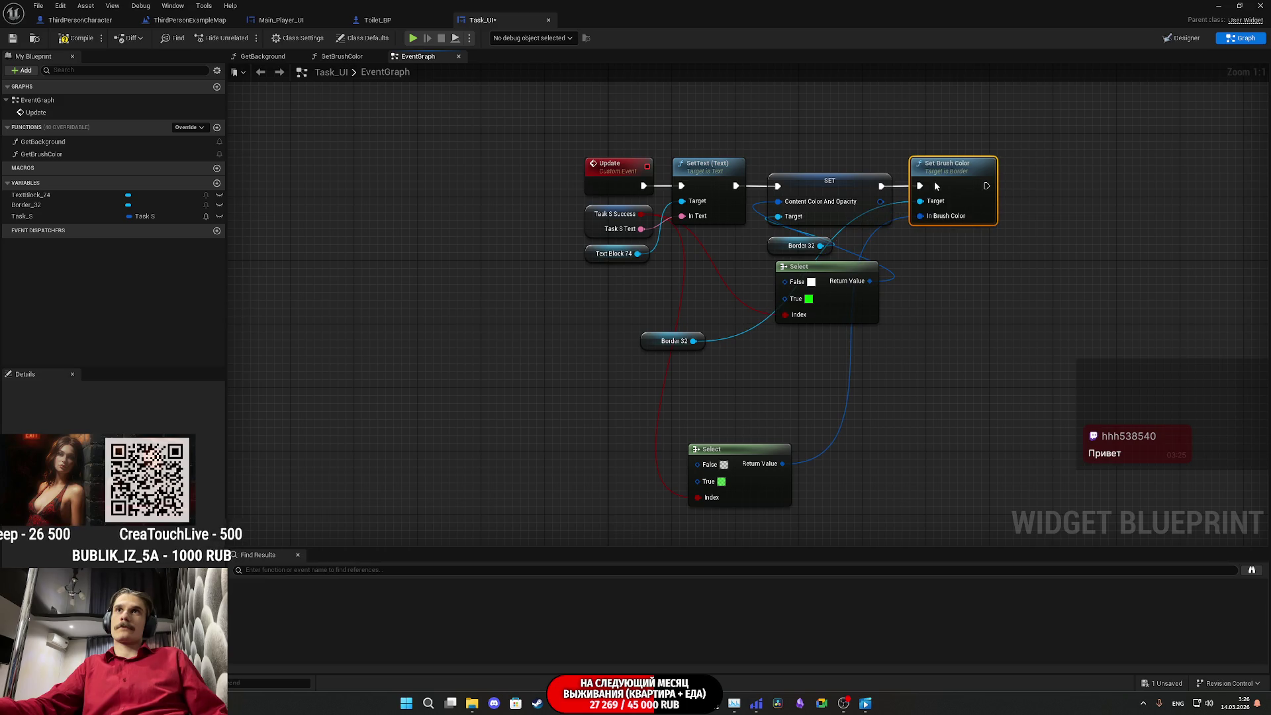
mouse_move(773, 488)
left_mouse_down()
mouse_move(979, 308)
mouse_move(980, 281)
left_mouse_up()
mouse_move(653, 339)
left_mouse_down()
mouse_move(845, 378)
mouse_move(817, 161)
mouse_move(836, 158)
left_mouse_up()
left_click(775, 118)
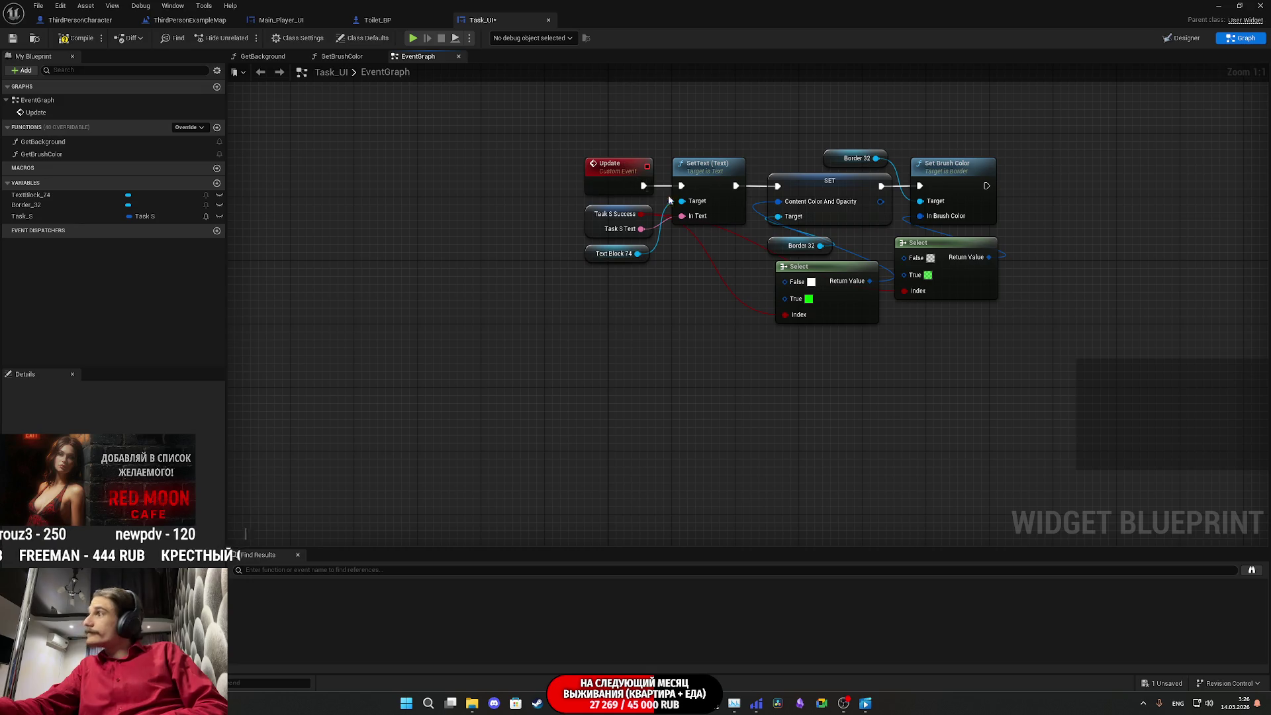
left_click(15, 40)
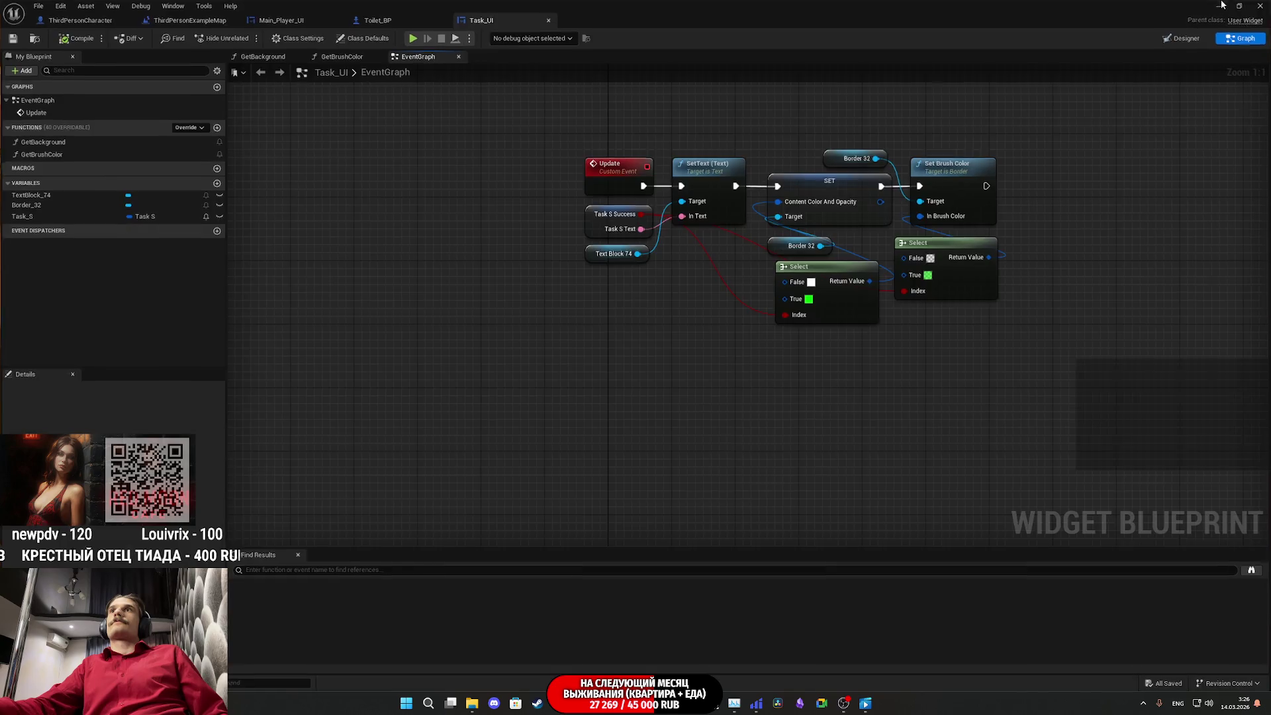
left_click(1221, 5)
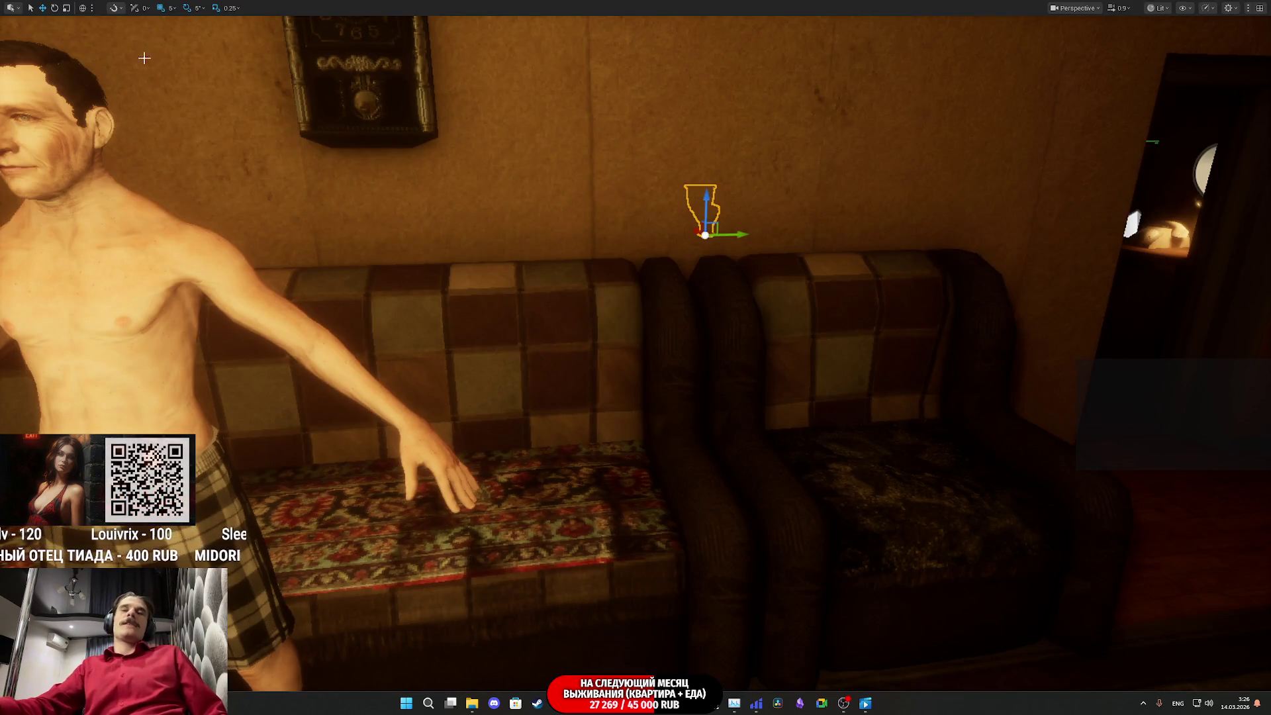
Step: Start Play in Editor and take the red shirt from the closet
key("alt+p")
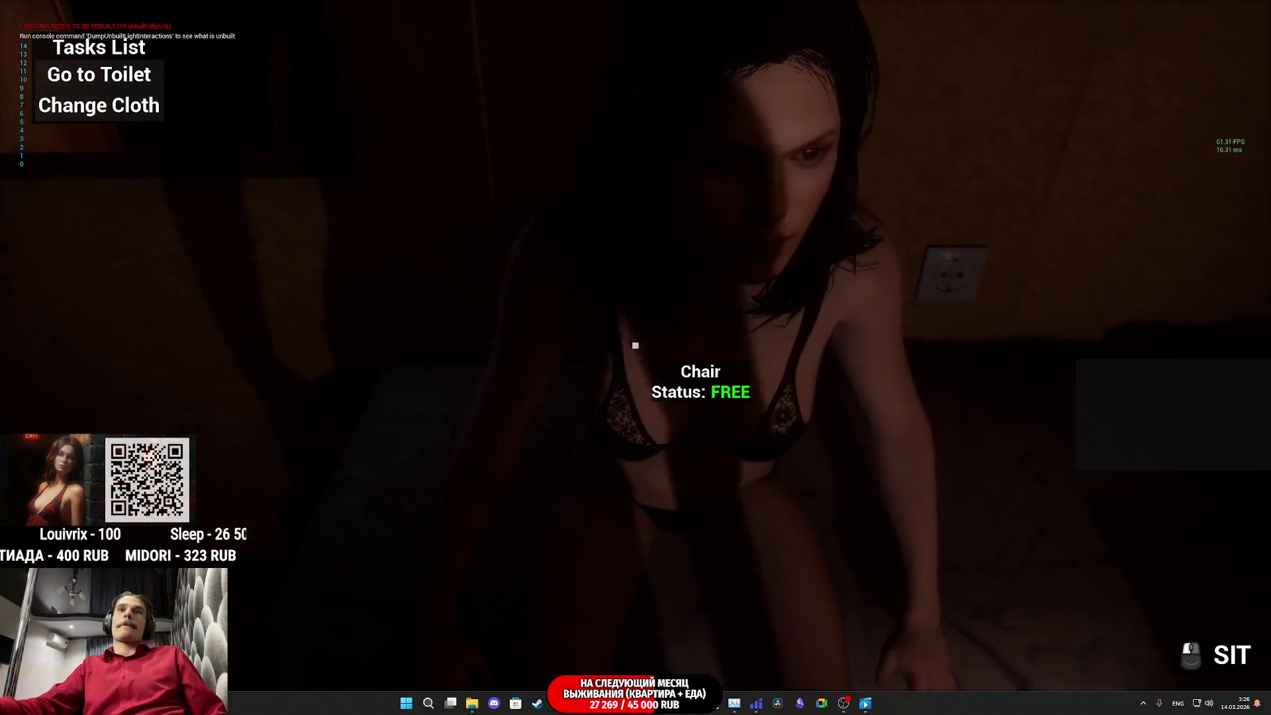
key("w")
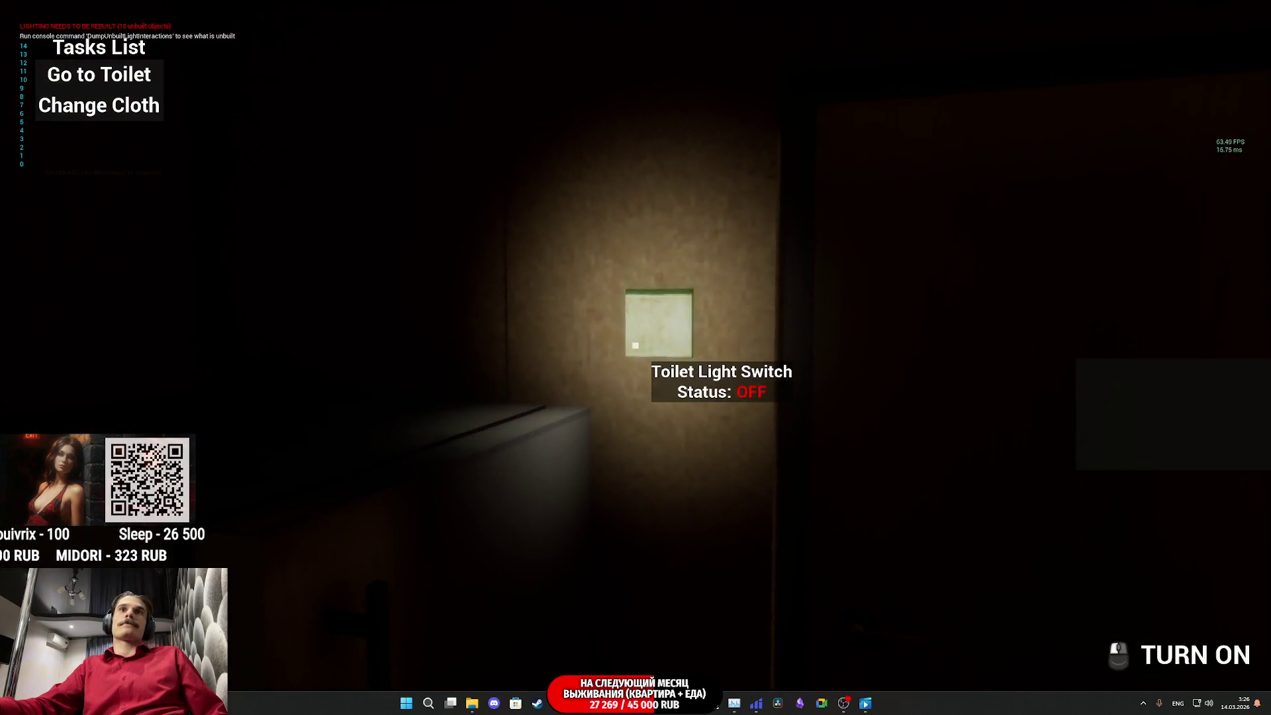
key("w")
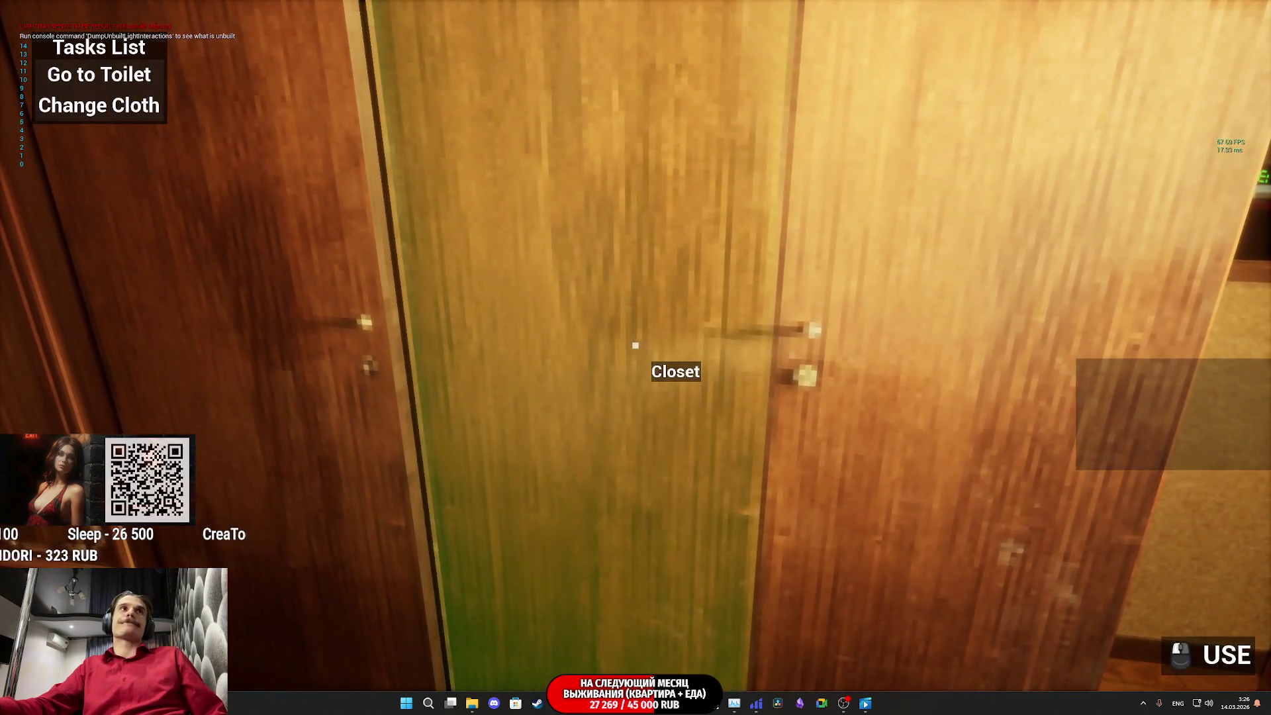
left_click(636, 345)
left_click(636, 345)
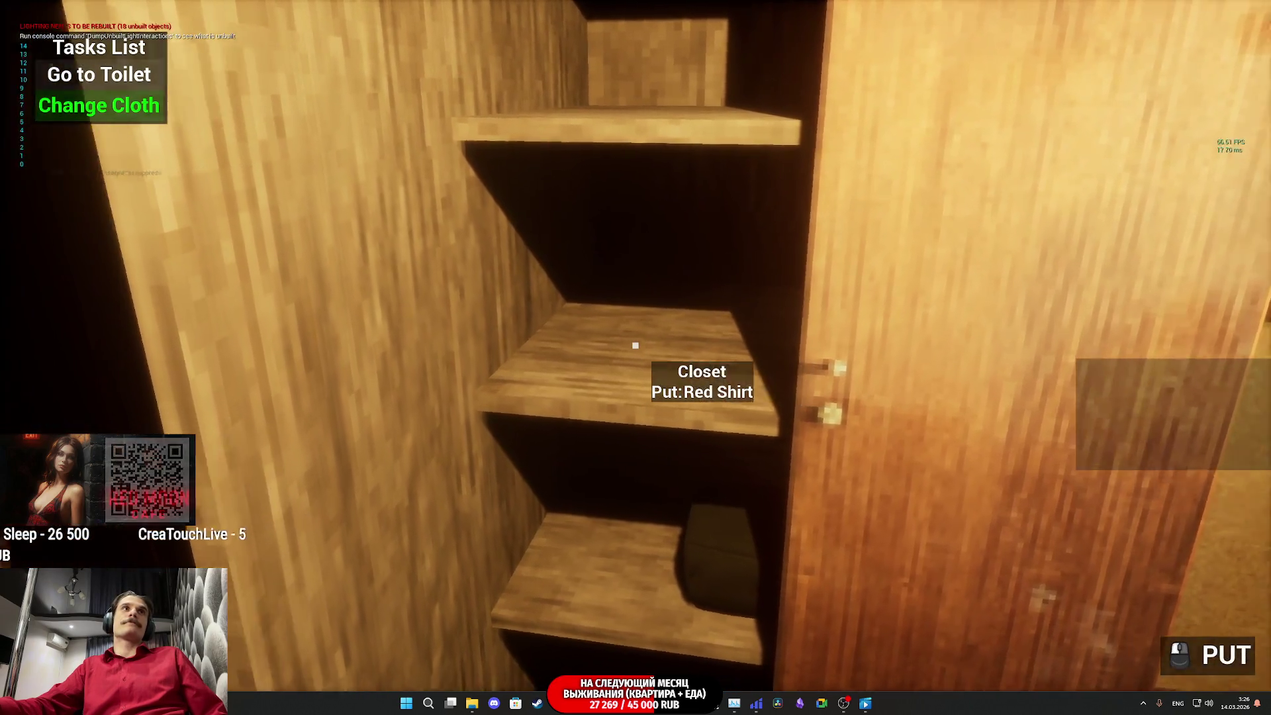
mouse_move(636, 345)
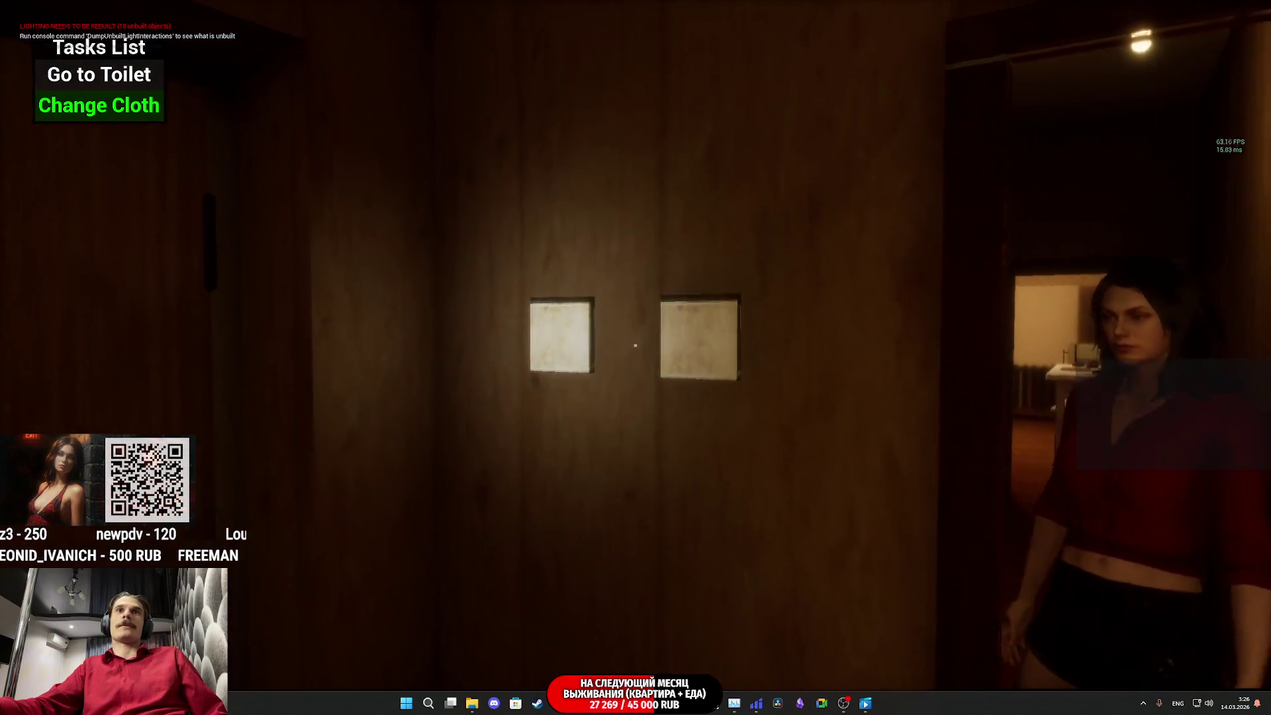
Step: Use the toilet, walk back to the door, and stop the play session
key("e")
key("w")
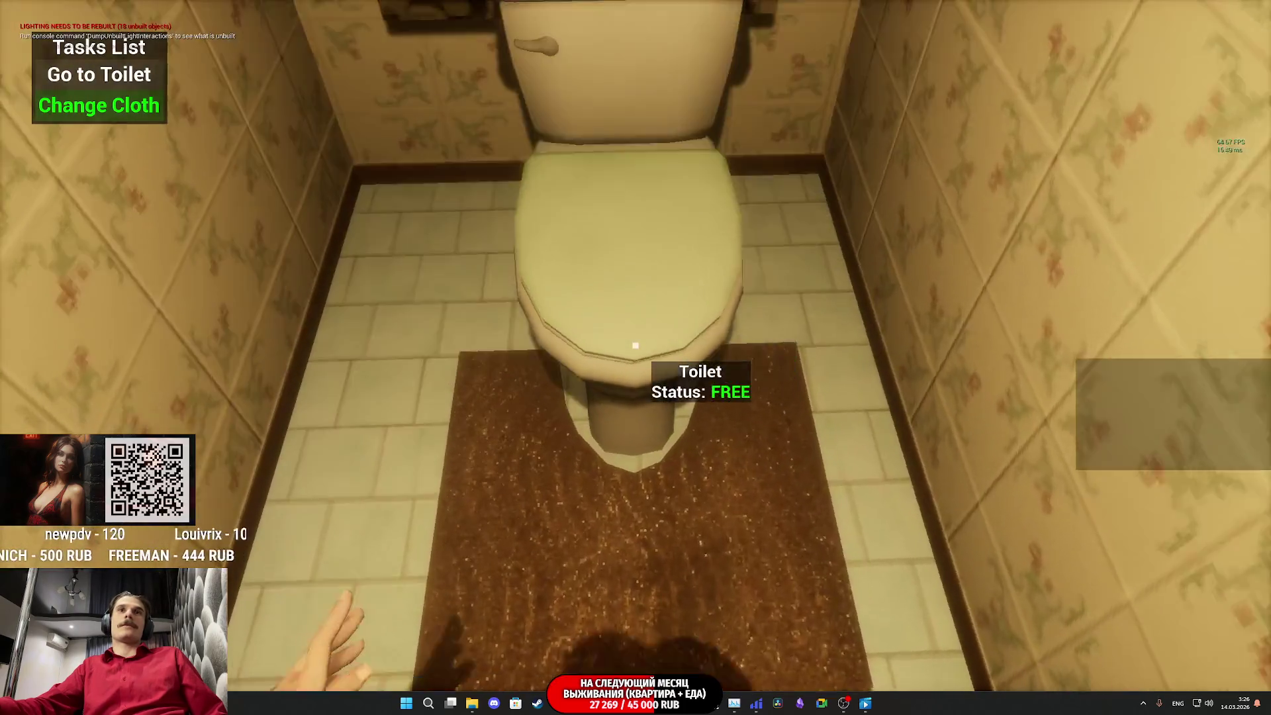
key("e")
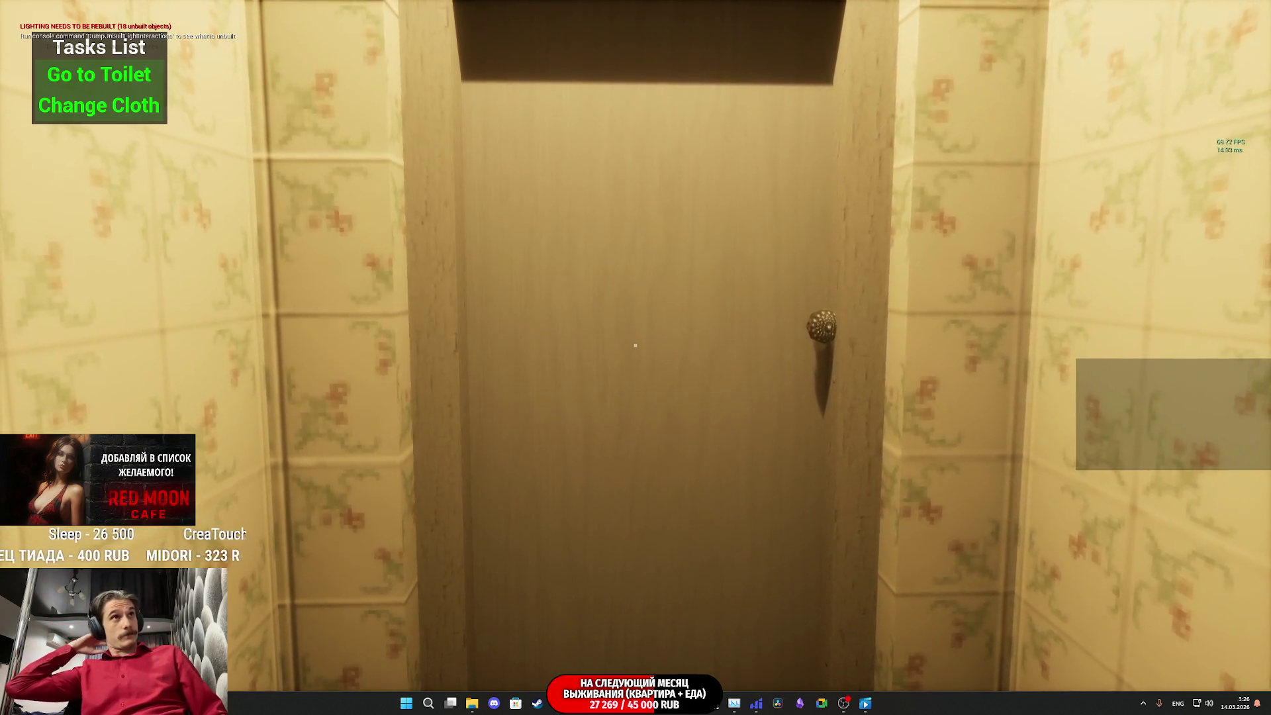
key("w")
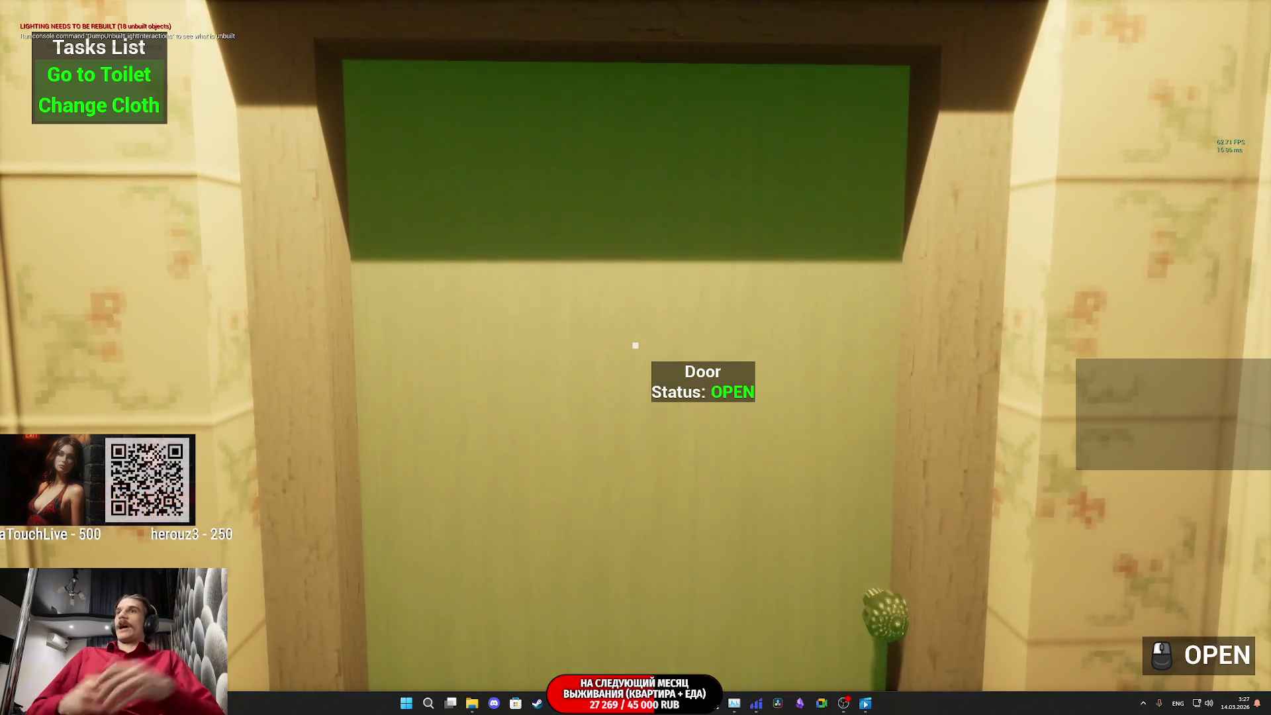
key("Escape")
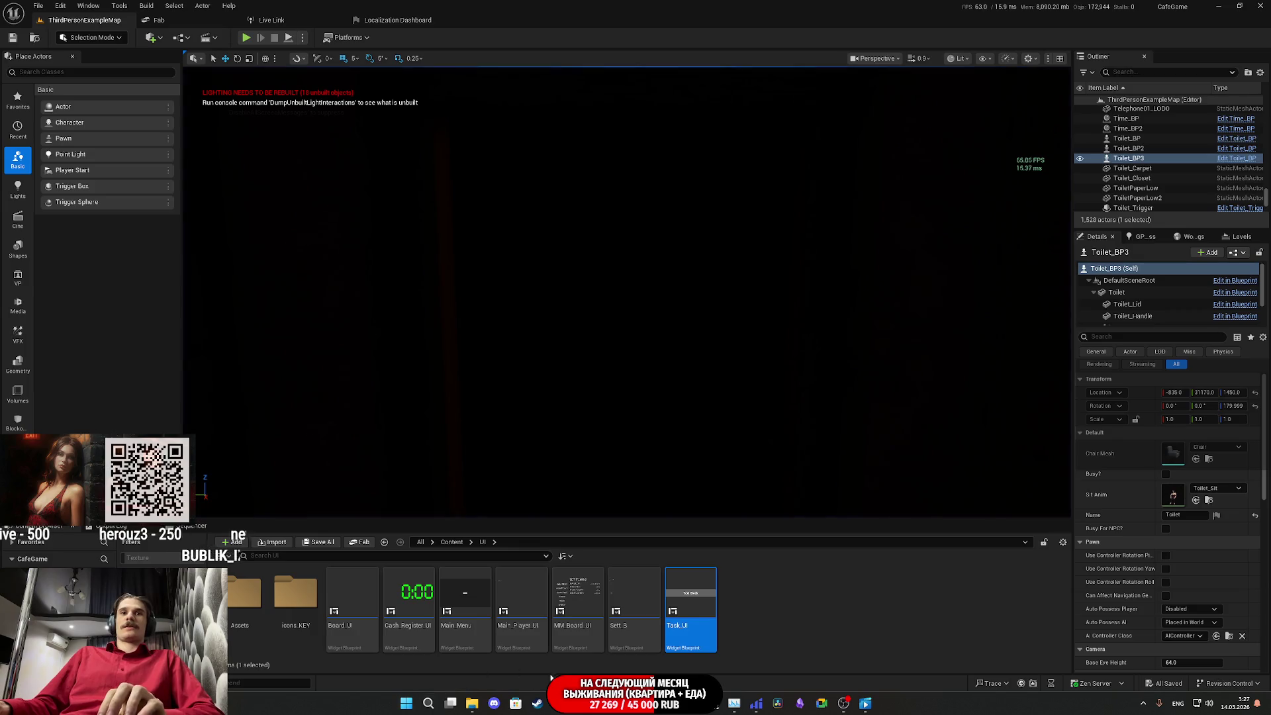
key("alt+Tab")
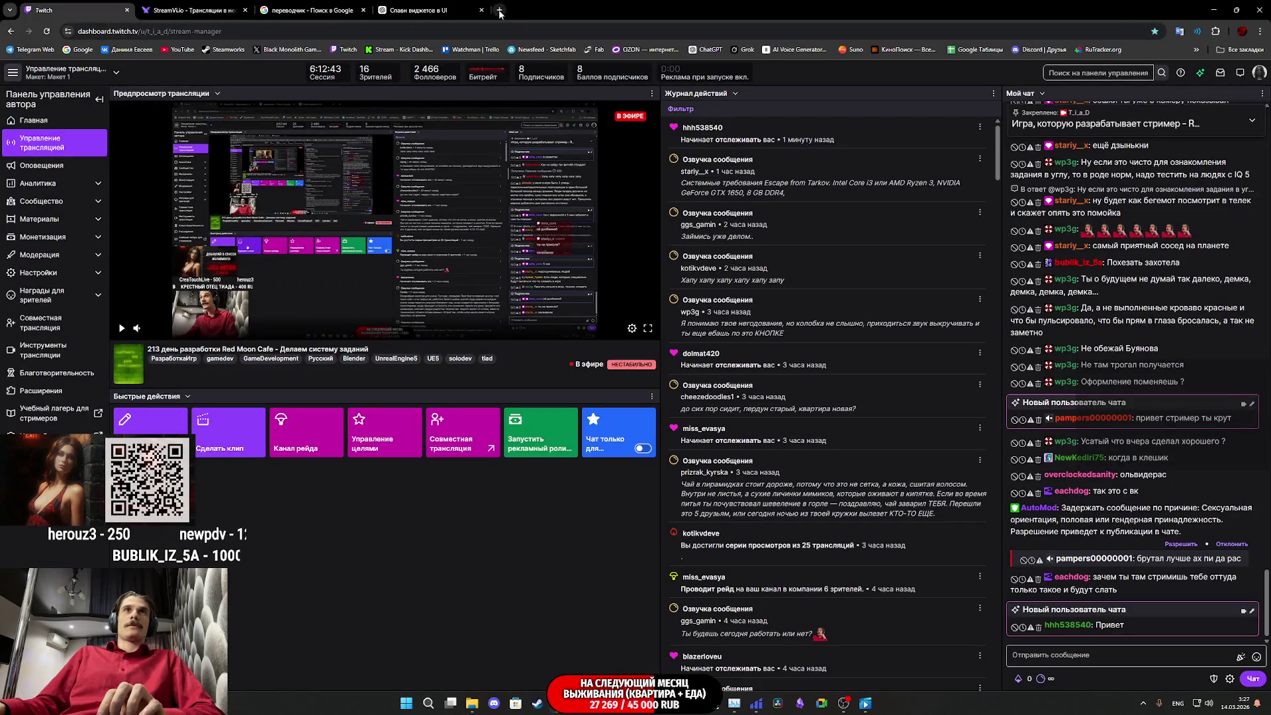
Step: Search Google Images for 'task list in games', preview a reference image, then return to Unreal
left_click(500, 11)
type("tas")
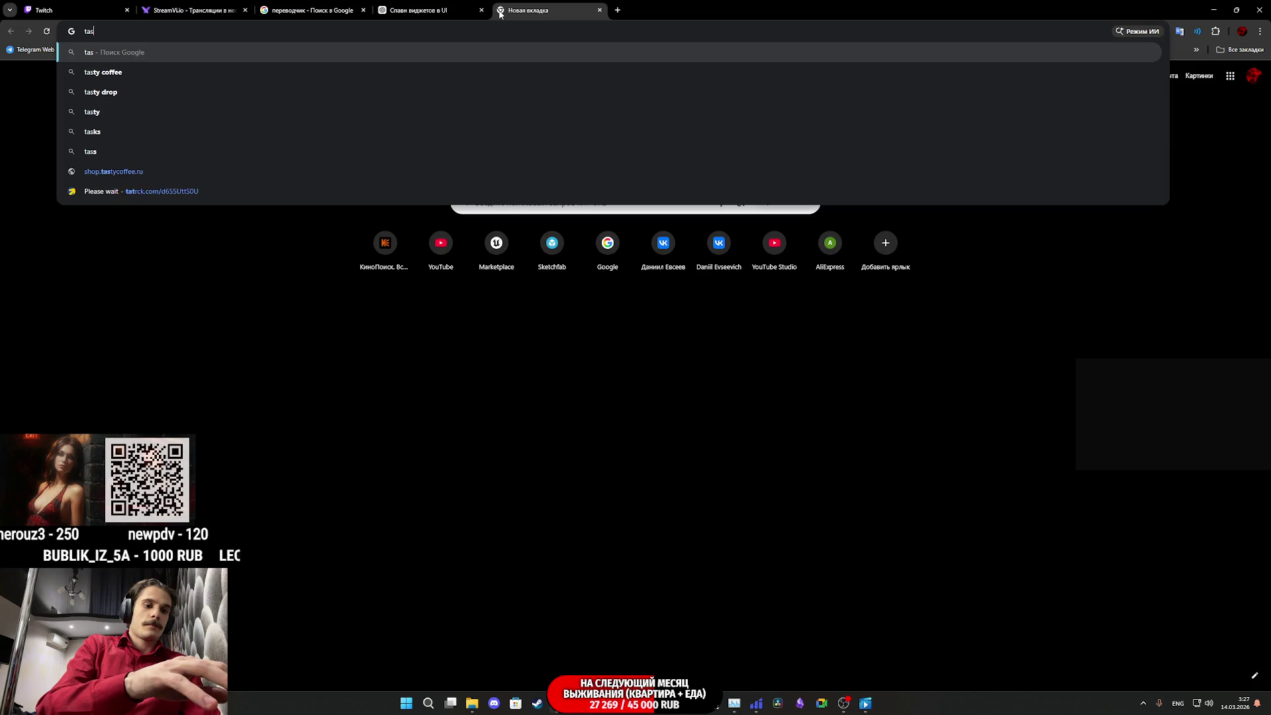
type("k list")
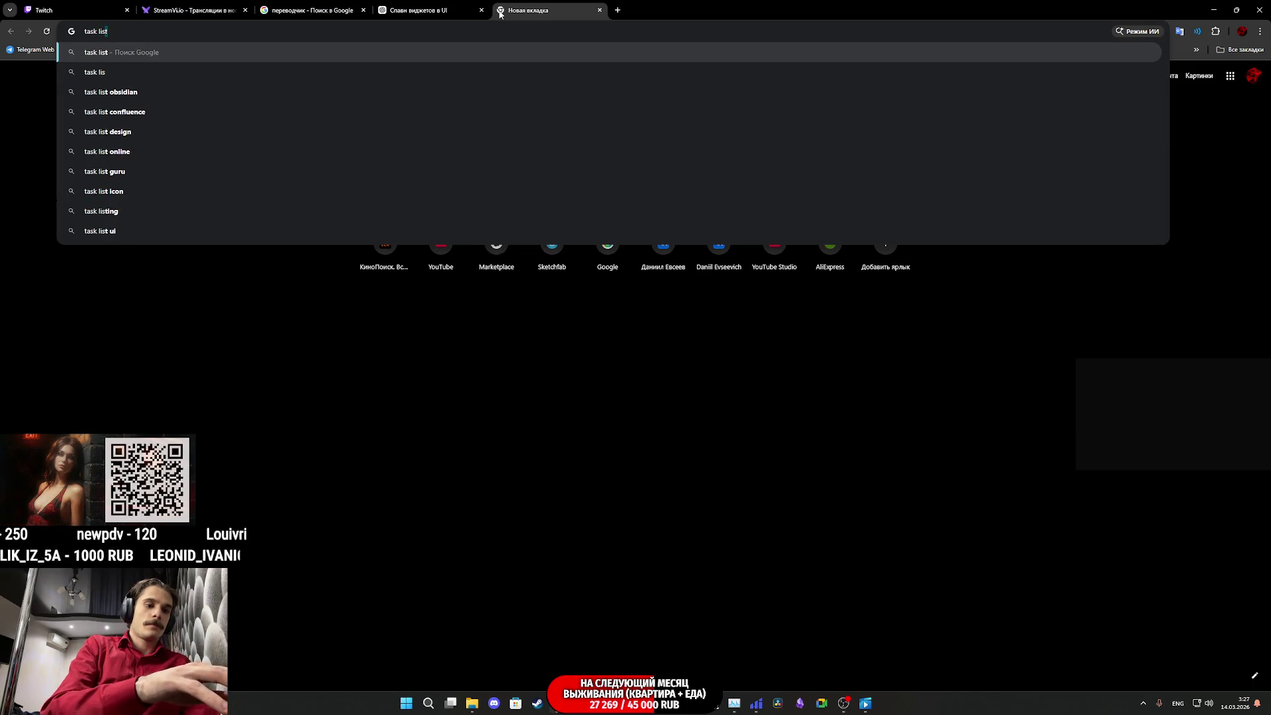
type(" i")
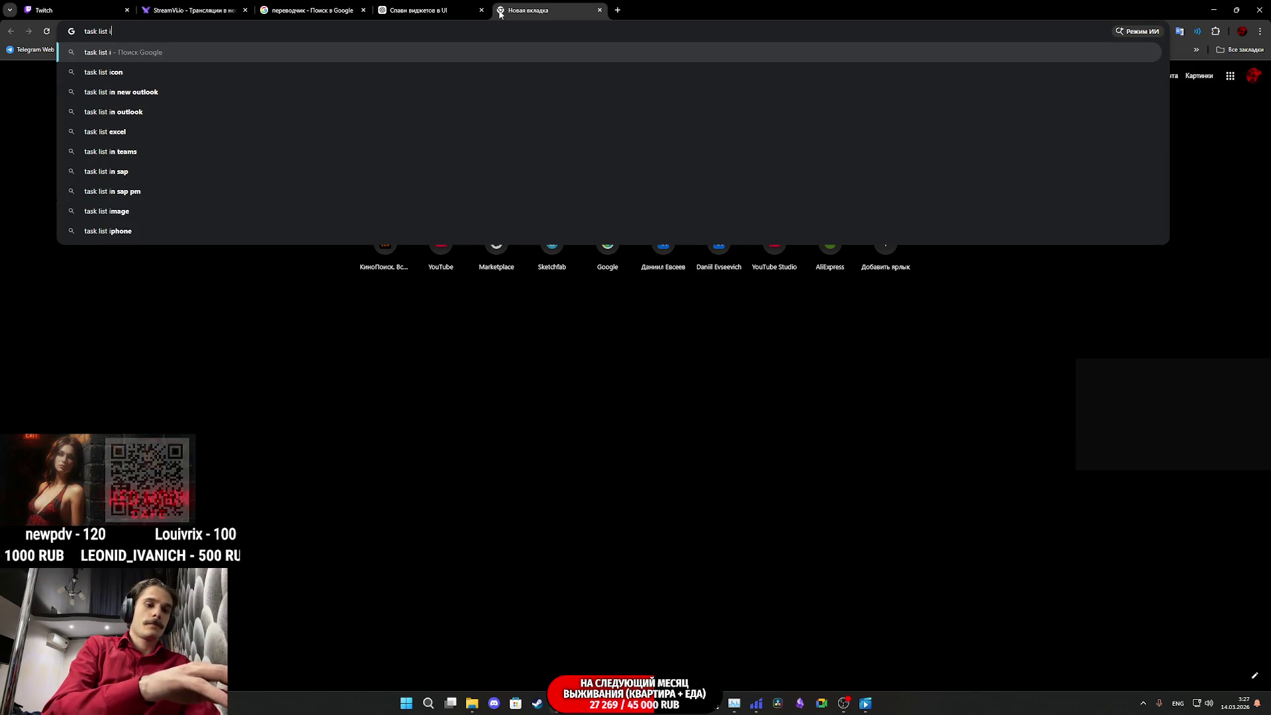
type("n games")
key("Return")
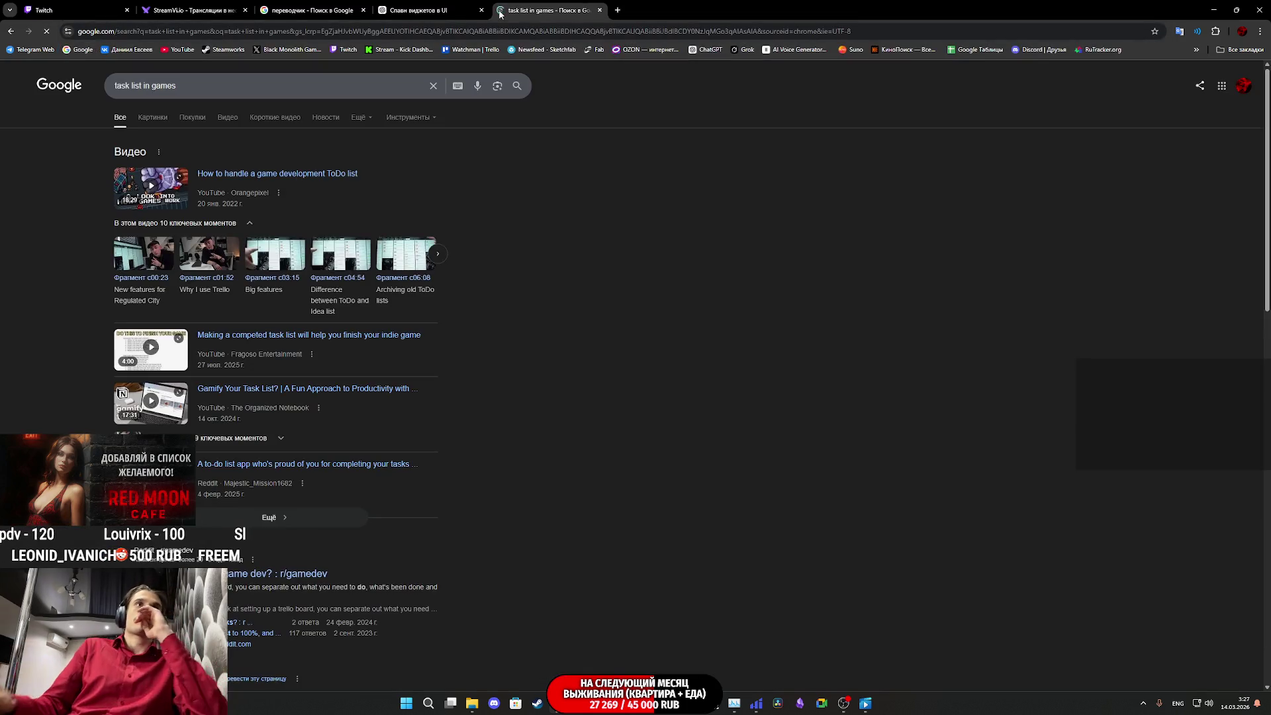
left_click(151, 118)
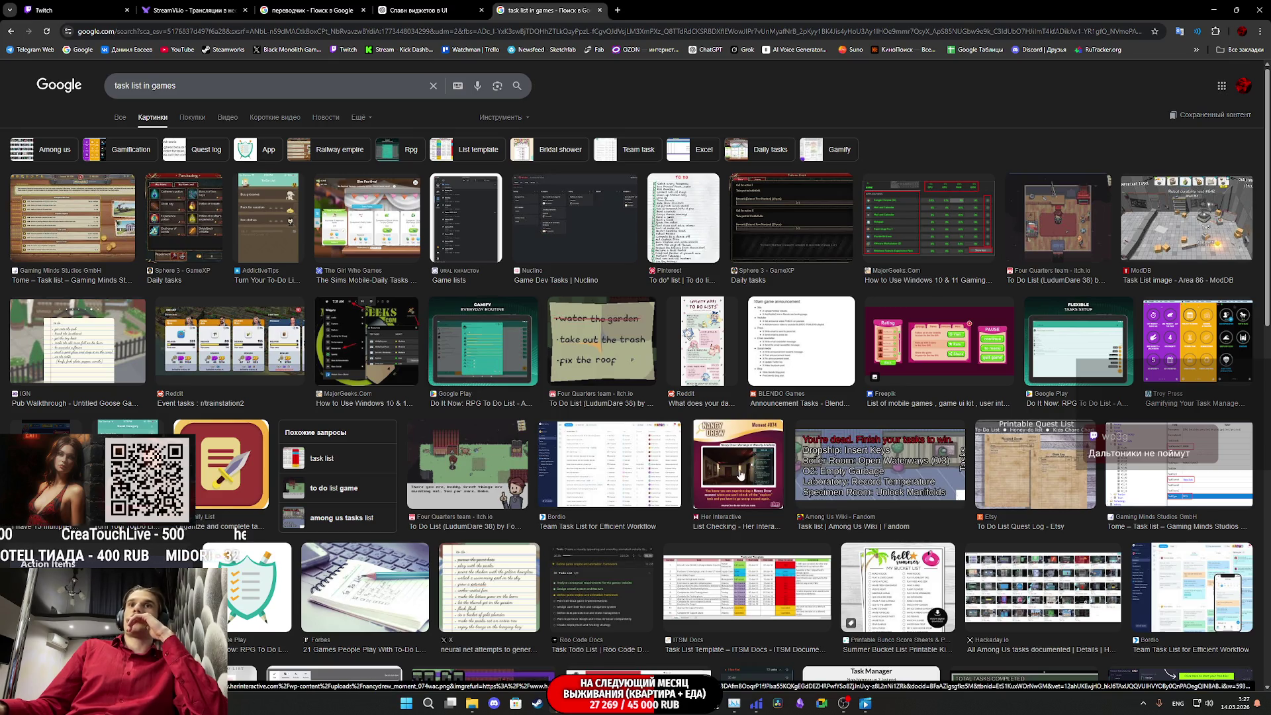
left_click(741, 495)
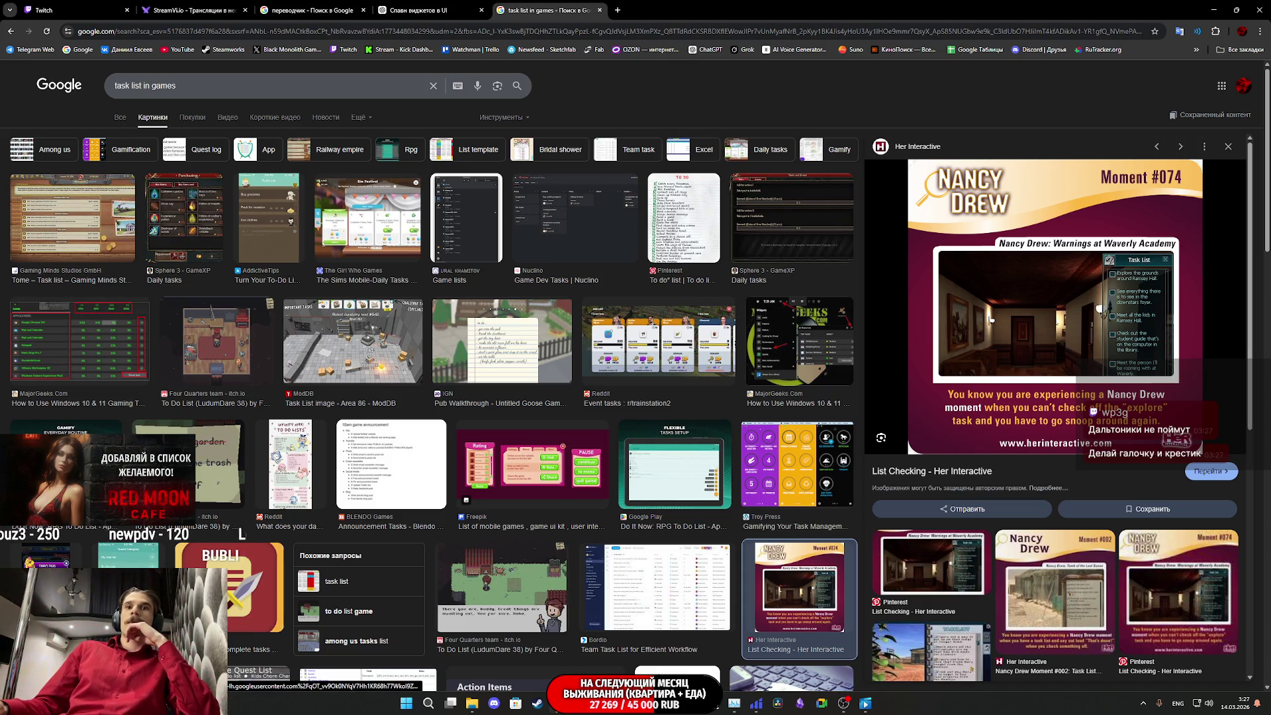
key("alt+Tab")
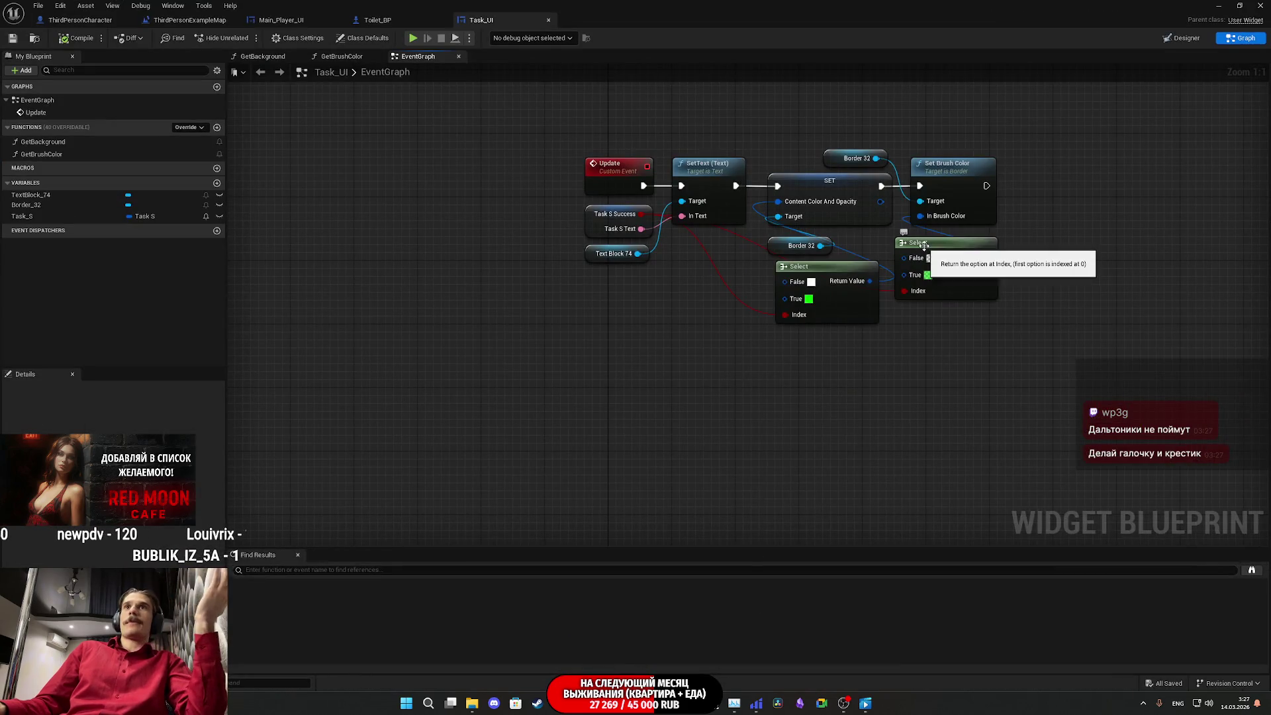